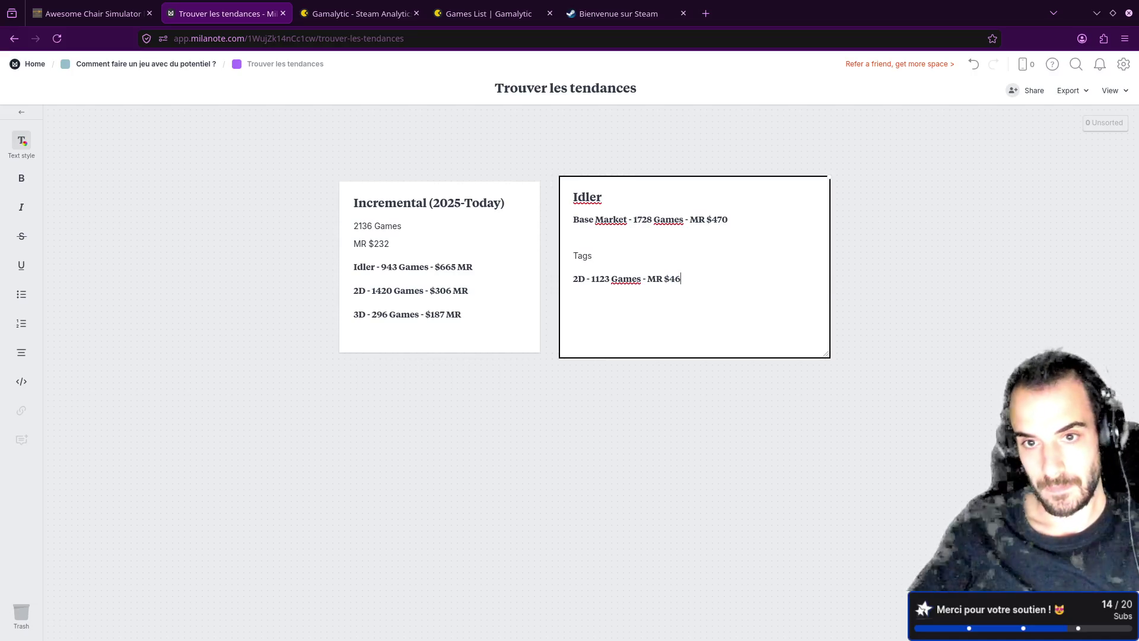
text(2)
- Complete the Idler note's 2D line so it reads 2D - 1123 Games - MR $462
click(359, 8)
click(223, 8)
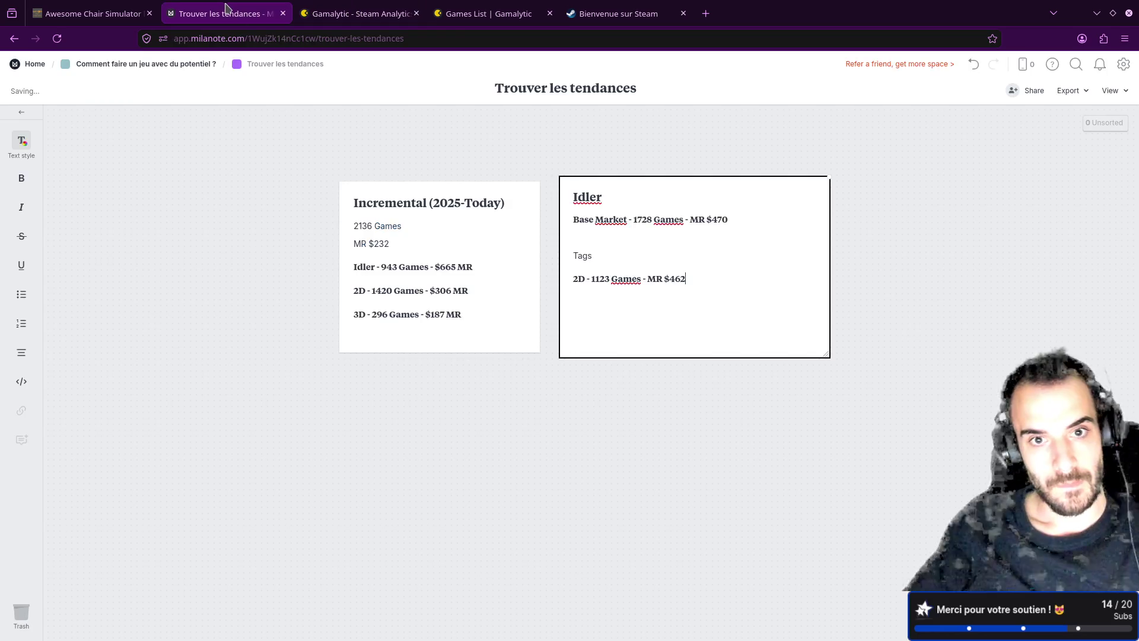
double_click(585, 256)
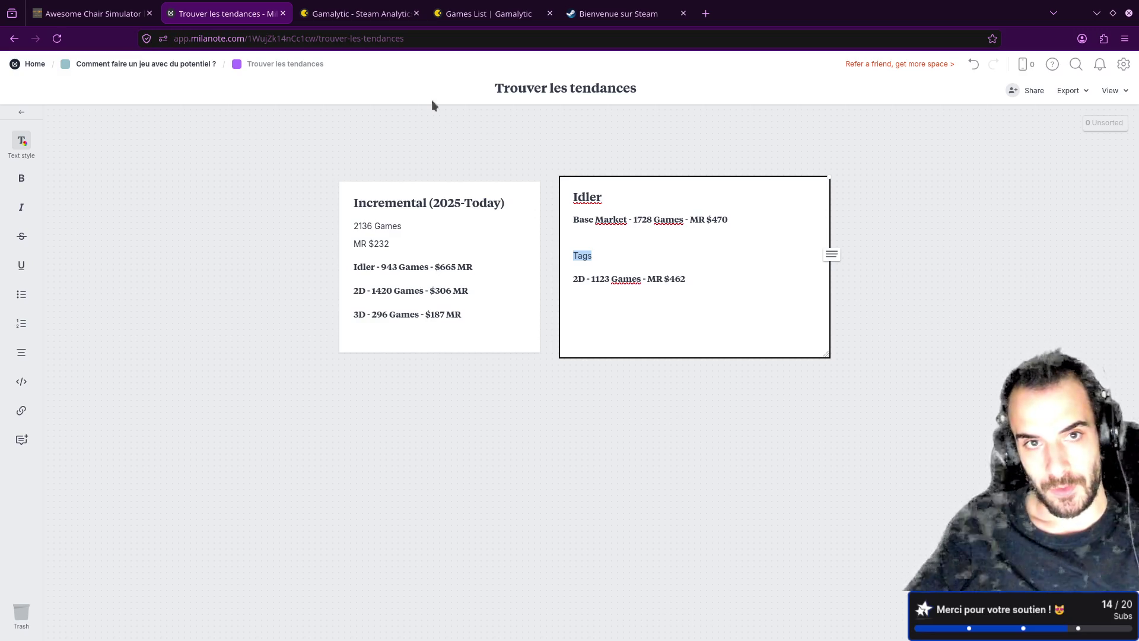
- Remove the 2D tag from Gamalytic's Tags filter and open the tag list
key(ctrl+Tab)
click(216, 311)
click(223, 308)
scroll(235, 410, up, 20)
- Add the 3D tag alongside Idler in Gamalytic's filter, returning from the accidental Blog page
click(225, 488)
click(140, 287)
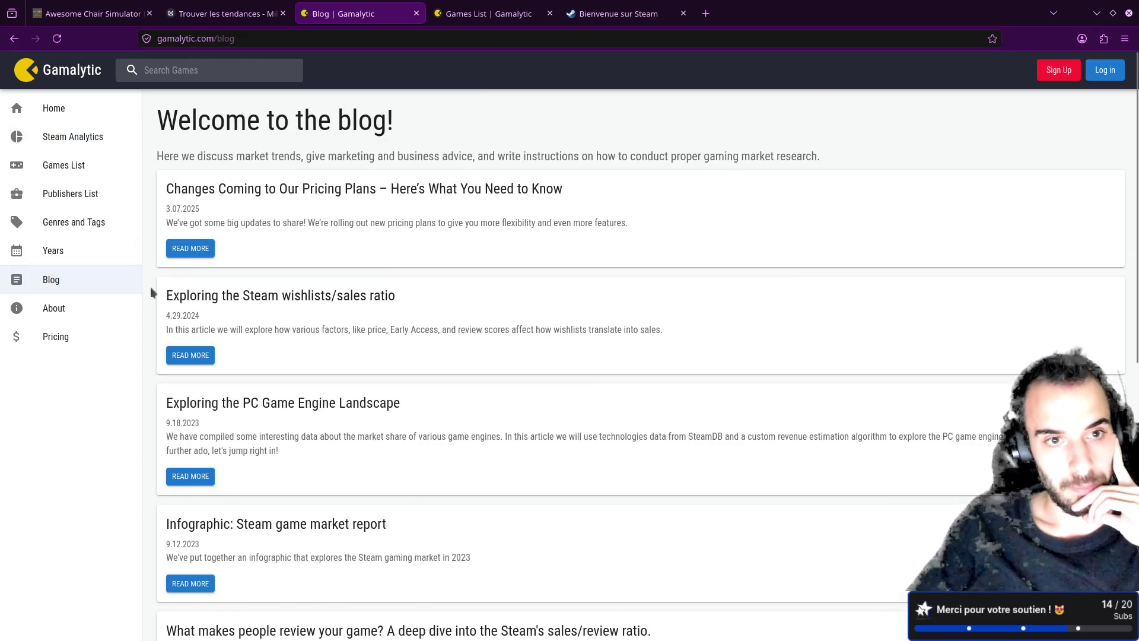
key(alt+Left)
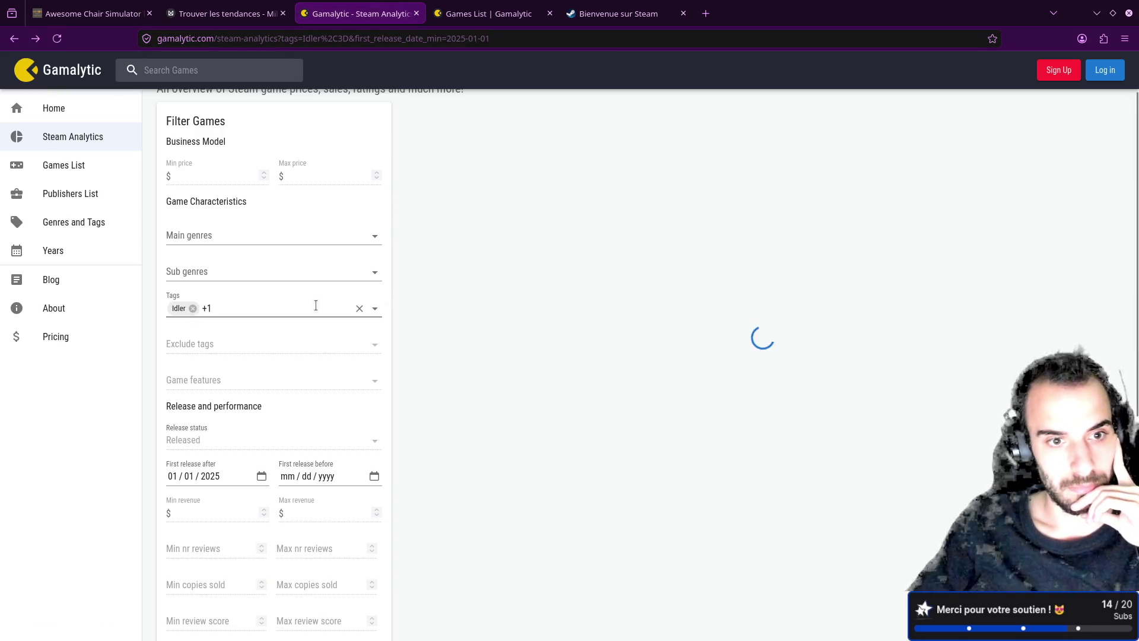
click(316, 305)
click(525, 235)
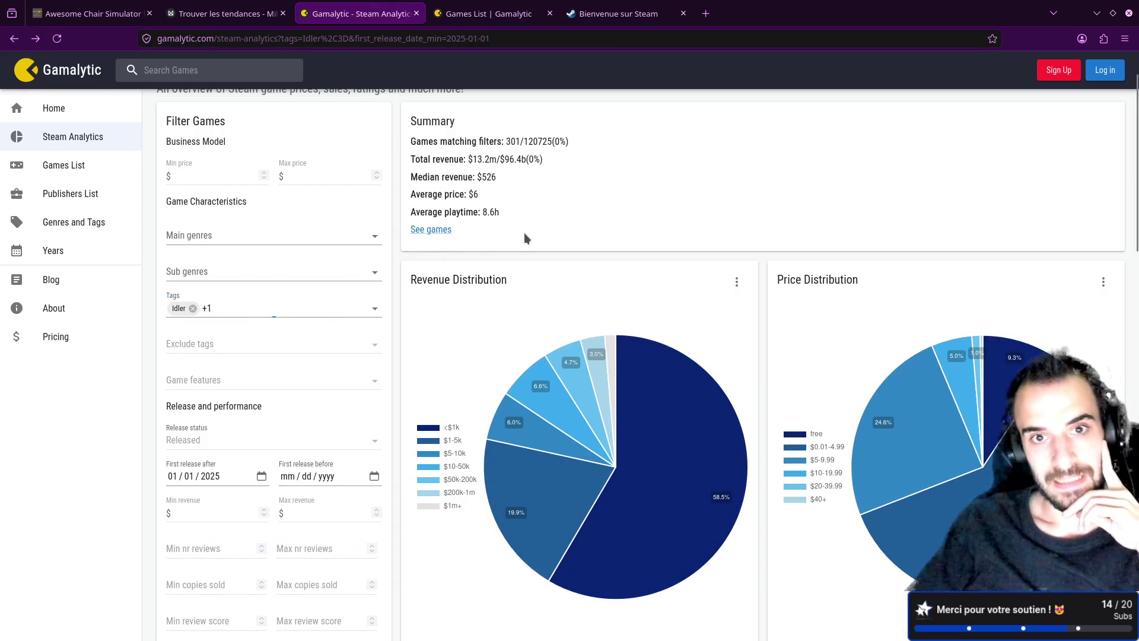
click(285, 308)
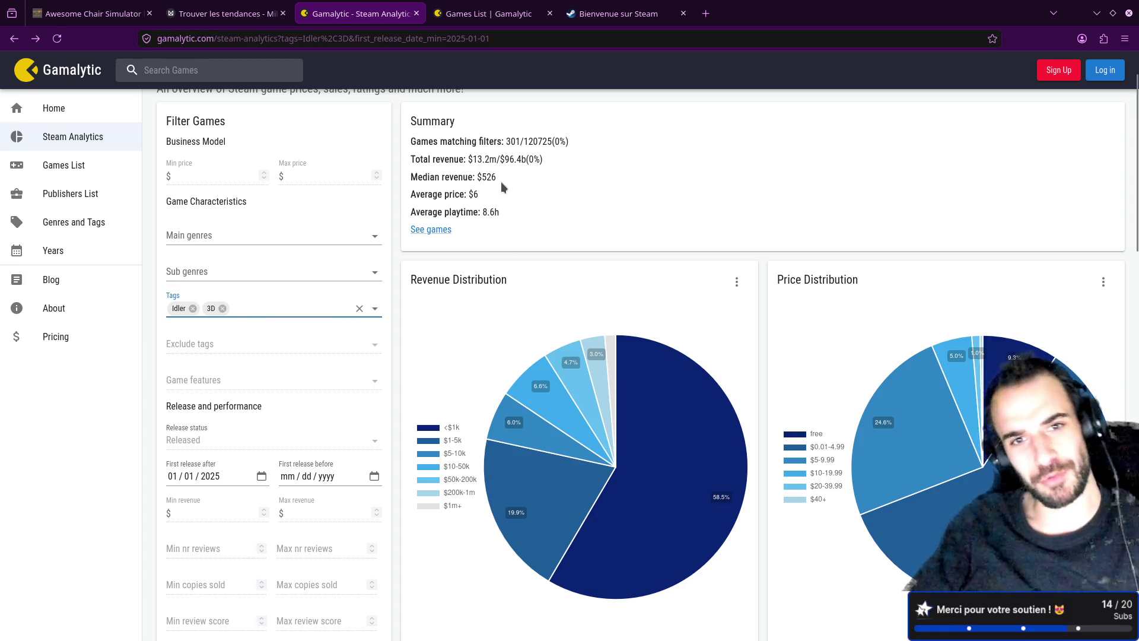
scroll(505, 183, up, 2)
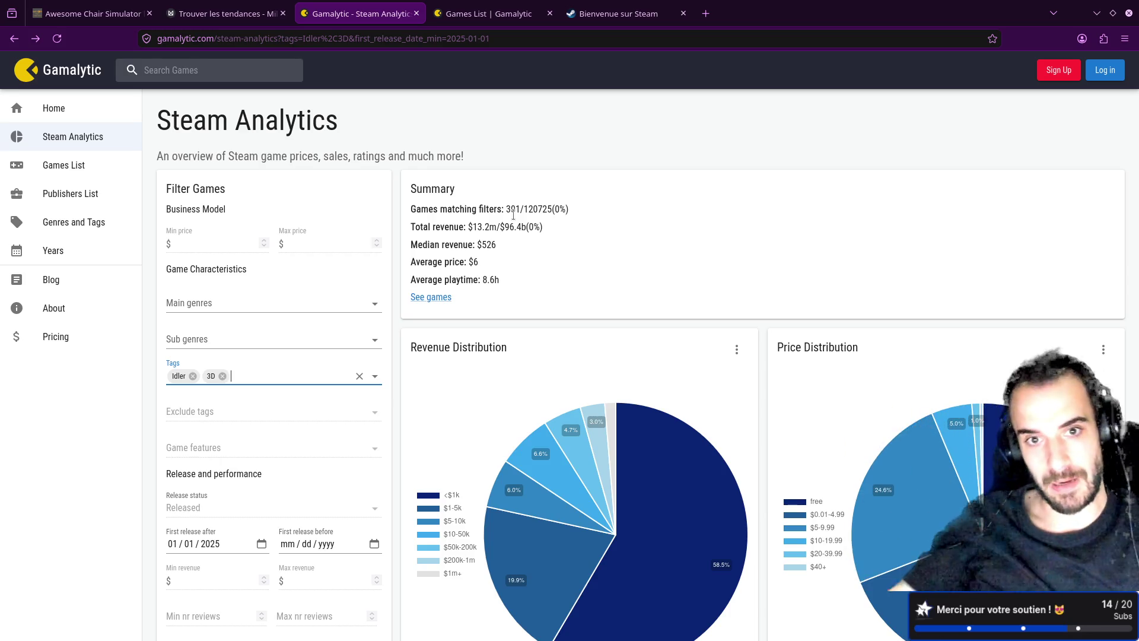
- Select the 301 matching-games count, then go back to the Idler note's 2D line
drag(507, 209, 524, 208)
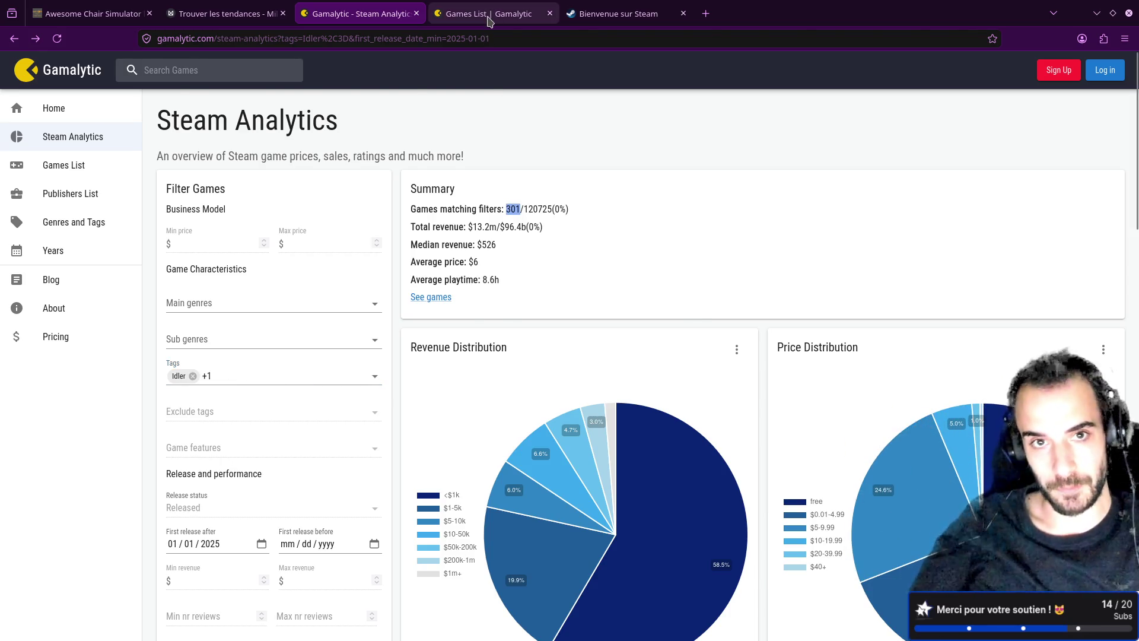
click(431, 15)
key(ctrl+Tab)
key(ctrl+shift+Tab)
key(ctrl+shift+Tab)
key(ctrl+shift+Tab)
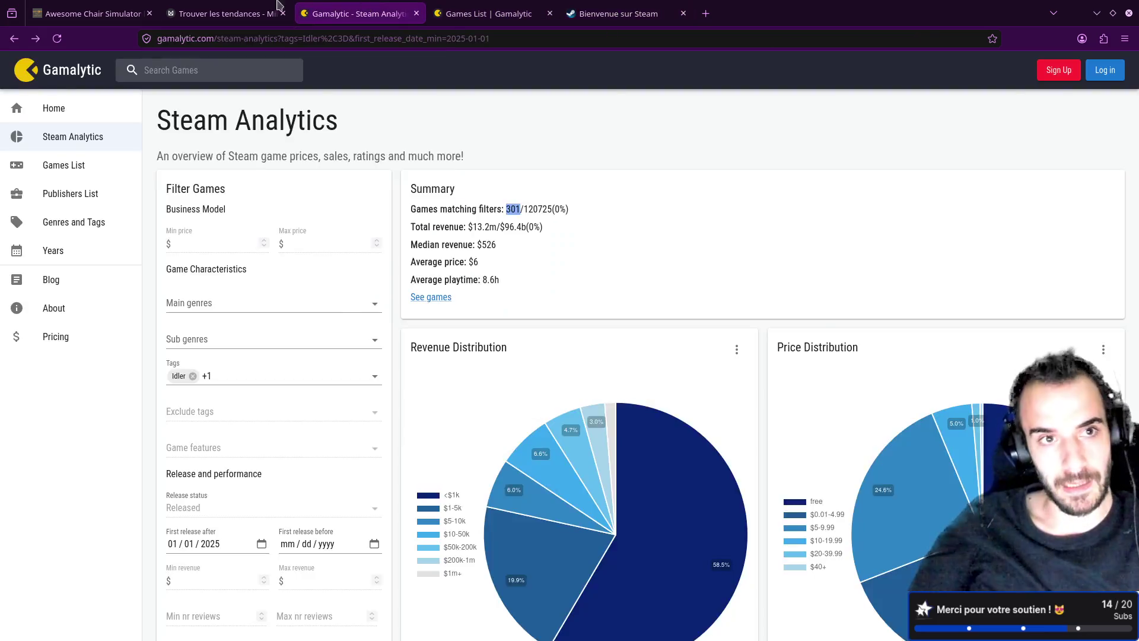
drag(689, 279, 572, 281)
key(ctrl+c)
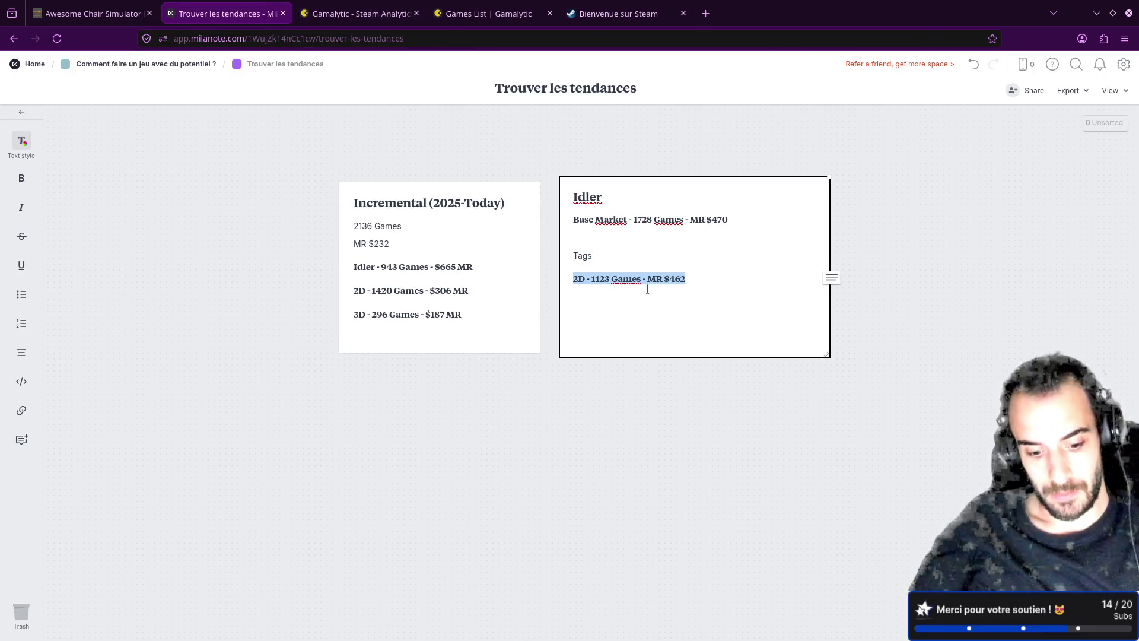
- Duplicate the 2D line in the Idler note and change the copy to 3D
click(702, 274)
key(Return)
key(ctrl+v)
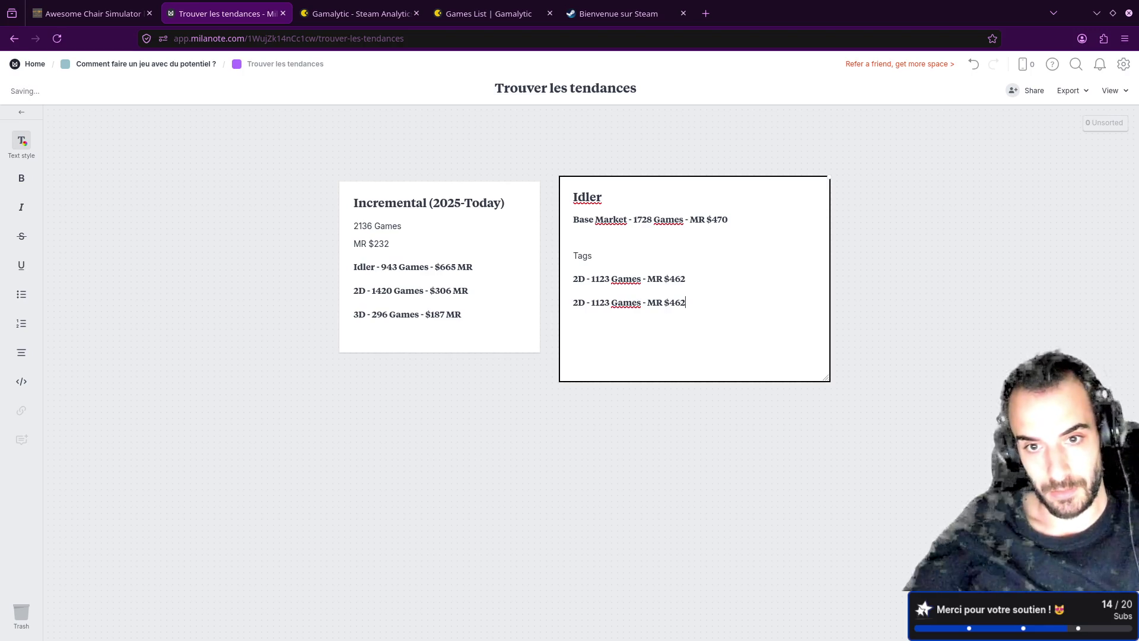
click(580, 303)
key(BackSpace)
text(#)
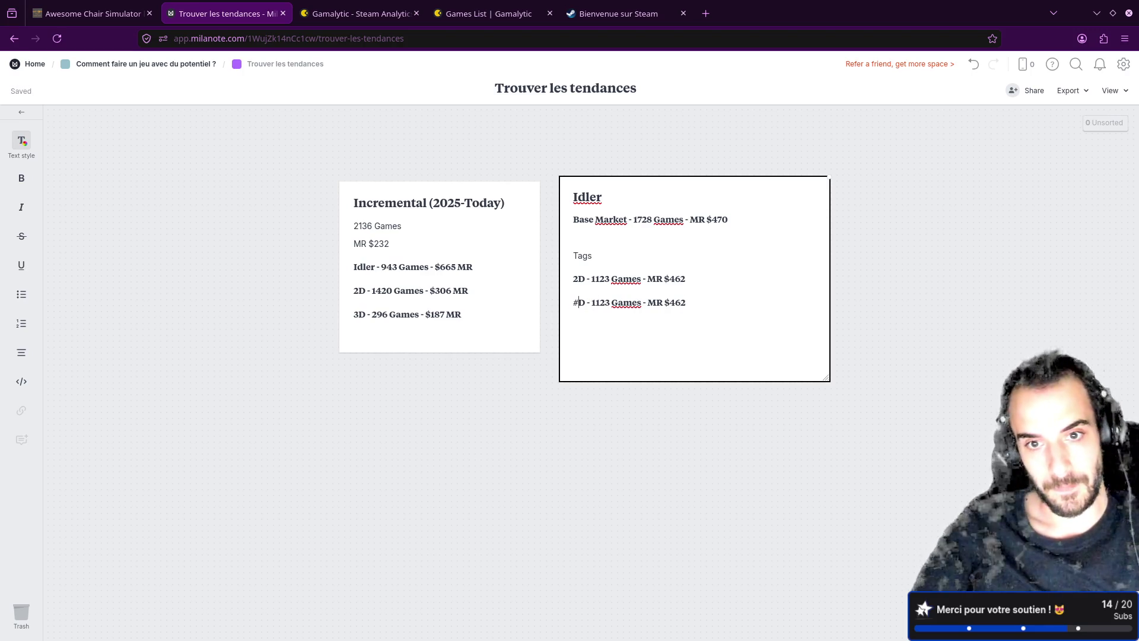
key(BackSpace)
text(3)
- Replace 1123 with Gamalytic's 301 games count on the 3D line
double_click(598, 306)
click(356, 13)
key(ctrl+c)
click(237, 13)
key(ctrl+v)
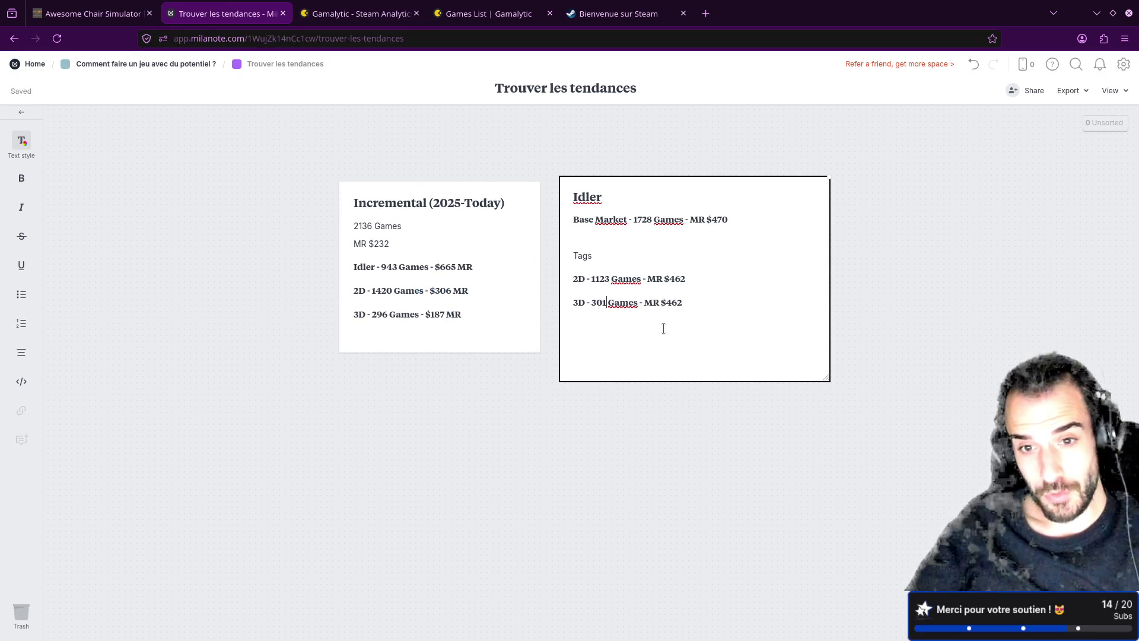
- Replace $462 with the $526 median revenue on the 3D line
click(351, 13)
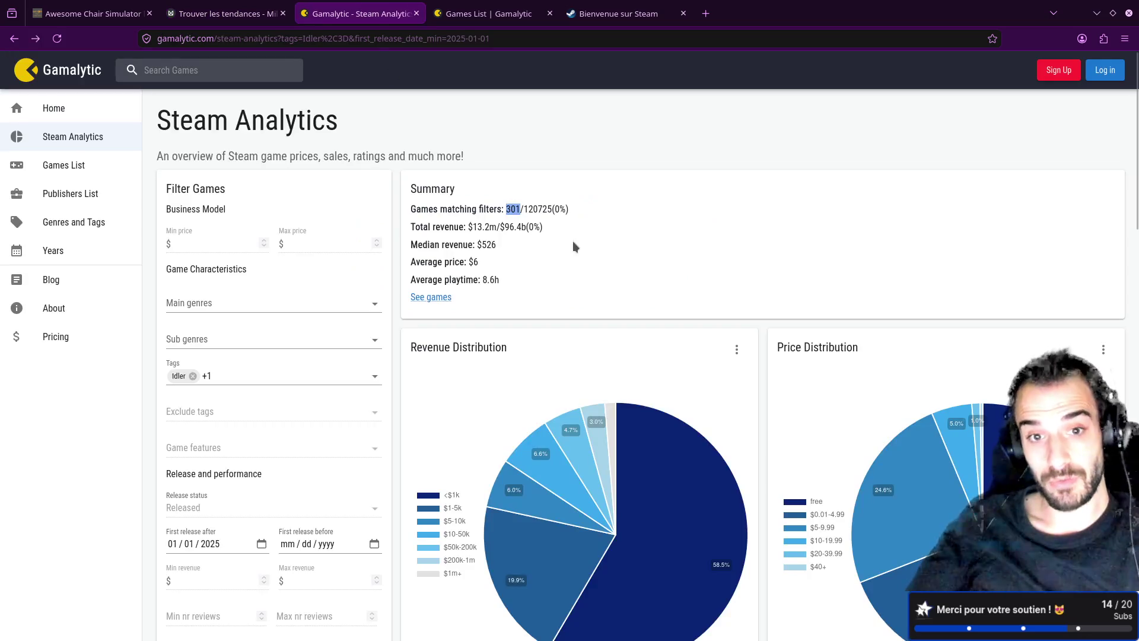
double_click(487, 244)
click(228, 13)
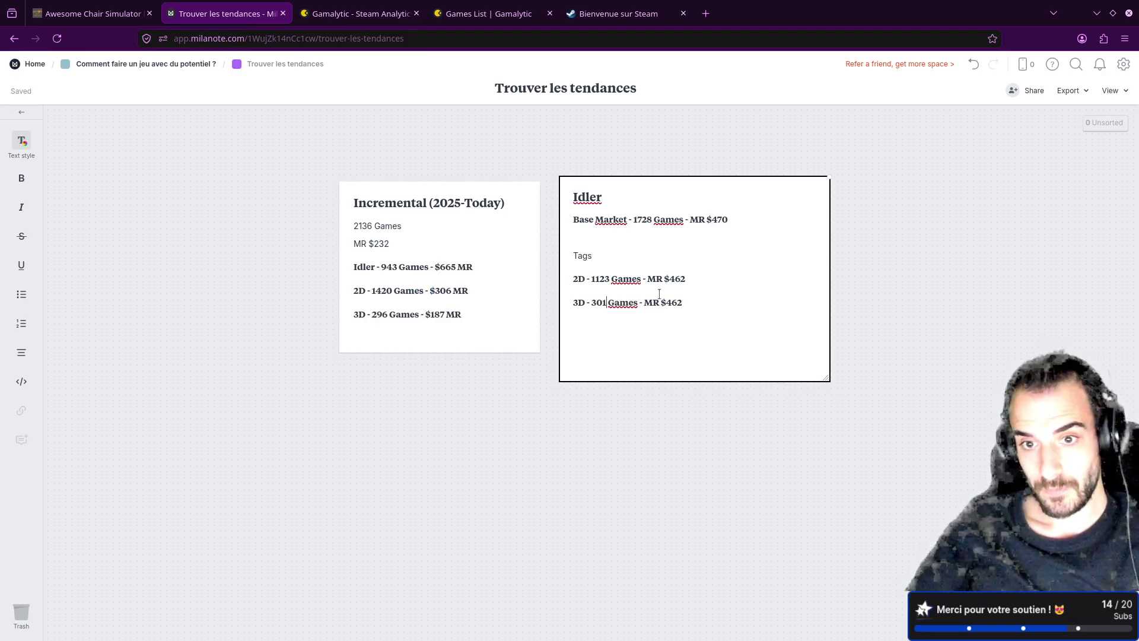
double_click(677, 303)
key(ctrl+v)
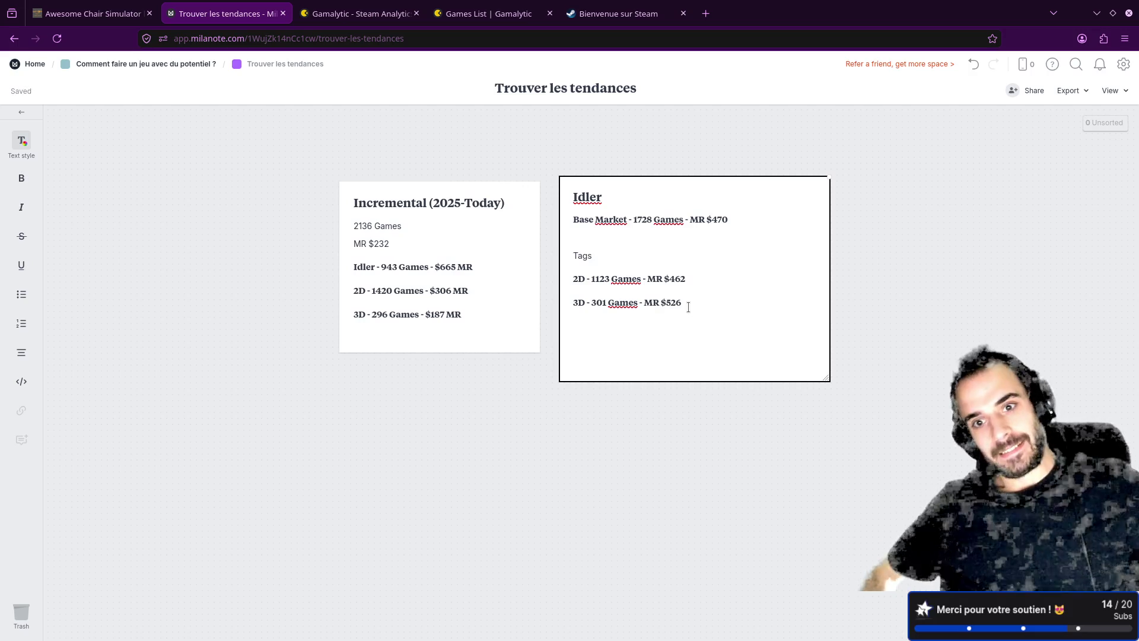
click(383, 13)
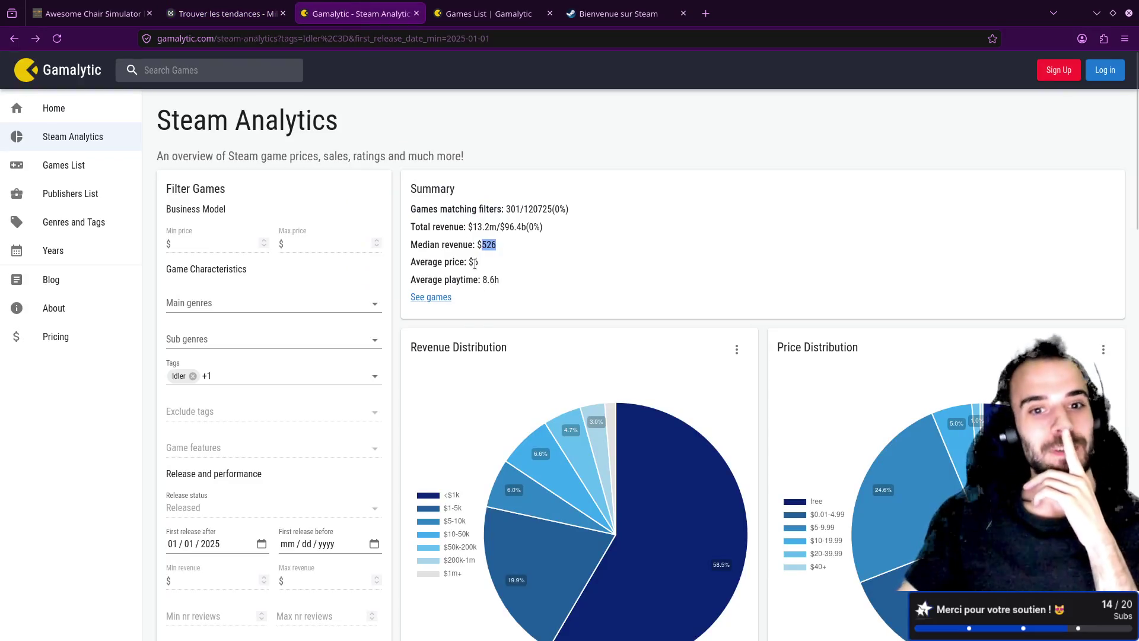
- Open the Idler 3D 2025 games list in a new tab and scroll through the titles
middle_click(432, 297)
click(456, 13)
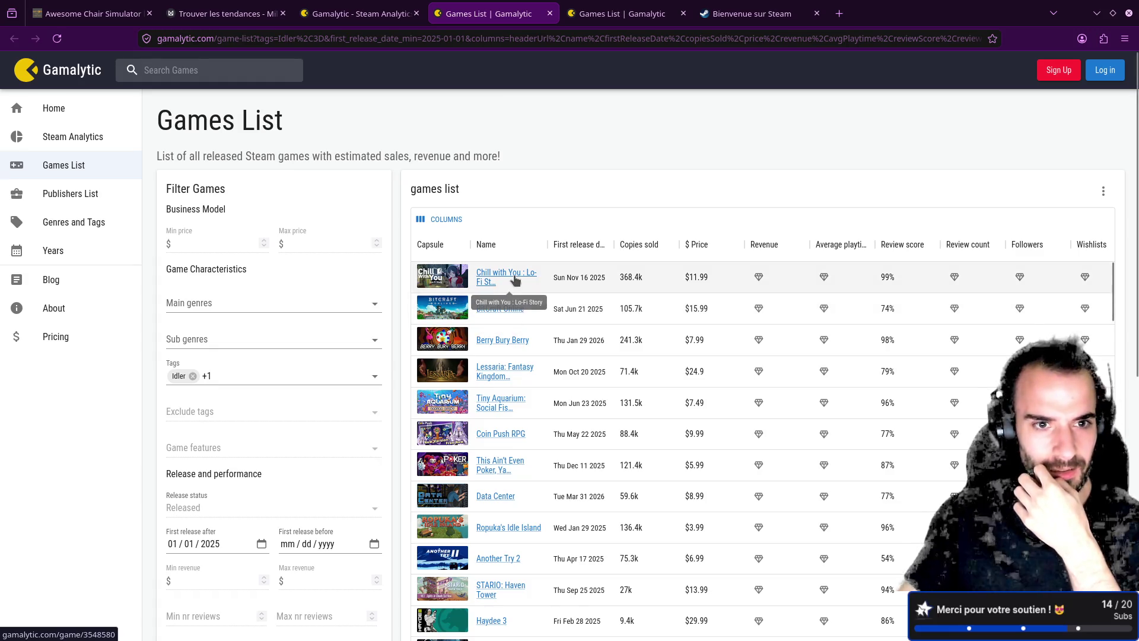
scroll(516, 283, down, 2)
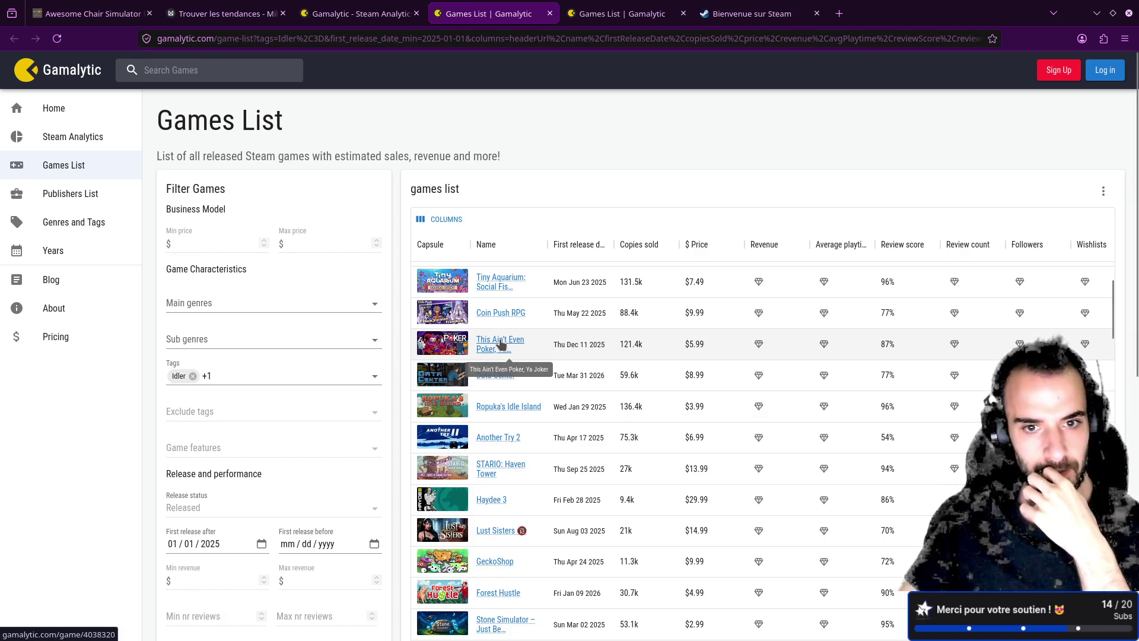
scroll(505, 343, down, 2)
scroll(506, 344, down, 5)
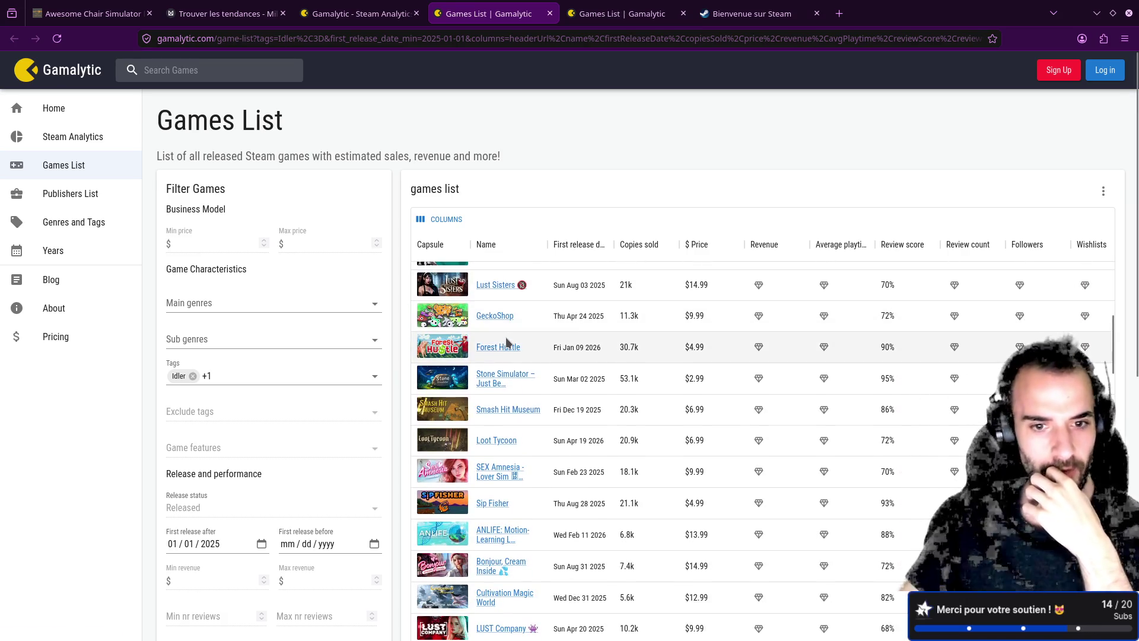
scroll(531, 345, down, 1)
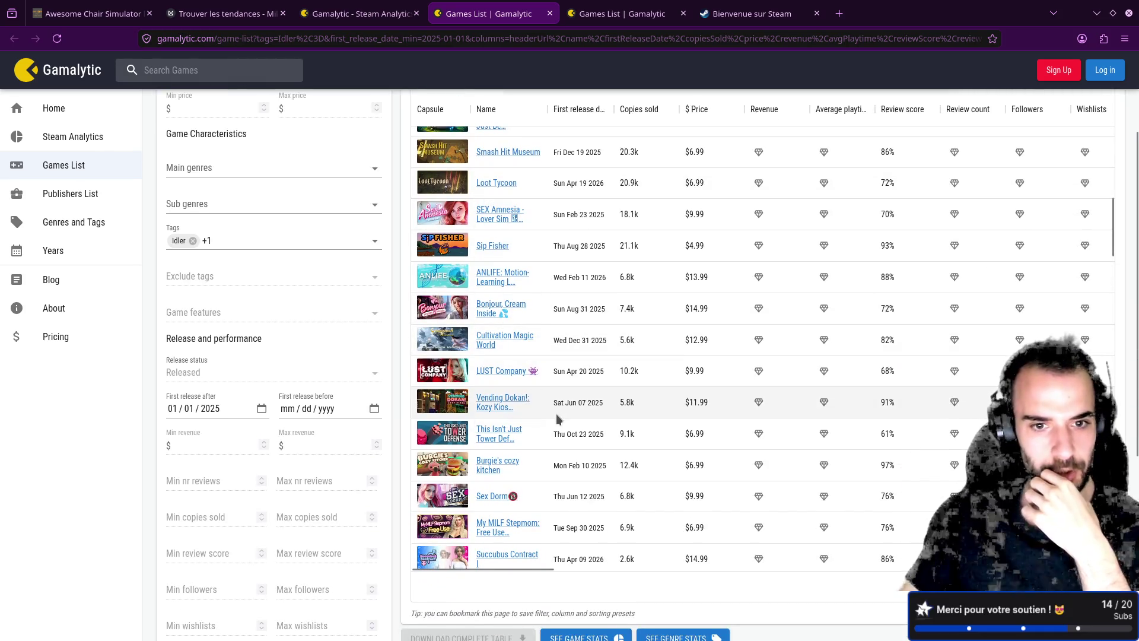
scroll(557, 414, up, 10)
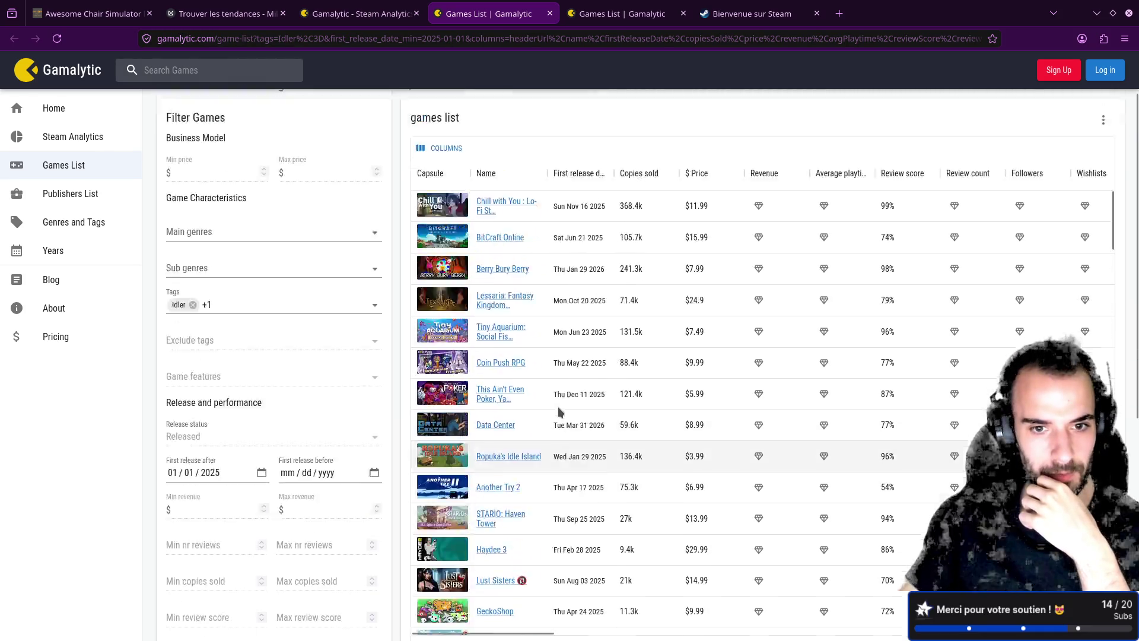
click(363, 13)
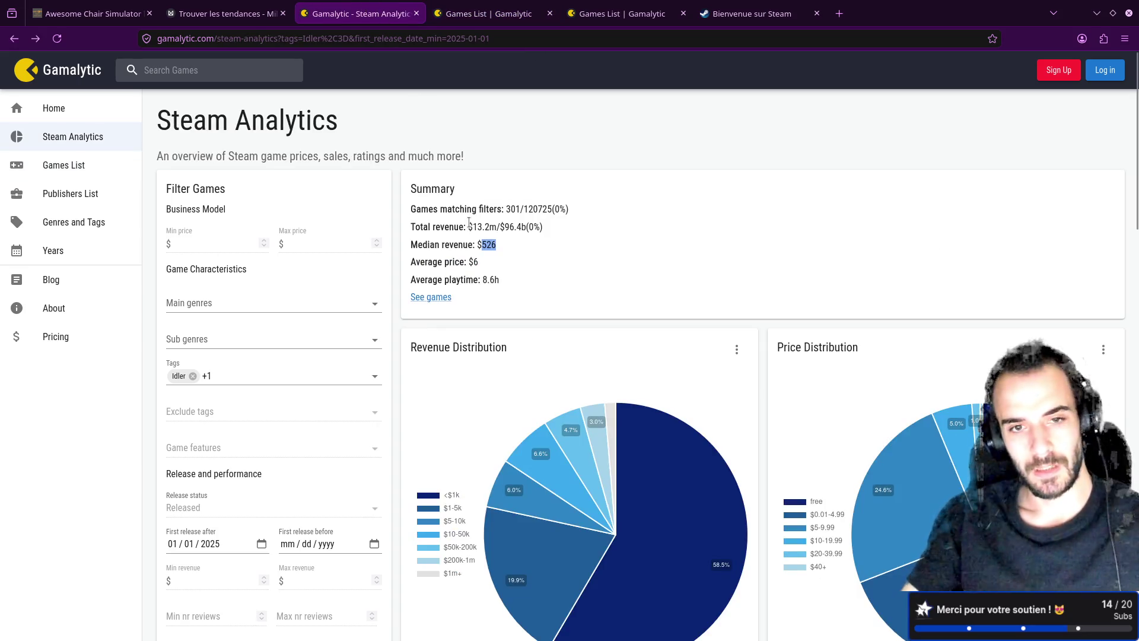
click(230, 11)
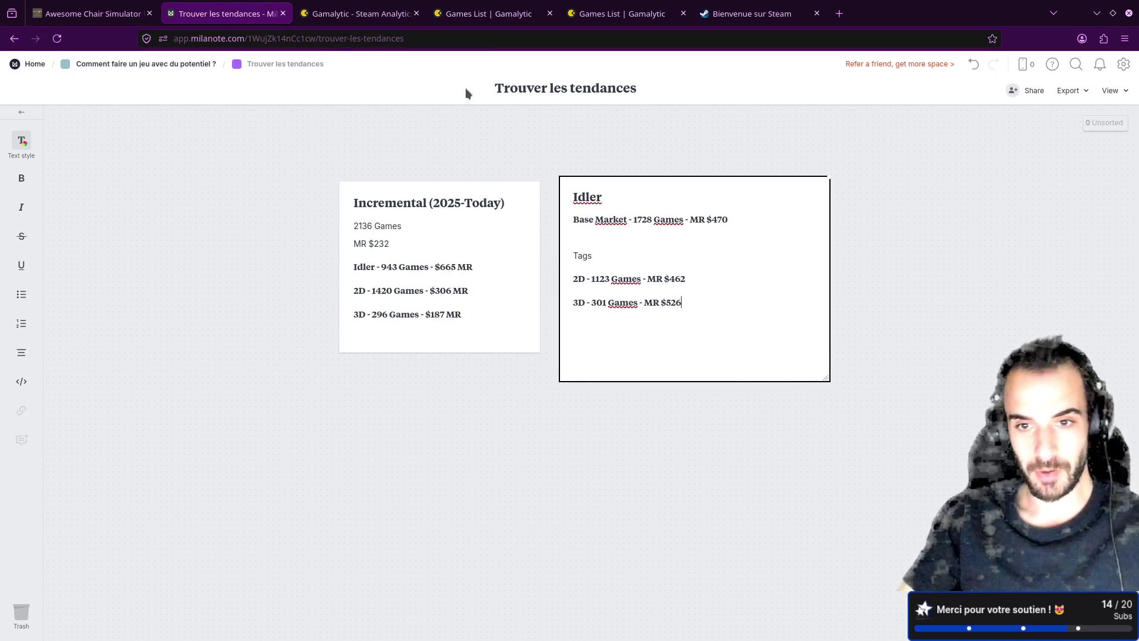
- Stop editing the Idler note with its 2D and 3D lines, then return to Gamalytic
click(469, 134)
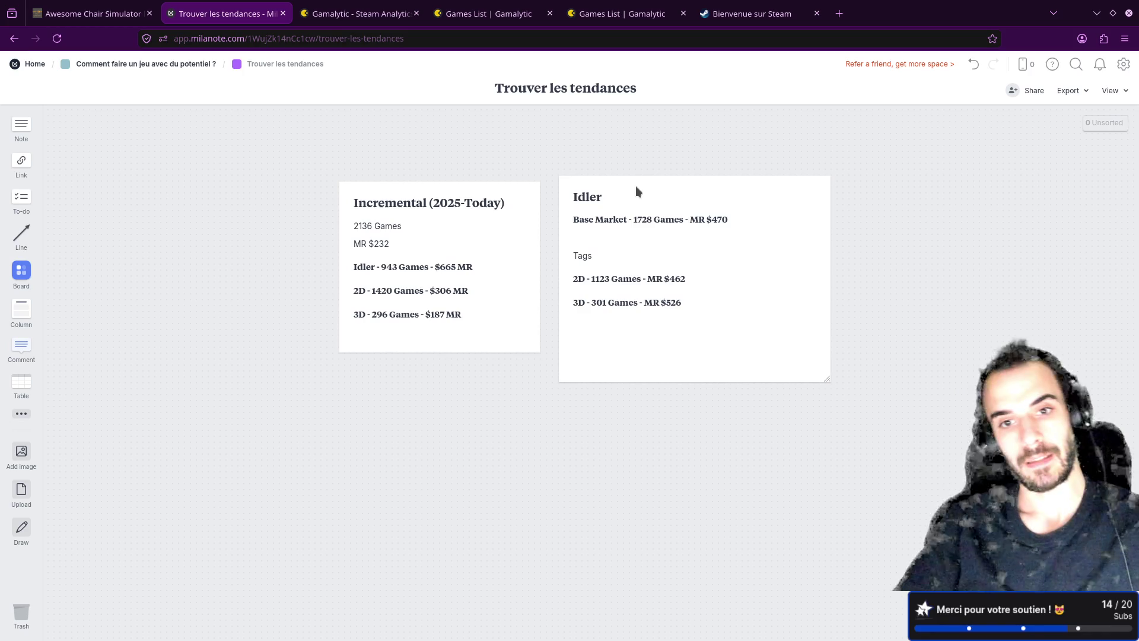
click(361, 13)
- Swap the 3D tag for Cozy in Gamalytic's Idler tag filter
click(249, 376)
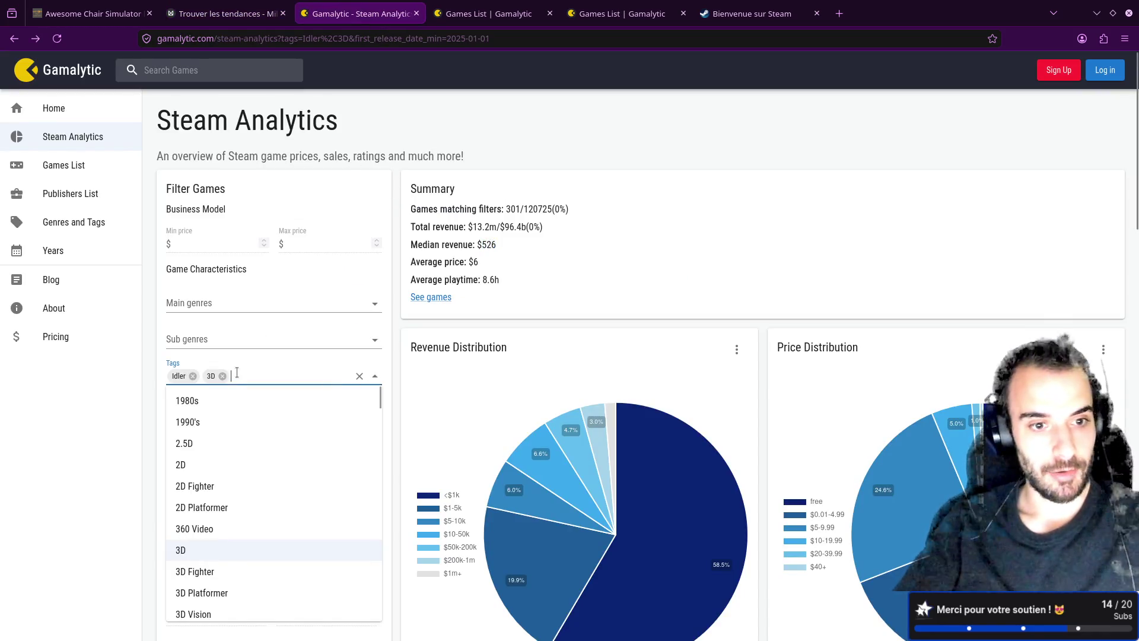
click(225, 377)
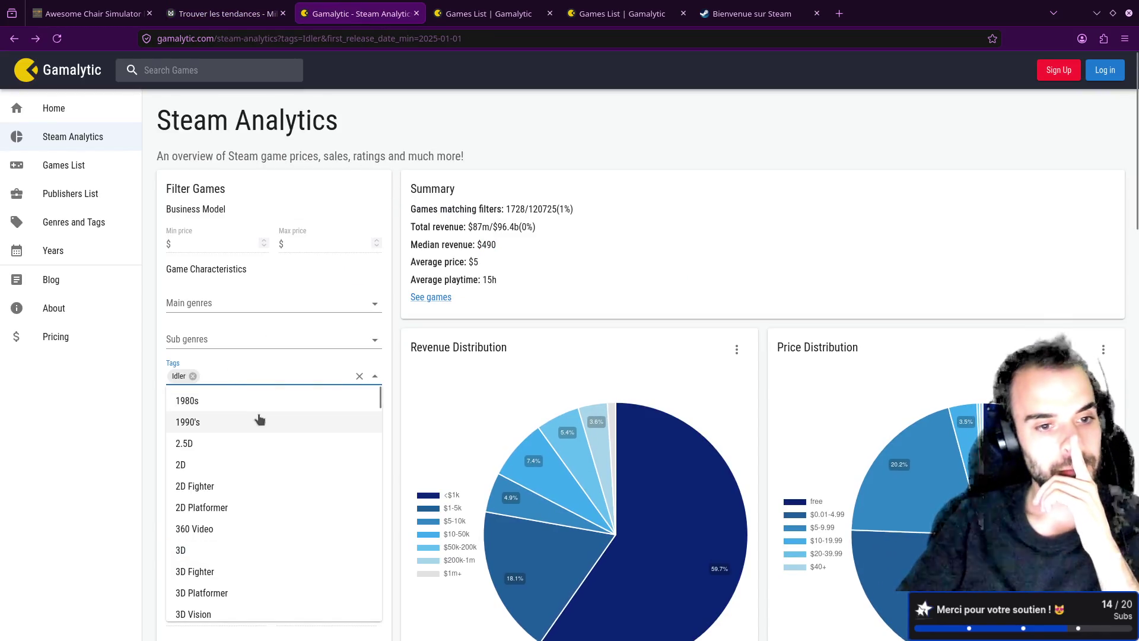
scroll(260, 415, down, 10)
scroll(261, 414, down, 8)
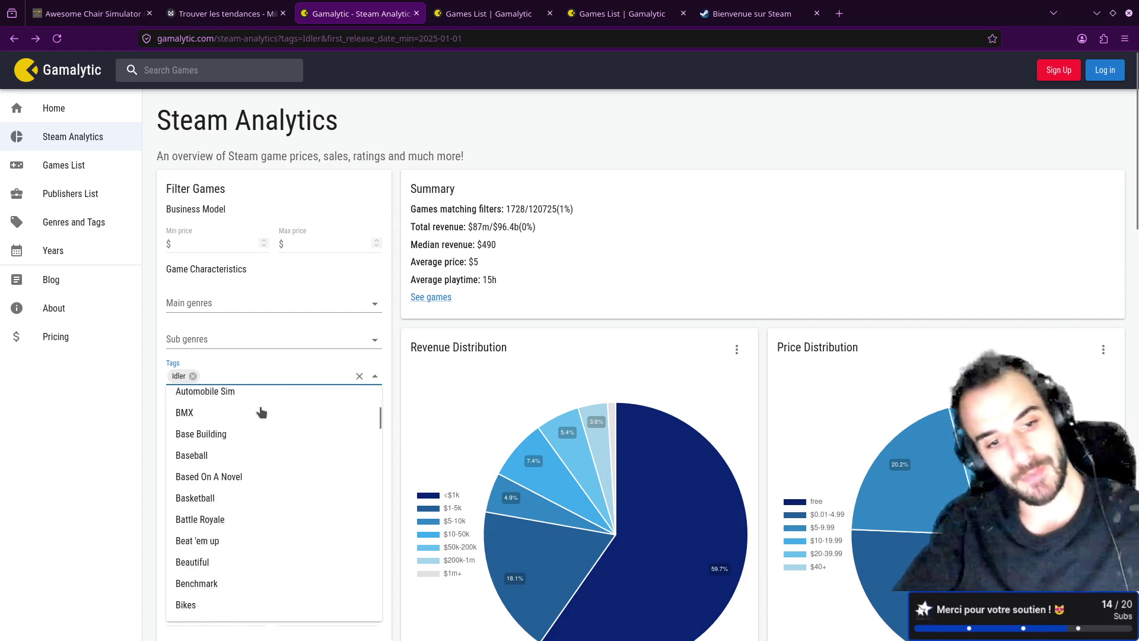
scroll(261, 445, down, 3)
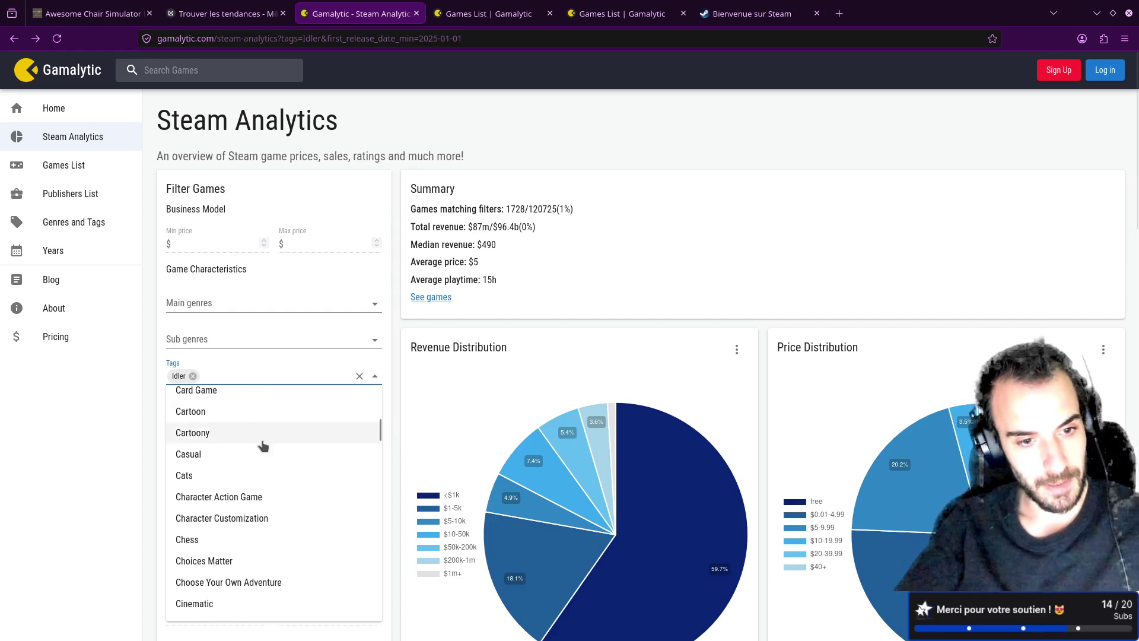
scroll(244, 508, down, 5)
scroll(244, 505, down, 7)
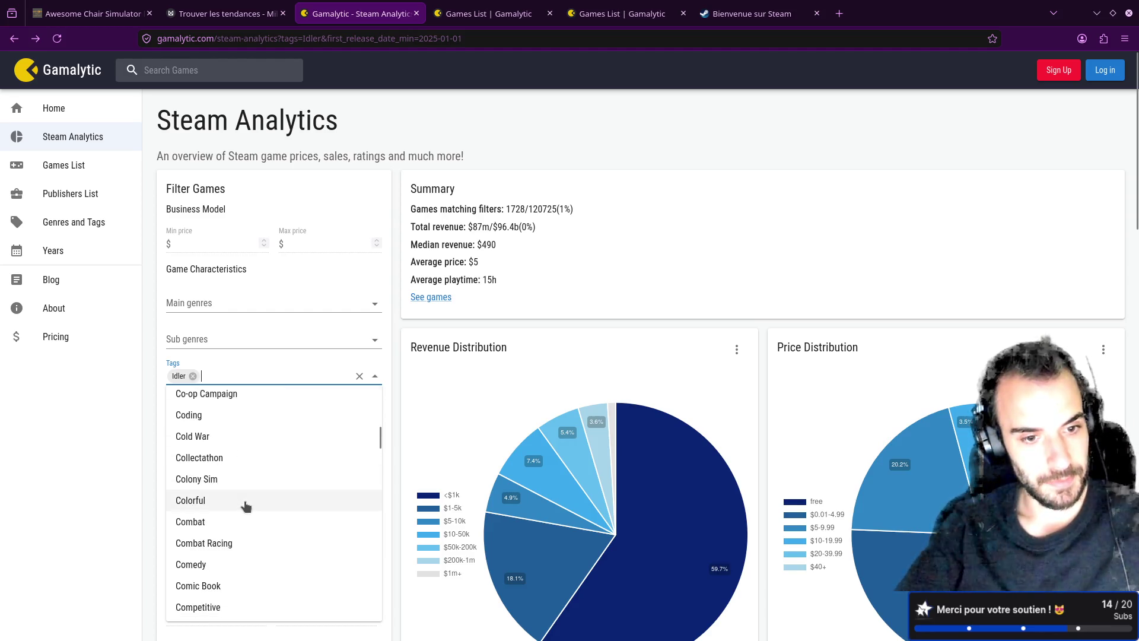
click(238, 444)
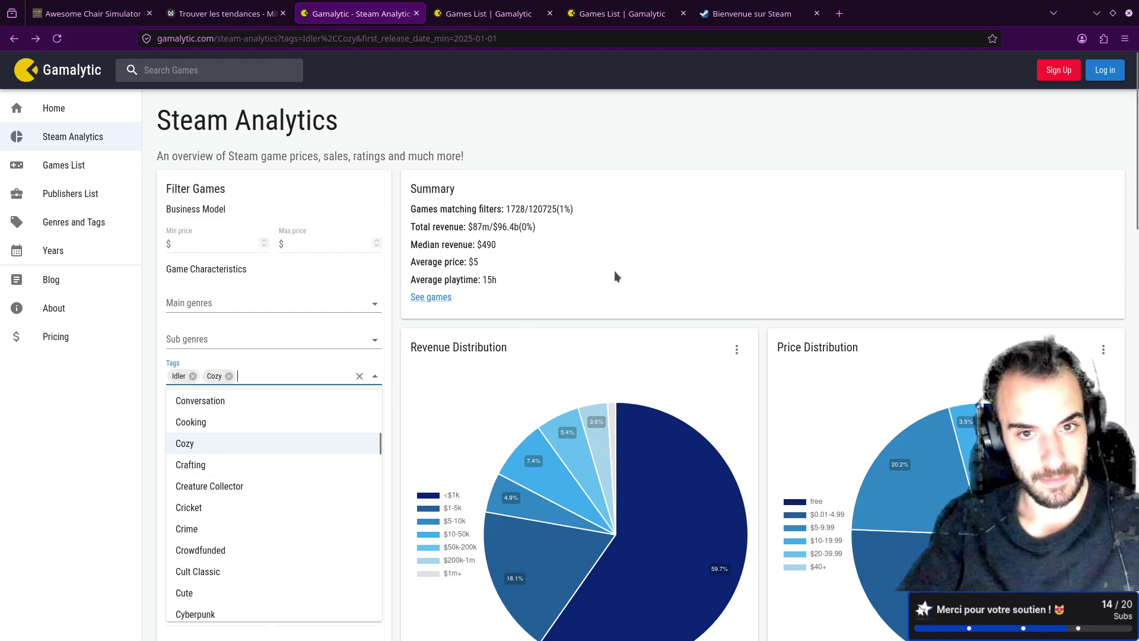
click(629, 264)
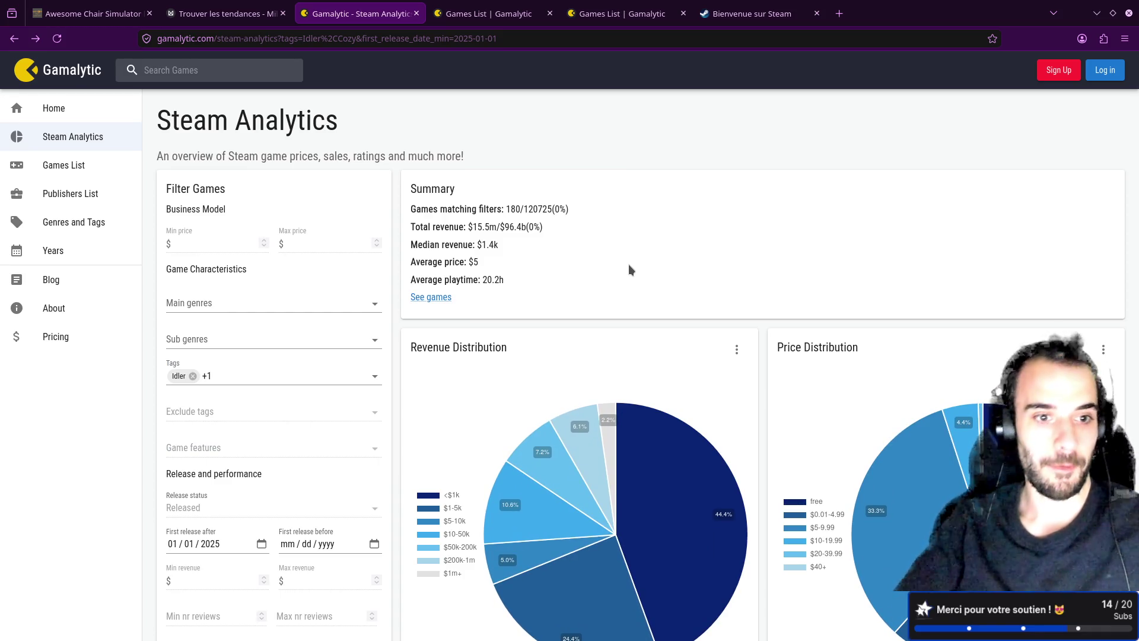
- Check the tags and read the 180 games and $1.4k median revenue figures
click(273, 376)
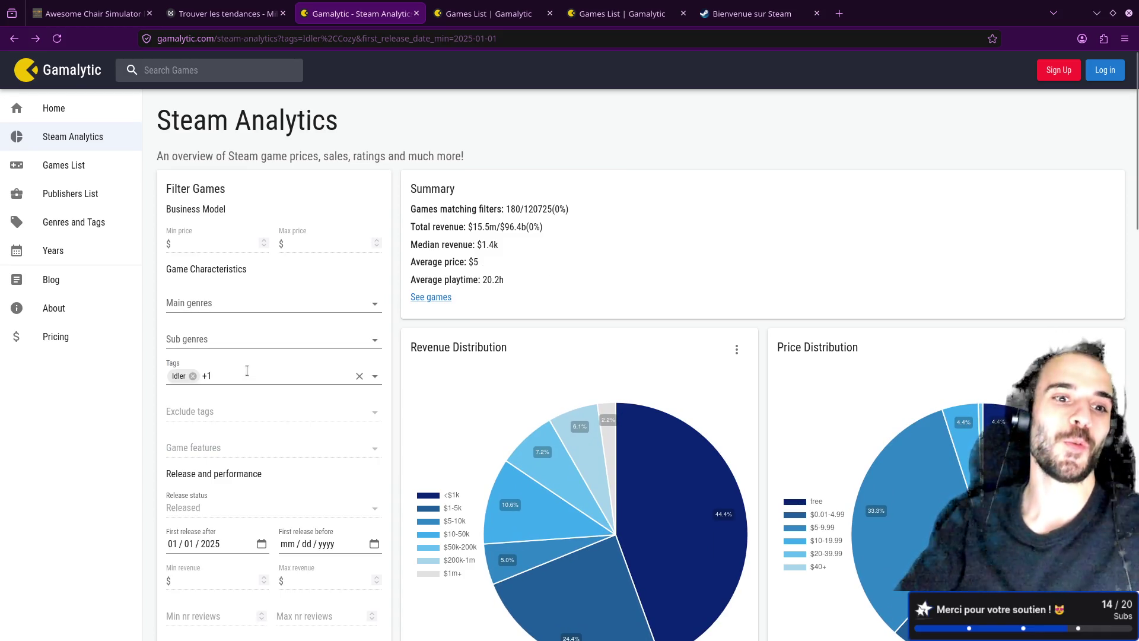
click(560, 263)
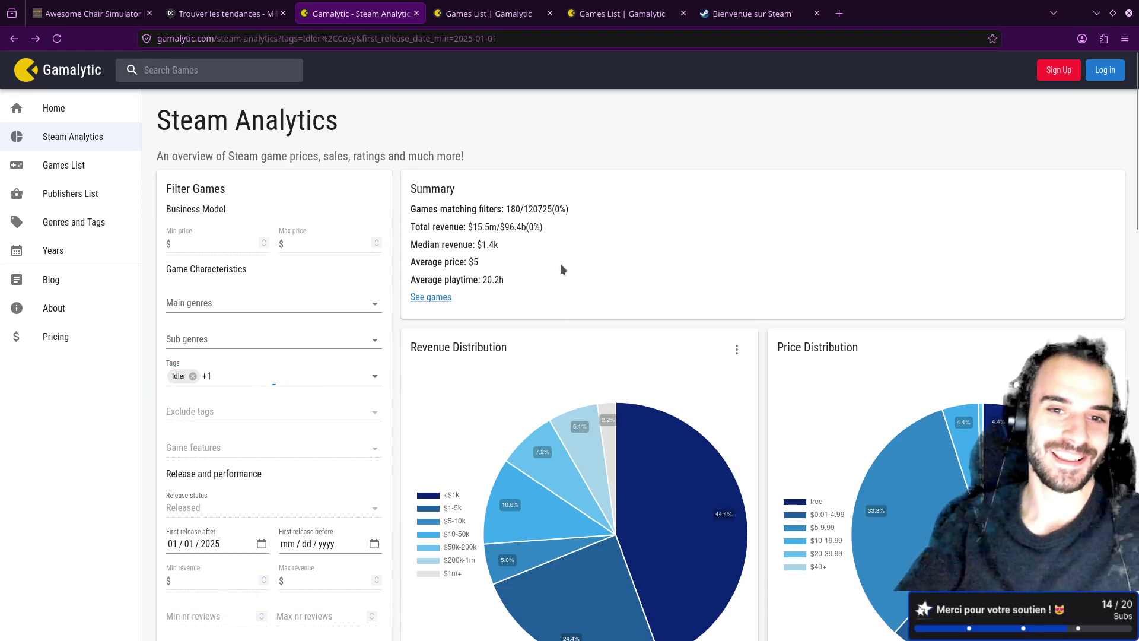
drag(479, 244, 500, 245)
click(480, 240)
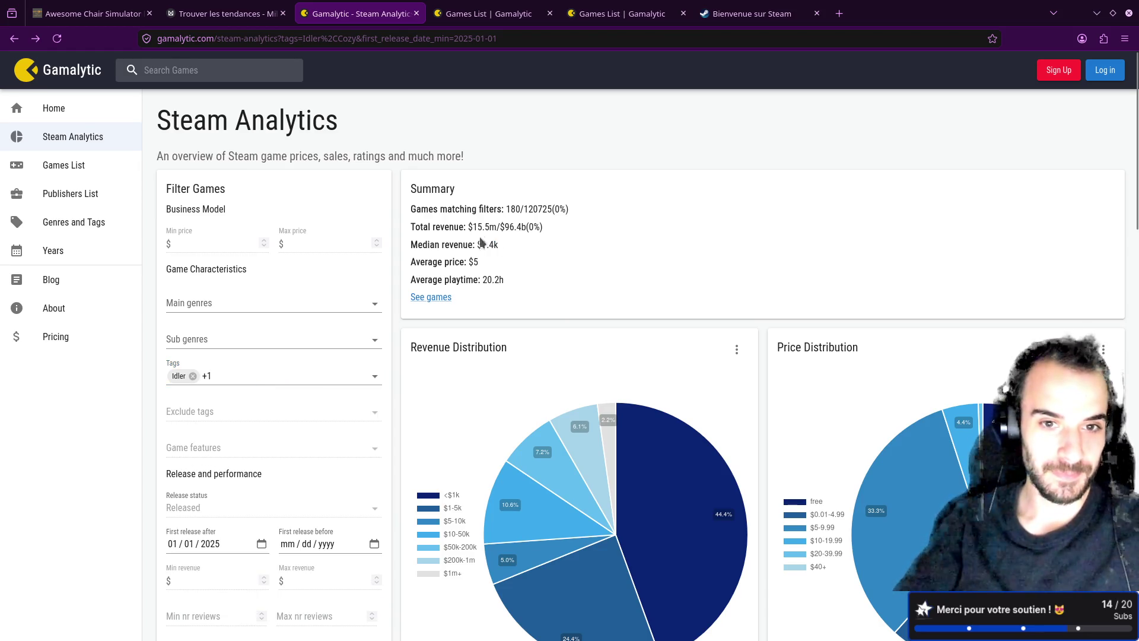
double_click(513, 209)
key(ctrl+Page_Up)
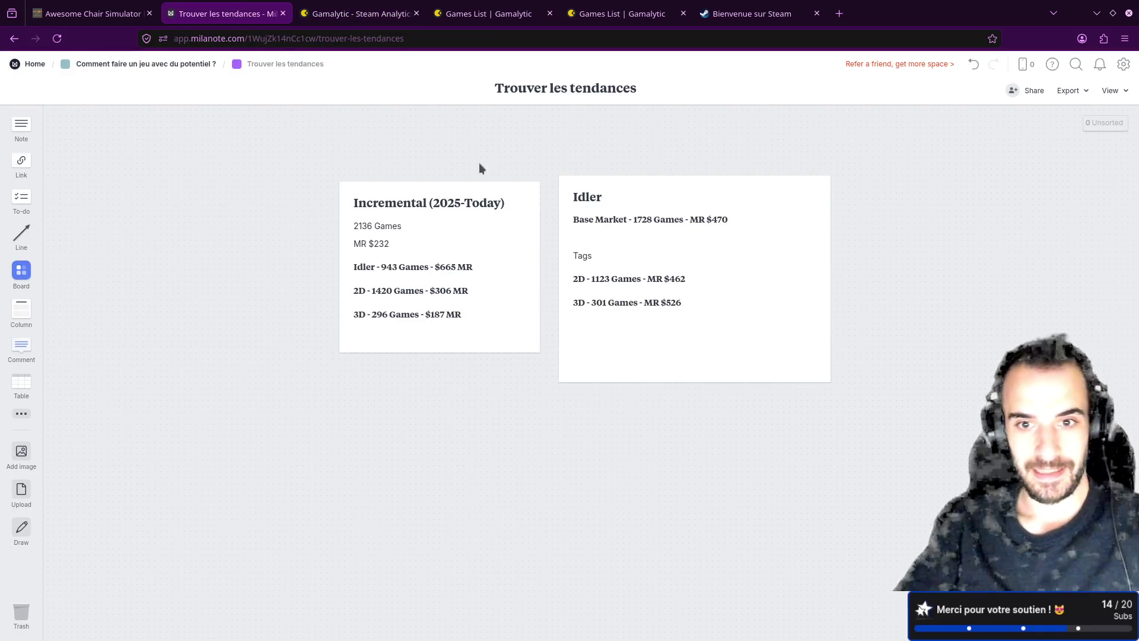
- Add the line Cozy - 180 Games - MR $1400 under the 3D line, checking Gamalytic's figures
click(692, 302)
click(691, 302)
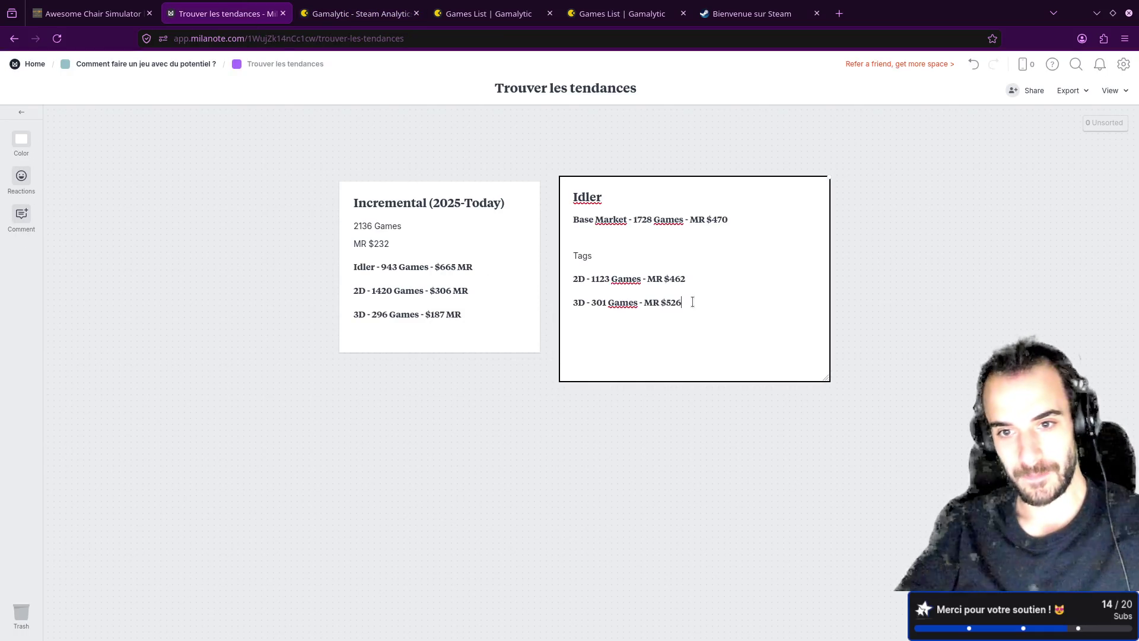
key(Return)
text(Cozy - 180 )
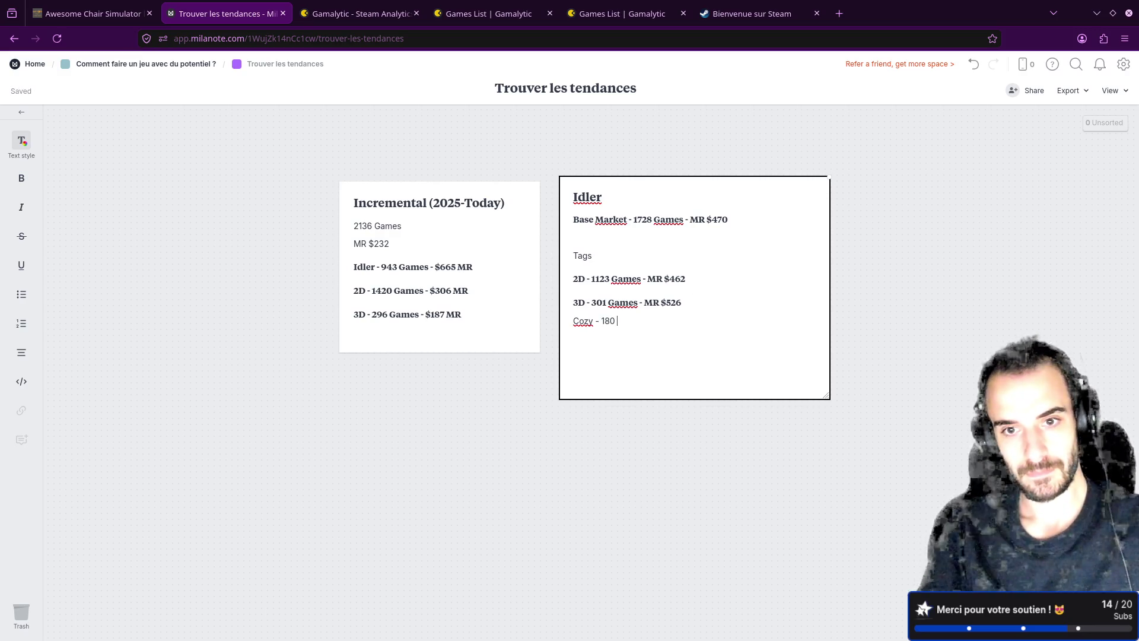
text(Games - MR)
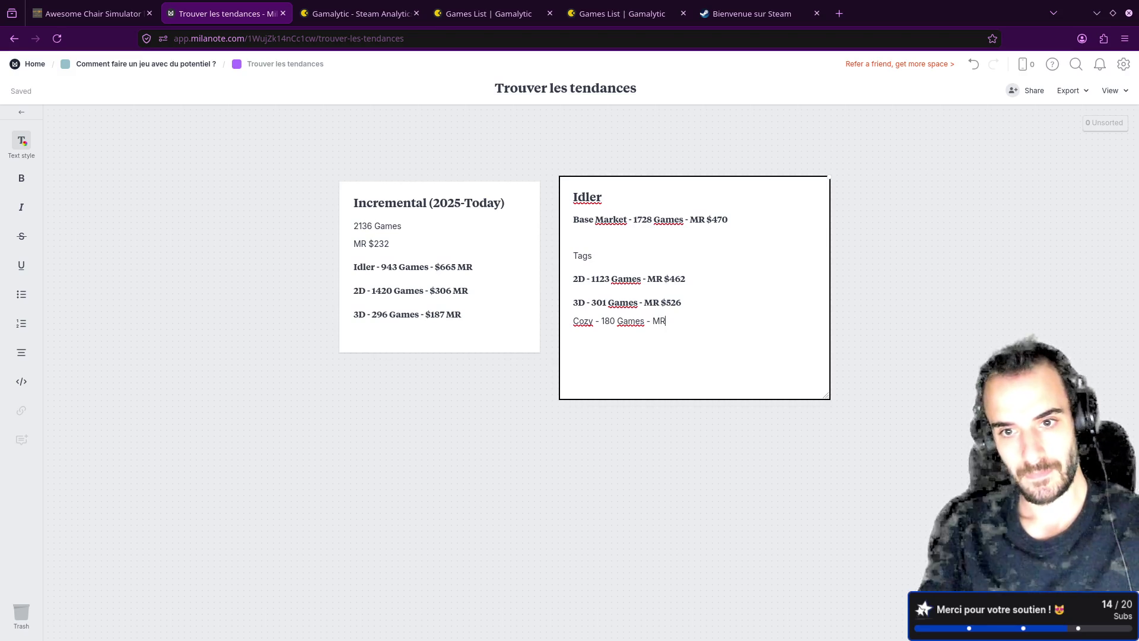
text( $1)
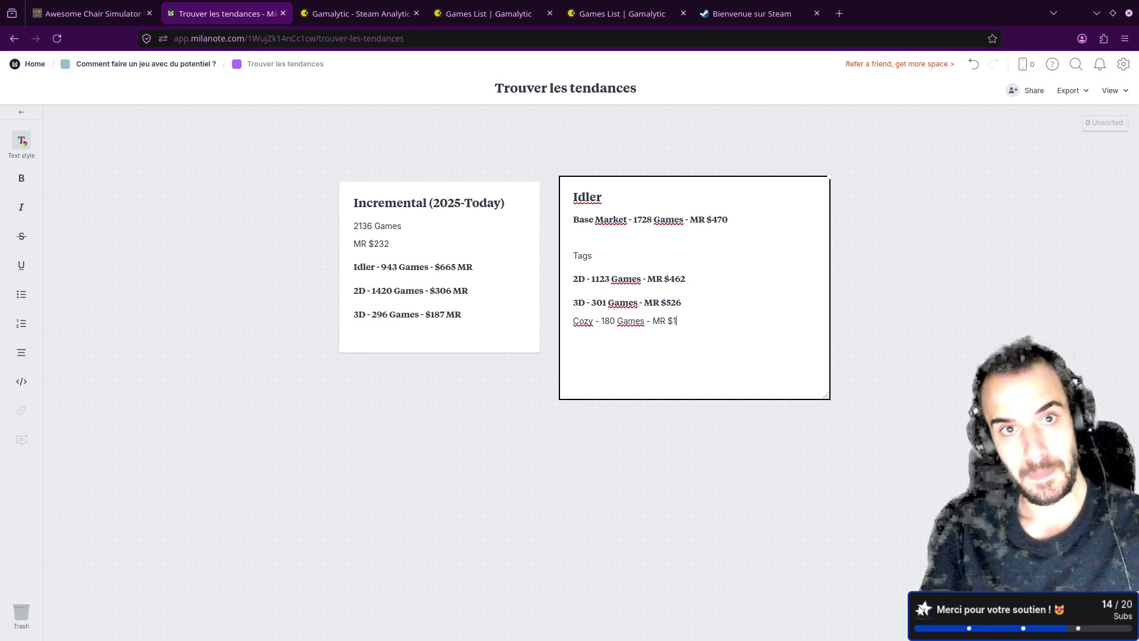
click(385, 9)
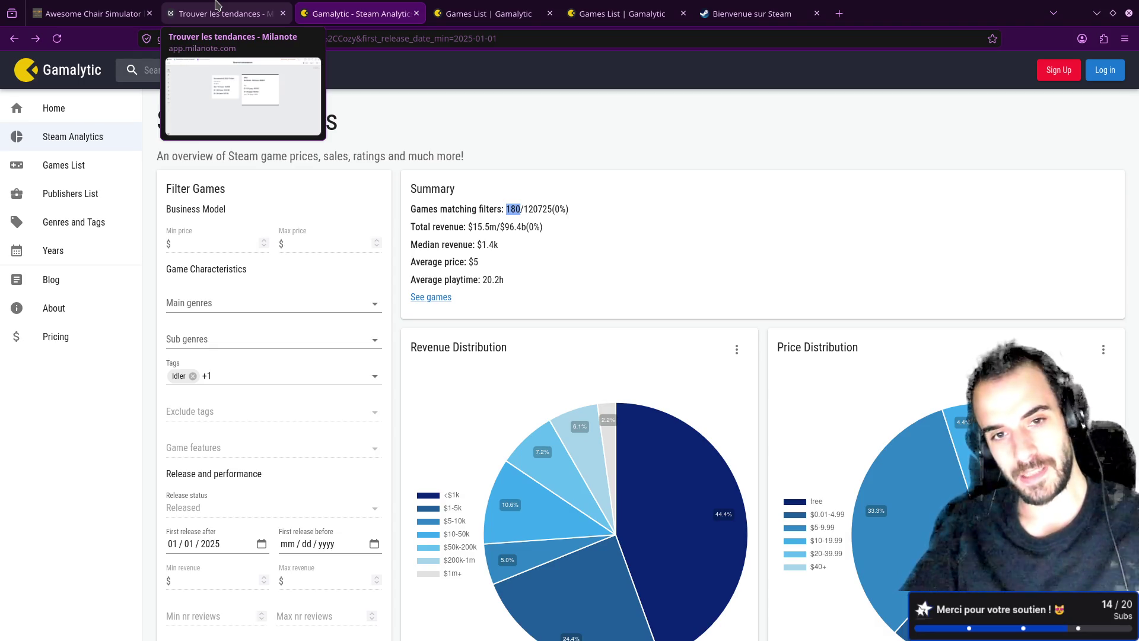
click(218, 5)
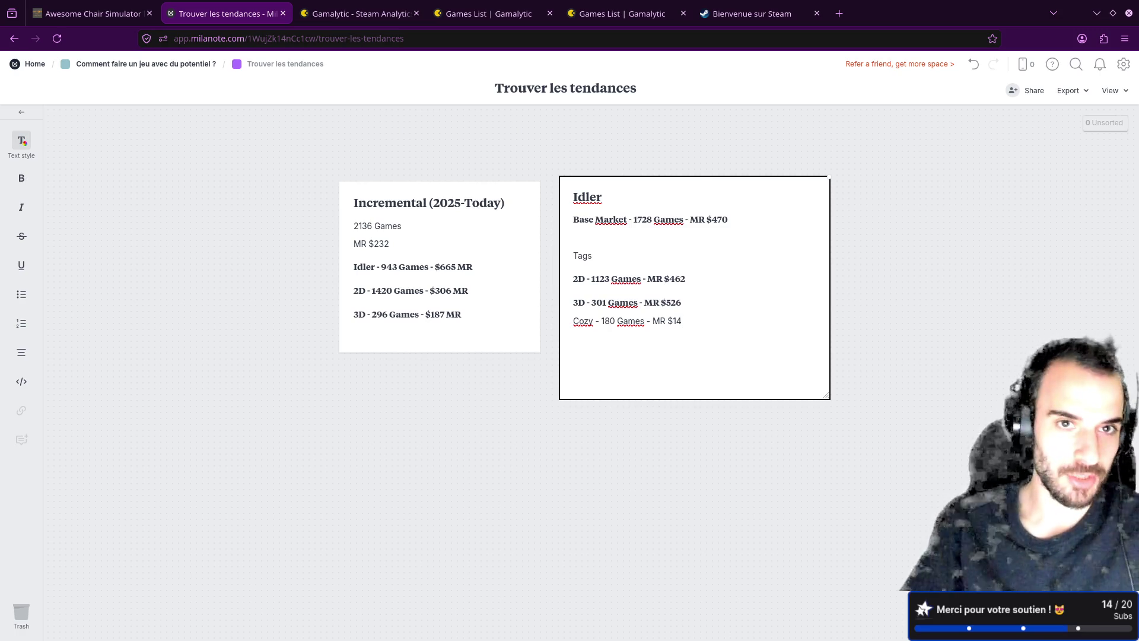
click(343, 6)
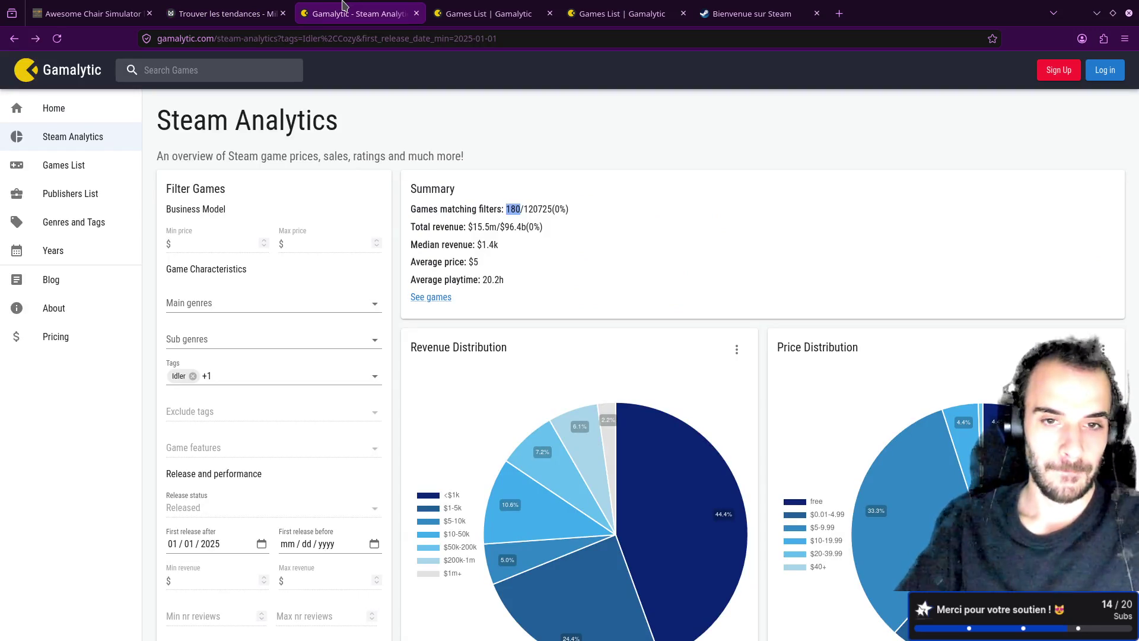
click(225, 12)
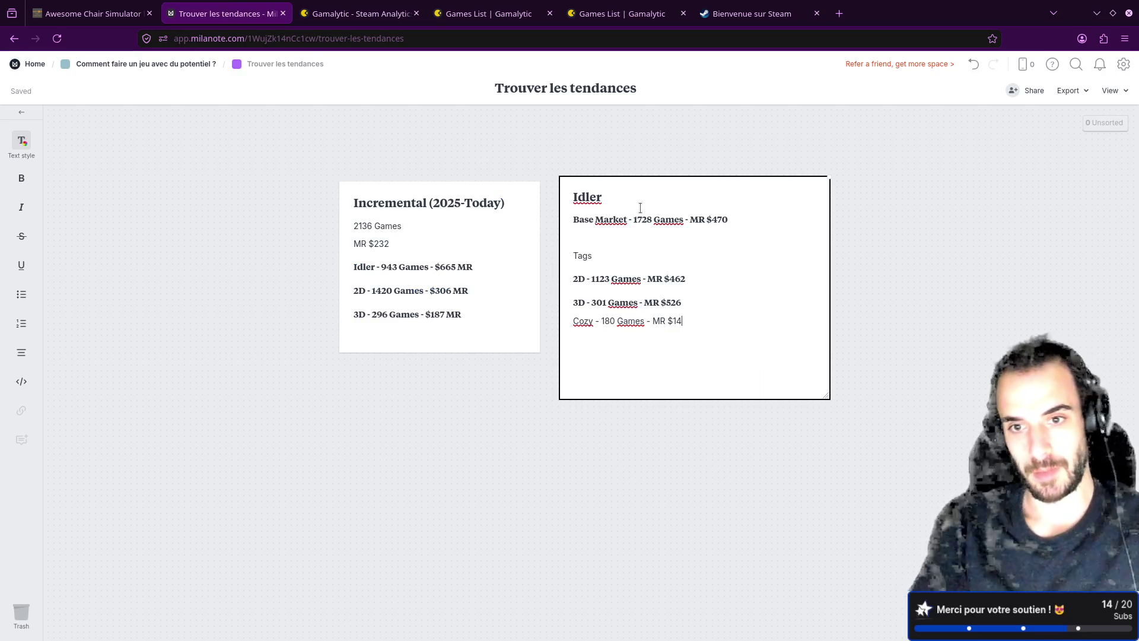
- Apply the bold Normal heading style to the Cozy line, comparing it with the 3D line
drag(712, 320, 573, 321)
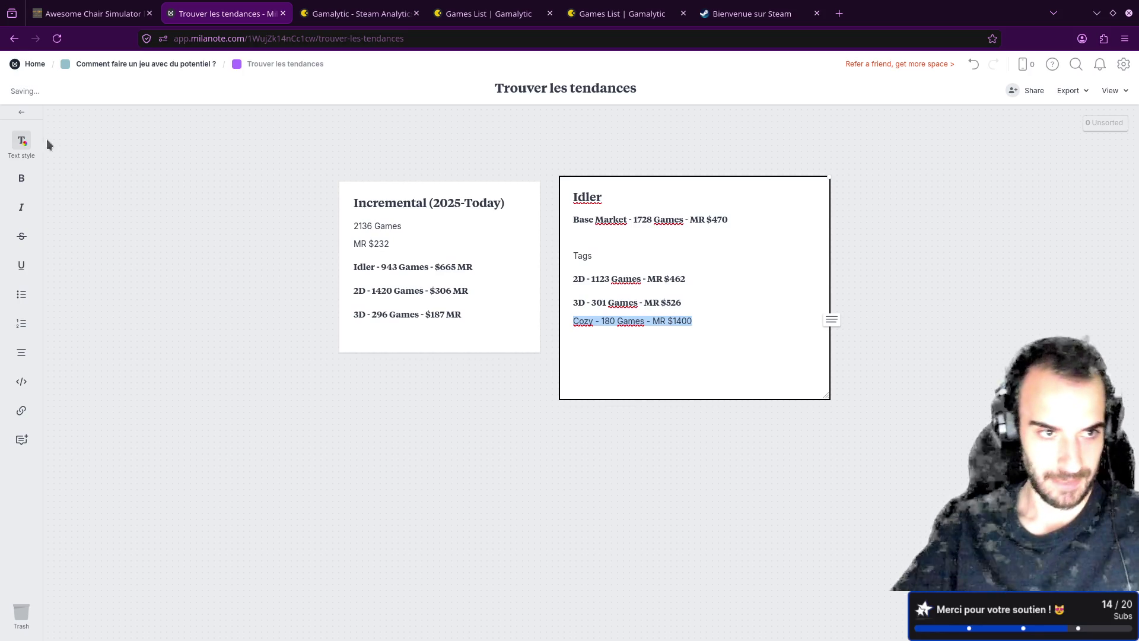
click(22, 140)
click(111, 149)
click(708, 321)
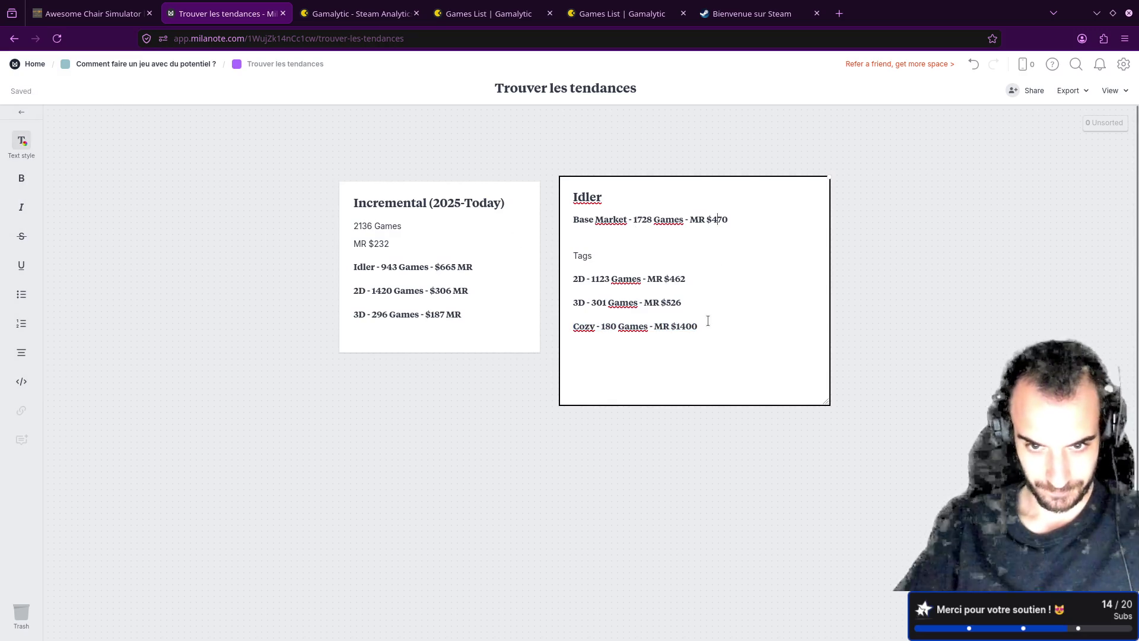
drag(712, 326, 554, 317)
click(684, 330)
drag(683, 303, 573, 303)
click(655, 326)
drag(685, 302, 565, 298)
click(654, 325)
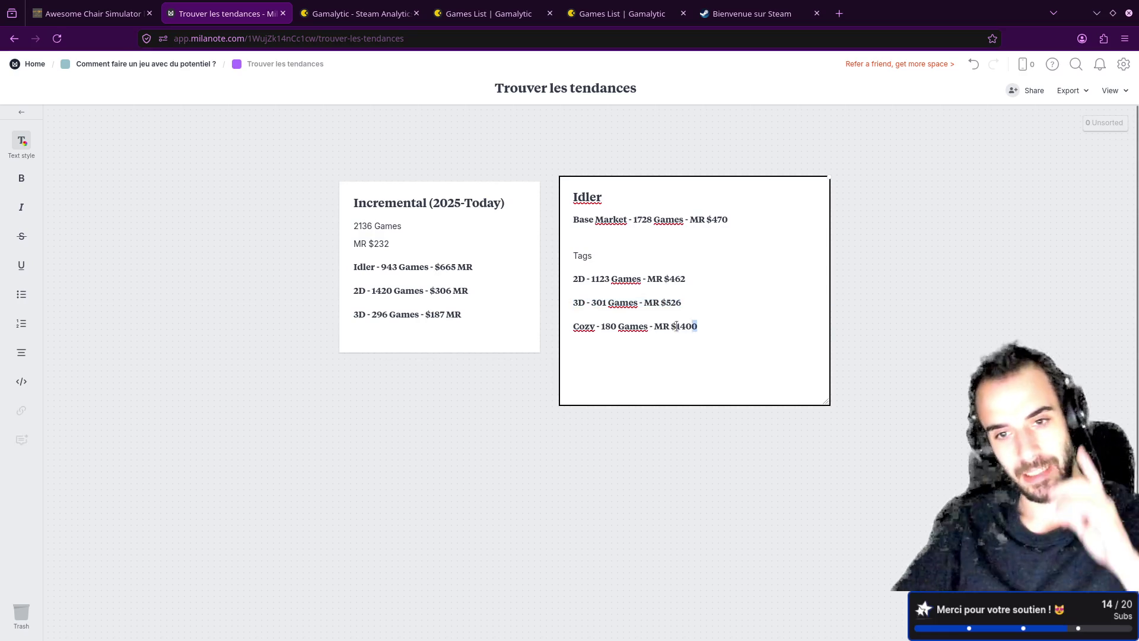
drag(701, 327, 571, 326)
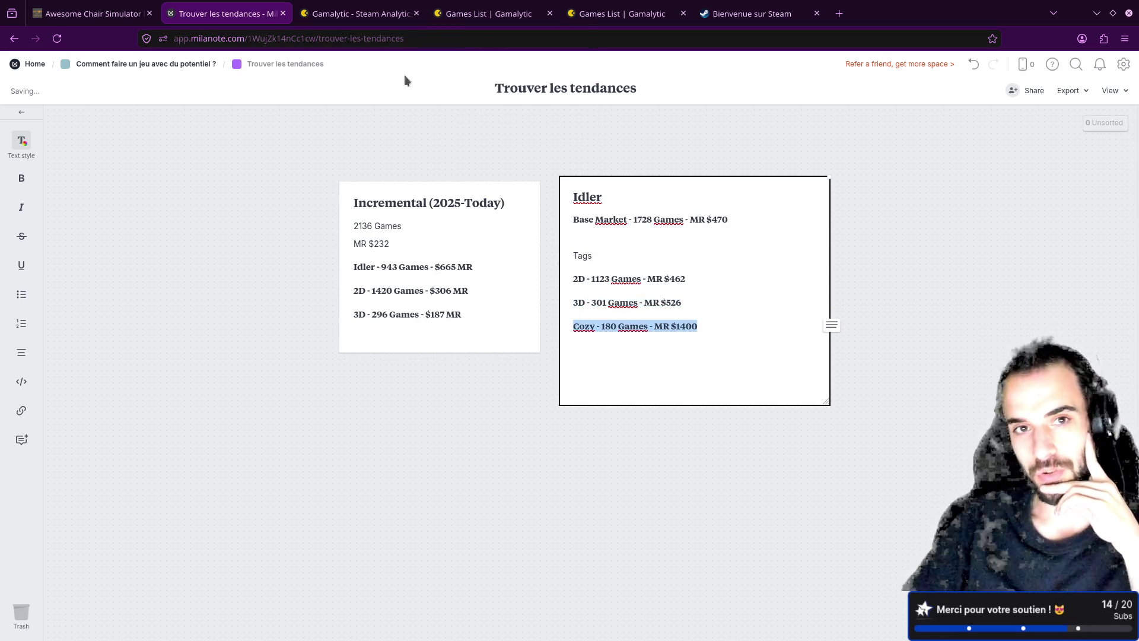
click(374, 9)
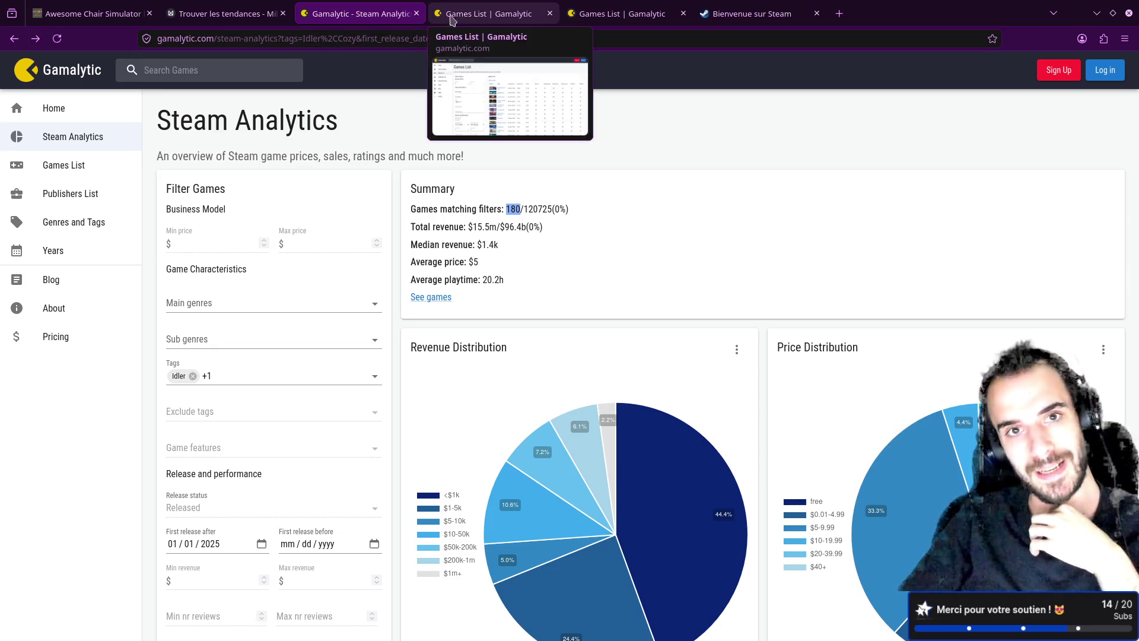
- Close the duplicate games list, then open Cast n Chill's stats and its Steam store page
click(478, 8)
middle_click(482, 7)
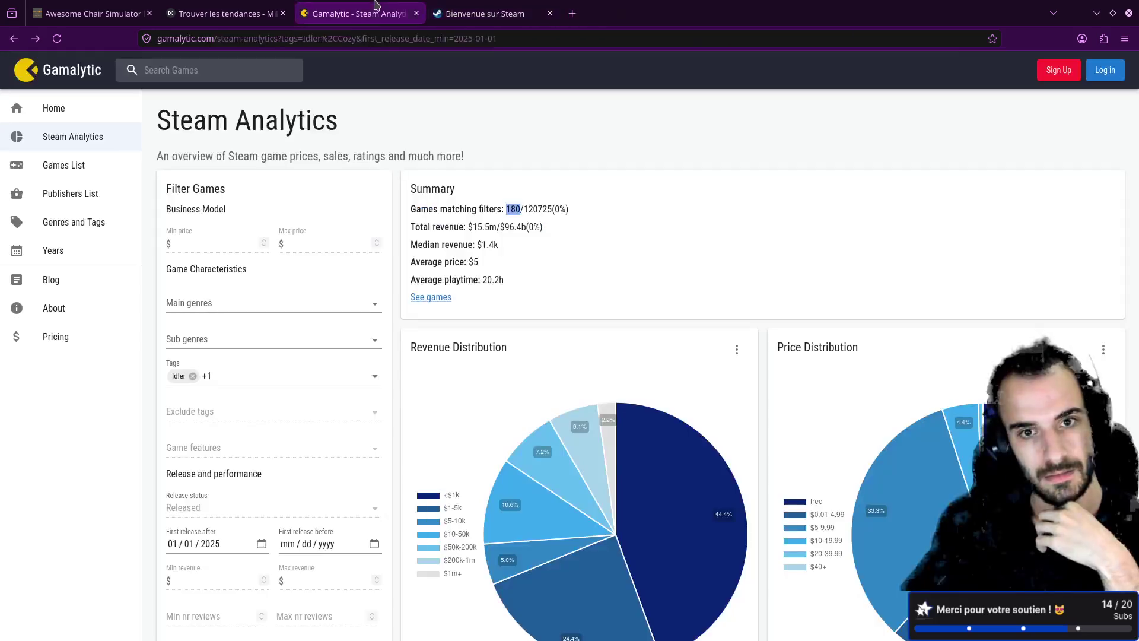
key(ctrl+Tab)
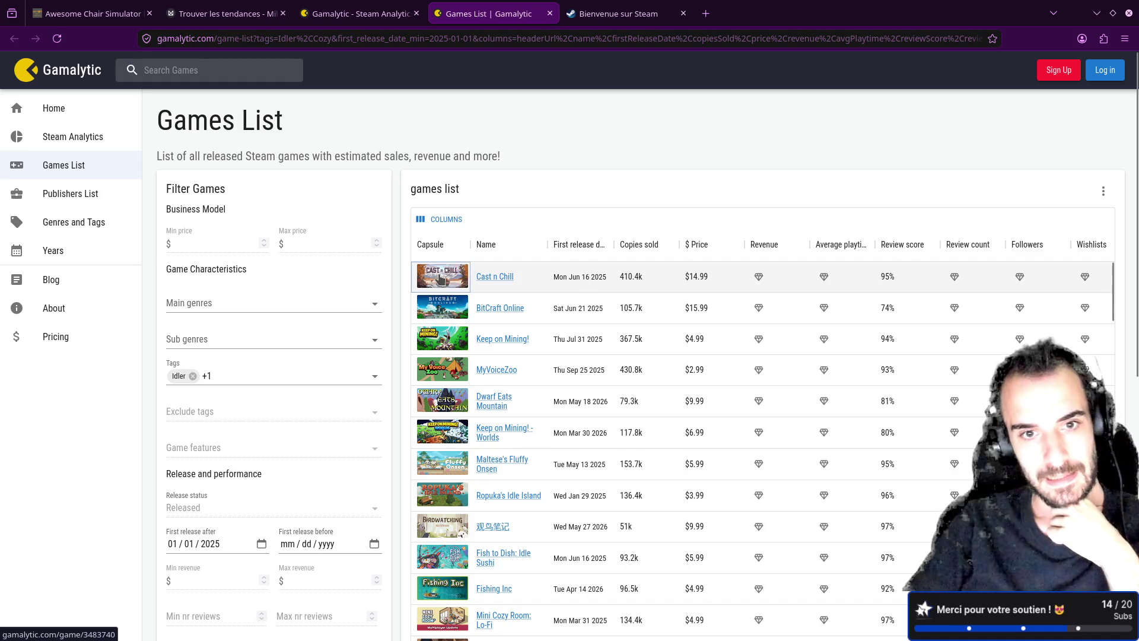
click(495, 277)
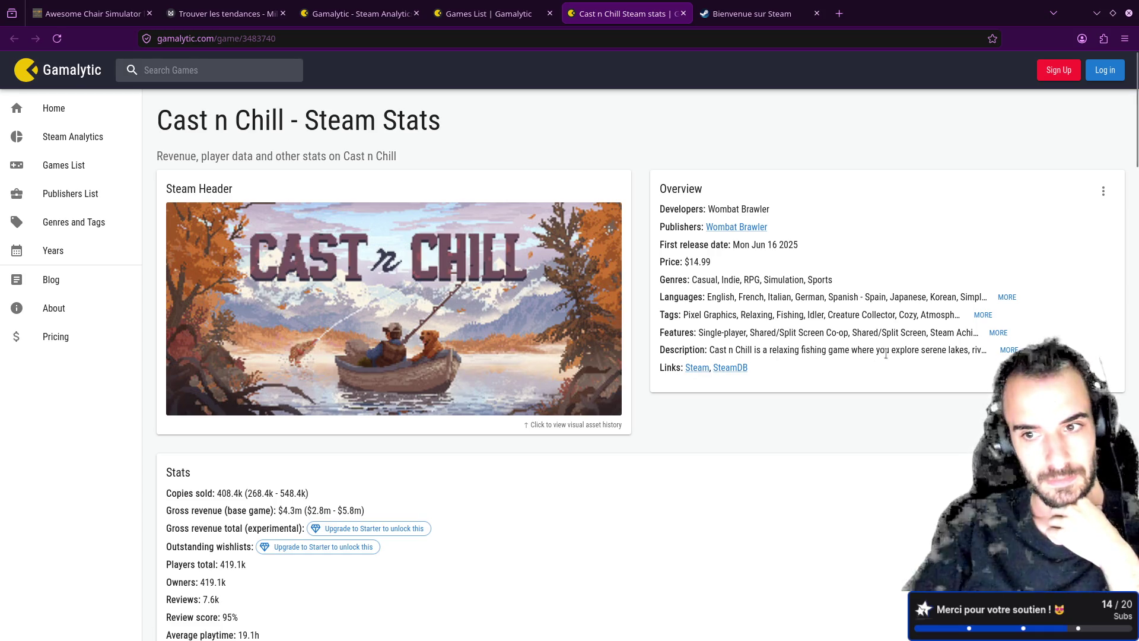
click(696, 368)
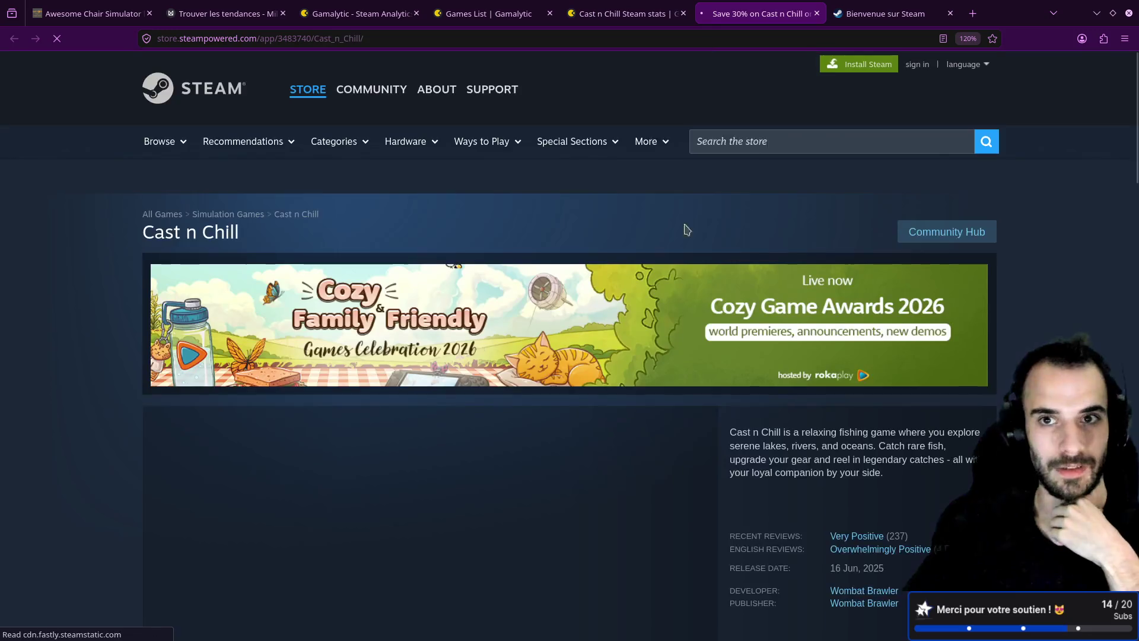
- Skip through Cast n Chill's Steam trailer from 0:23 to about 0:58, then close the page
scroll(552, 354, down, 4)
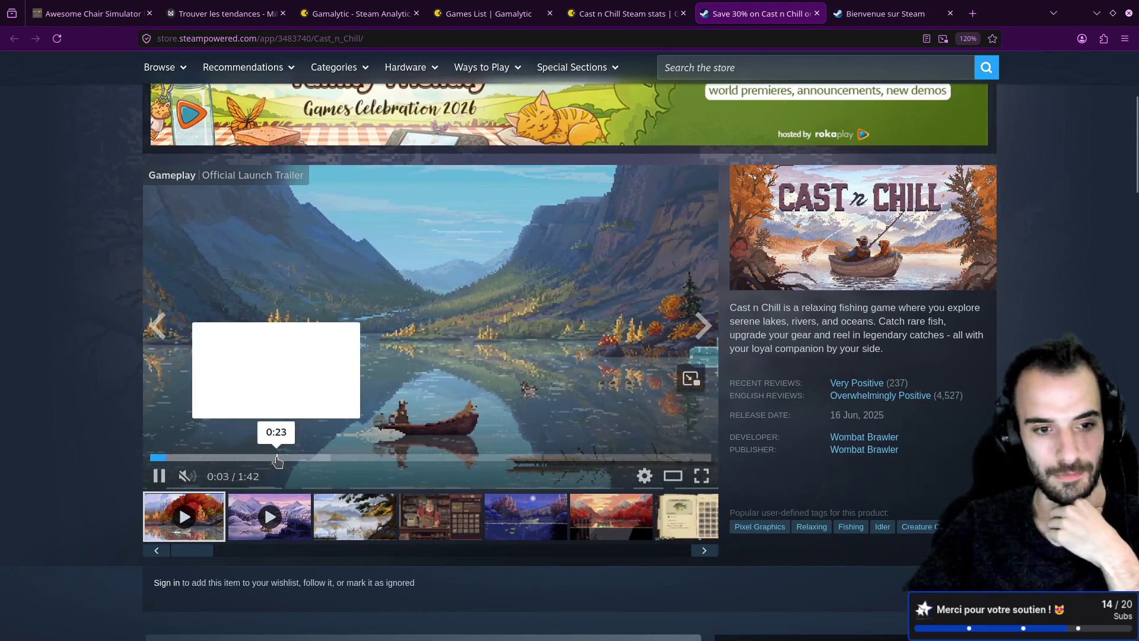
click(279, 457)
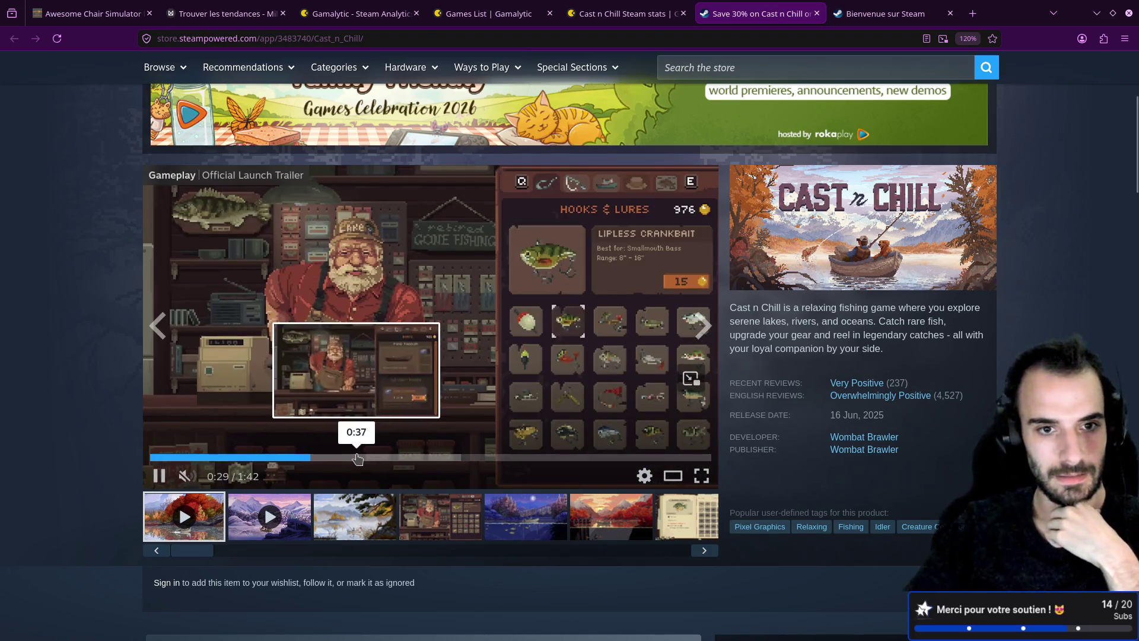
drag(356, 457, 474, 463)
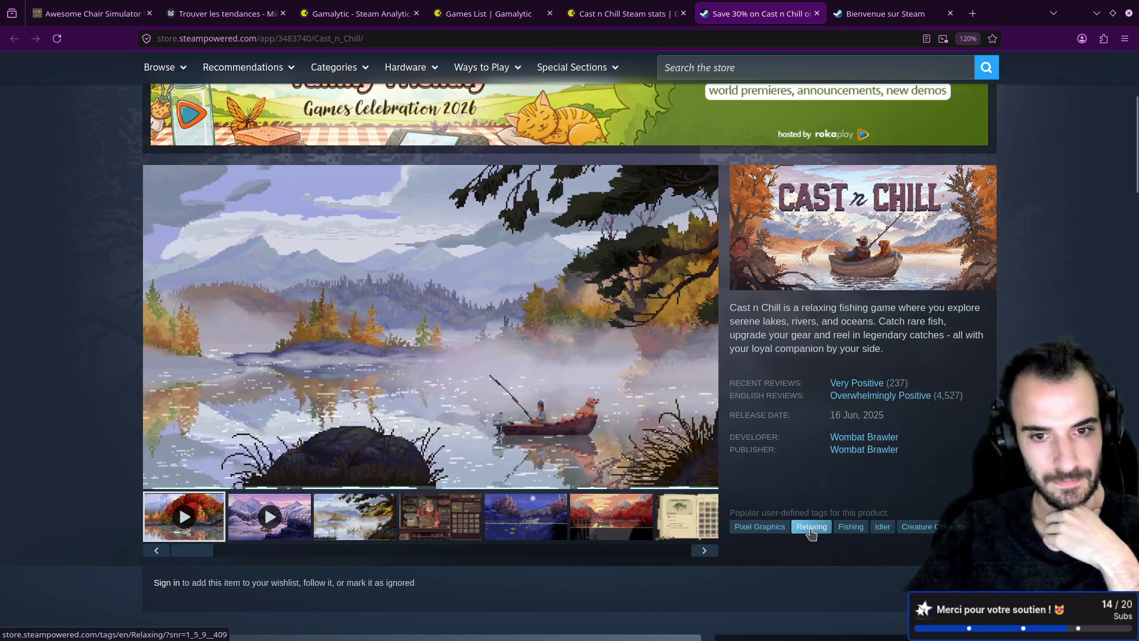
middle_click(762, 20)
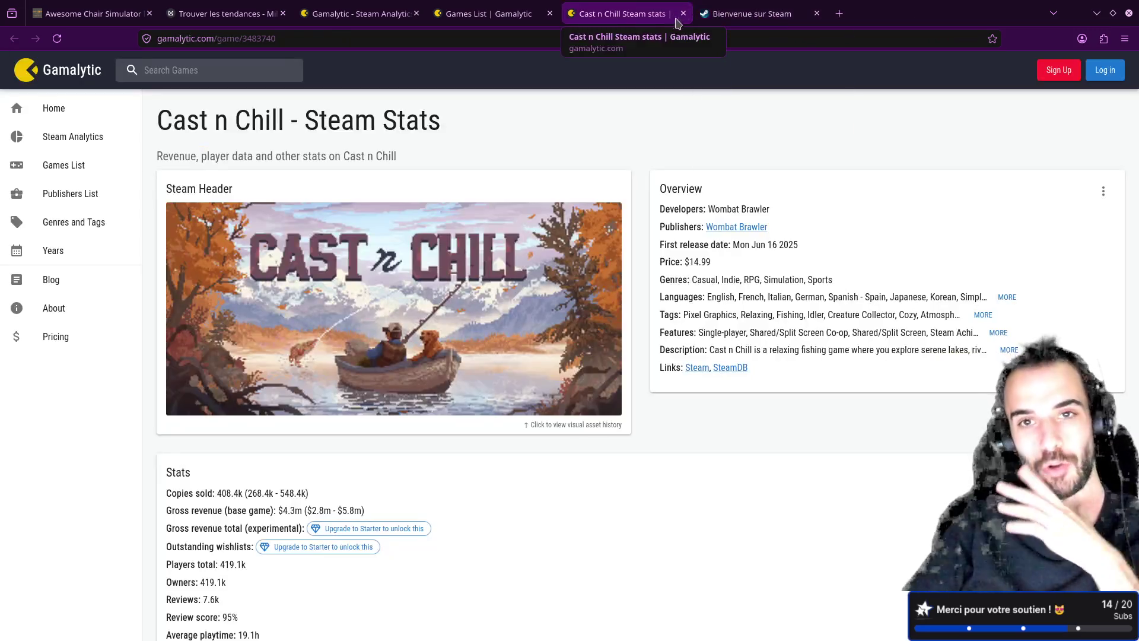
- Close the Cast n Chill stats, Steam and filtered games list pages and return to Milanote
middle_click(636, 23)
middle_click(636, 22)
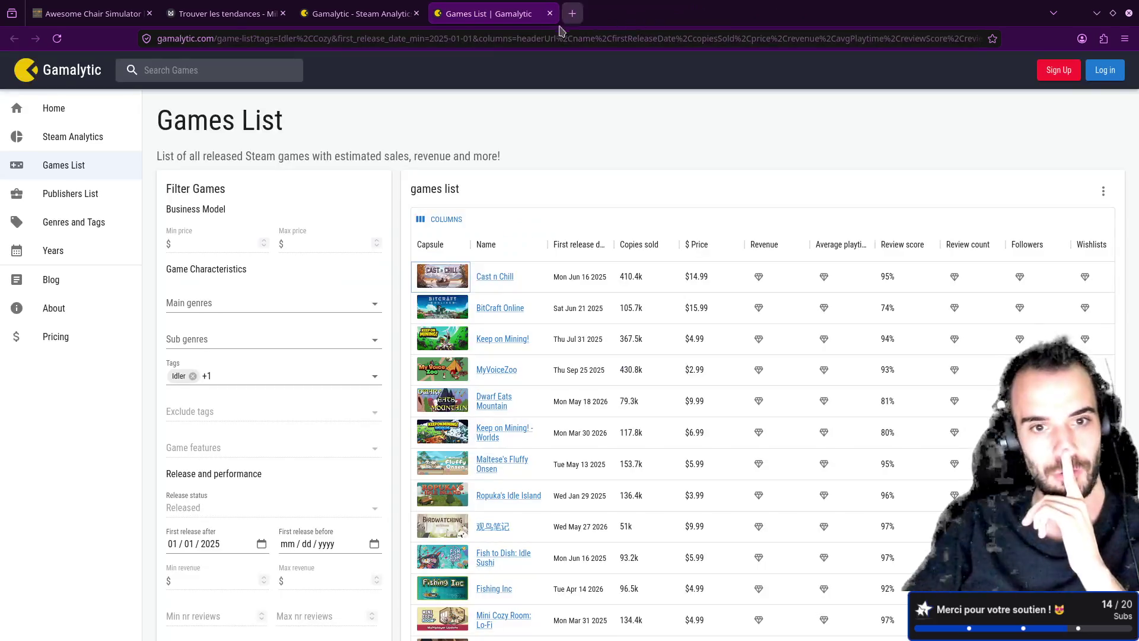
middle_click(471, 21)
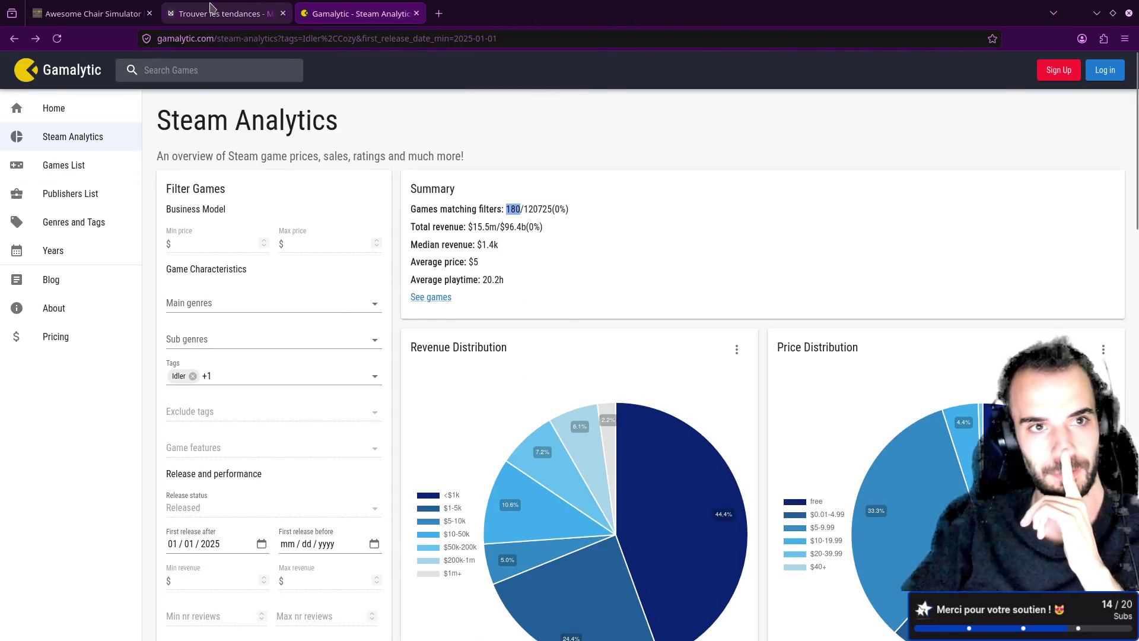
click(224, 13)
- Move the Incremental and Idler notes to the left, placing them side by side
mouse_move(452, 221)
mouse_down()
mouse_move(405, 208)
mouse_move(315, 215)
mouse_up()
mouse_move(598, 204)
mouse_down()
mouse_move(526, 178)
mouse_move(449, 200)
mouse_up()
drag(310, 186, 185, 181)
drag(465, 191, 345, 186)
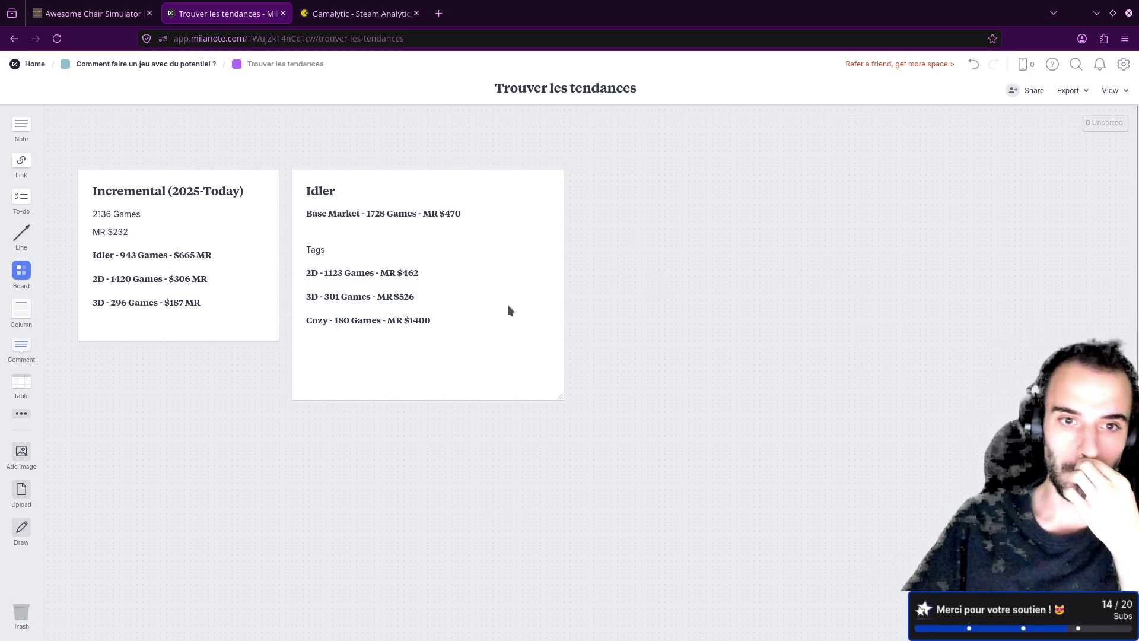
- Highlight the 3D line's 'MR $526' in the Idler note, then return to Gamalytic
click(412, 294)
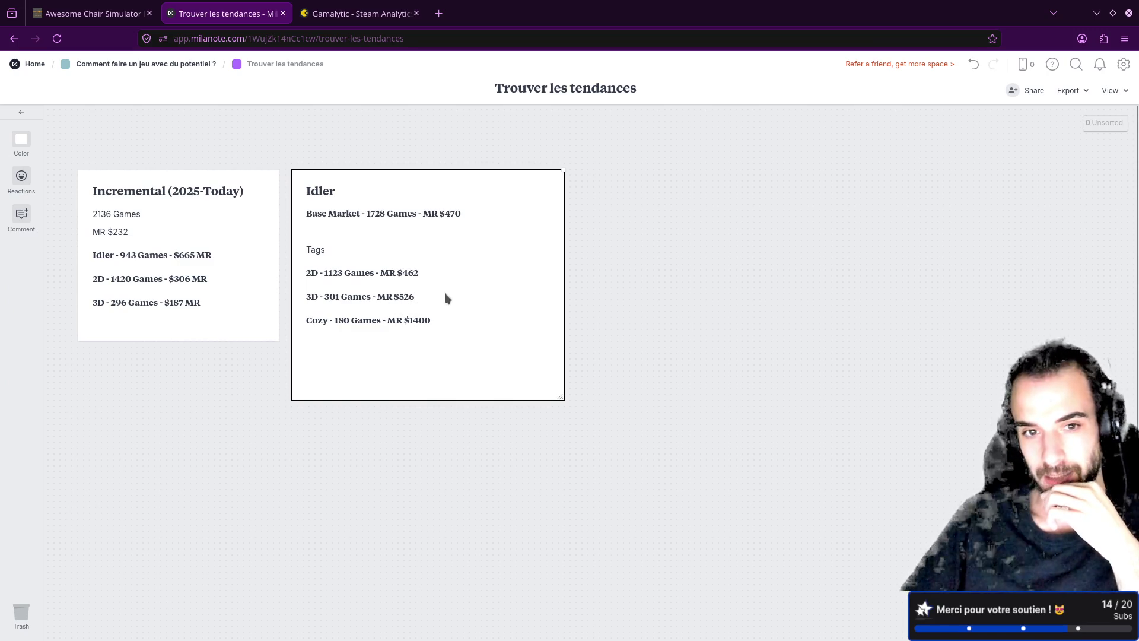
click(399, 299)
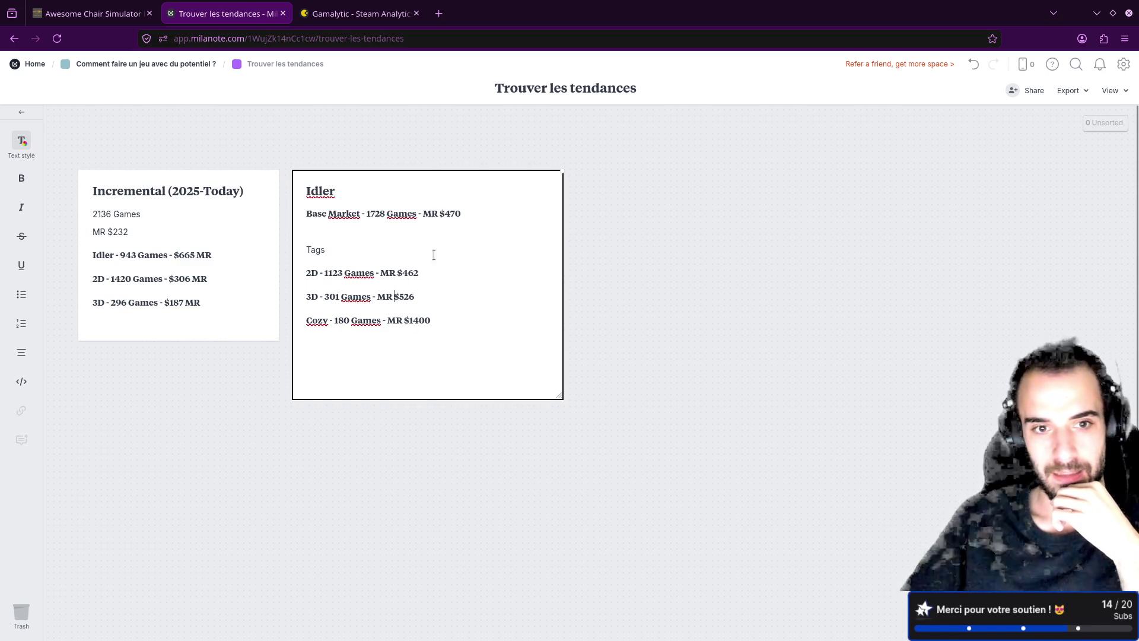
drag(415, 298, 380, 288)
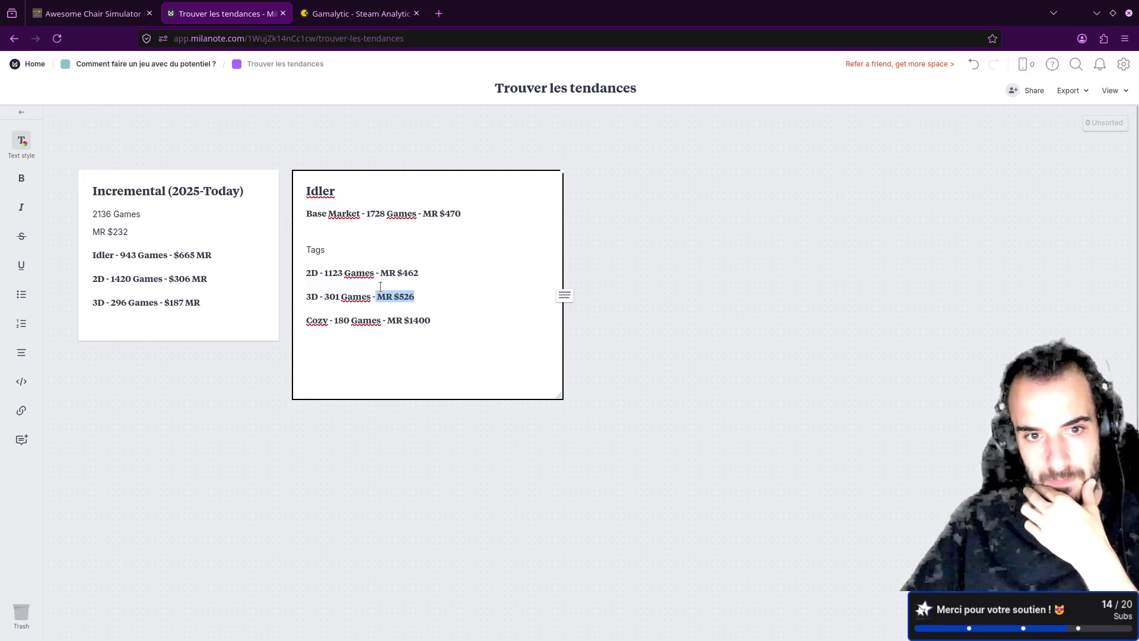
click(359, 13)
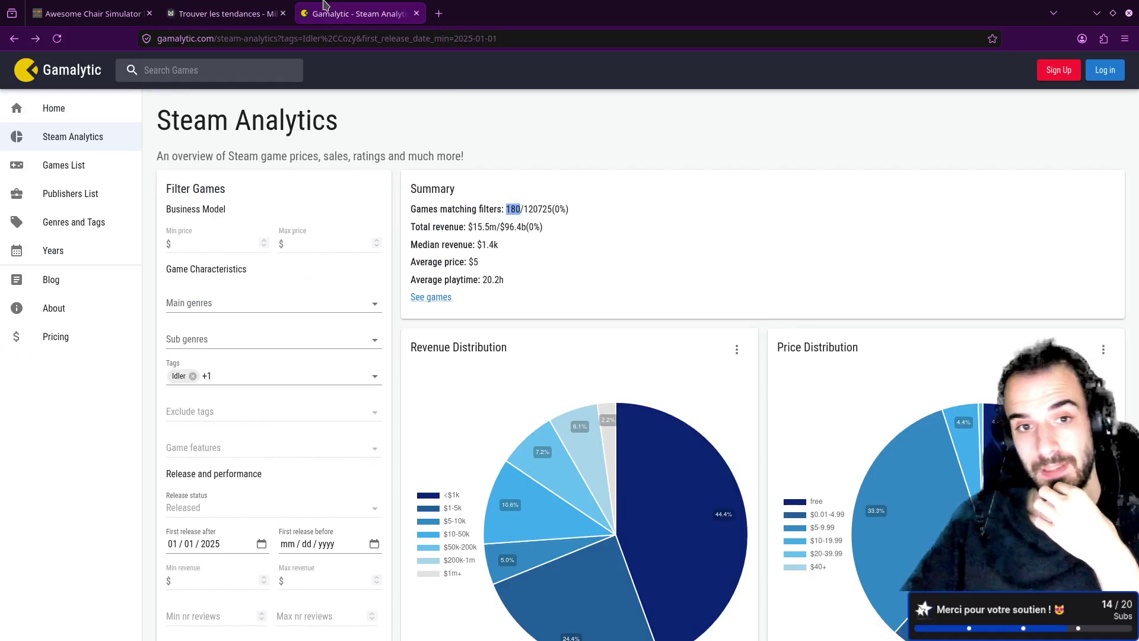
- Expand Gamalytic's Tags filter to confirm Idler and Cozy, then return to Trouver les tendances
scroll(370, 322, down, 2)
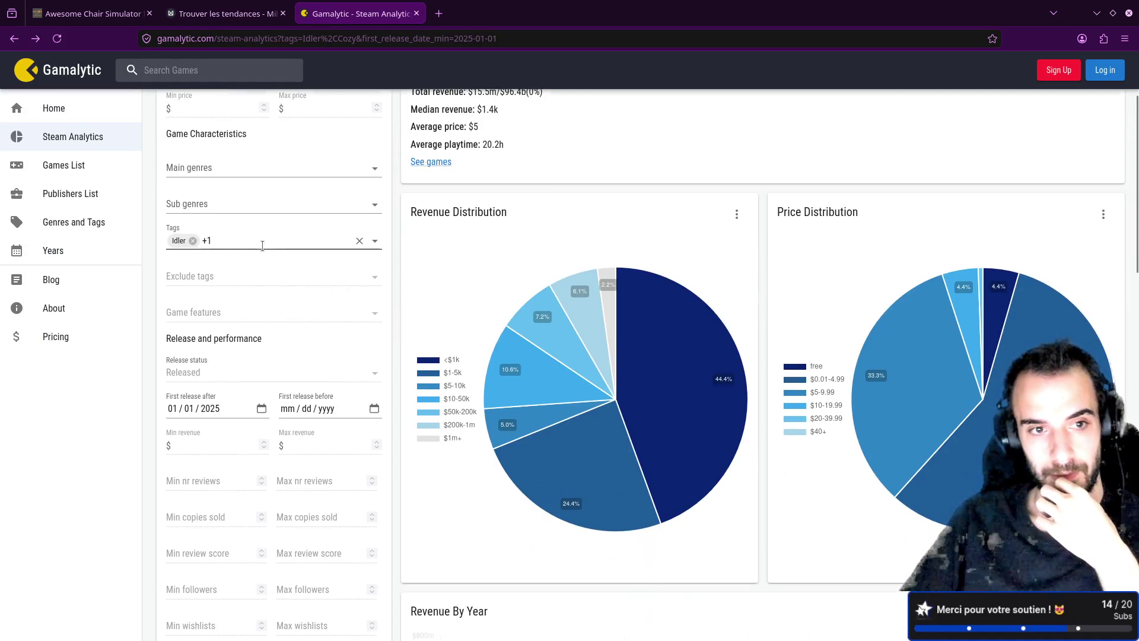
click(264, 243)
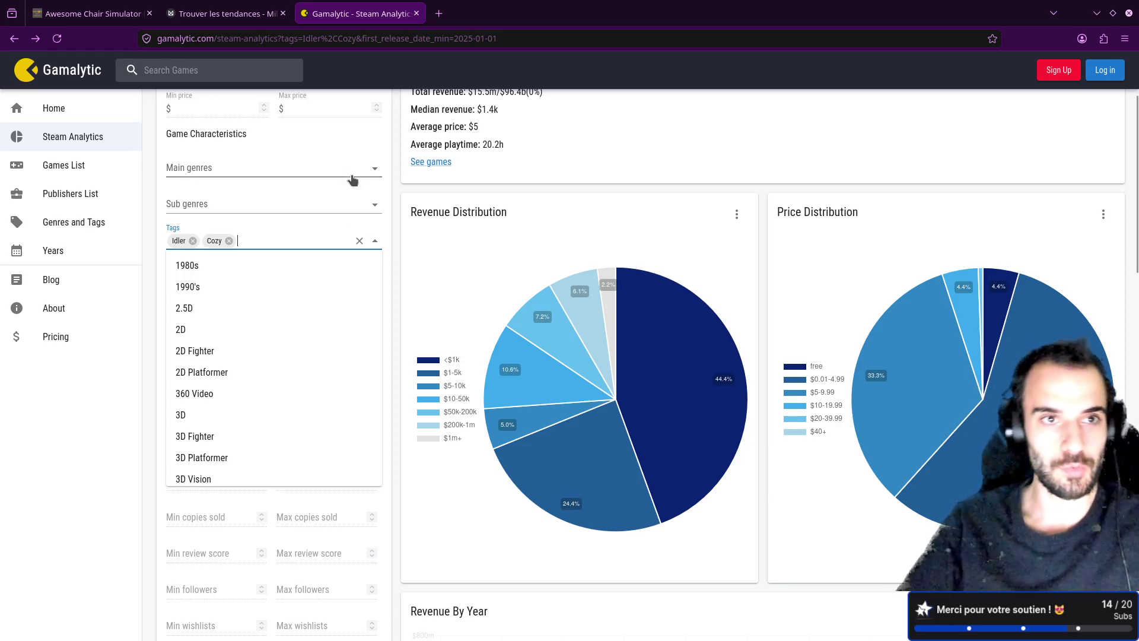
click(226, 13)
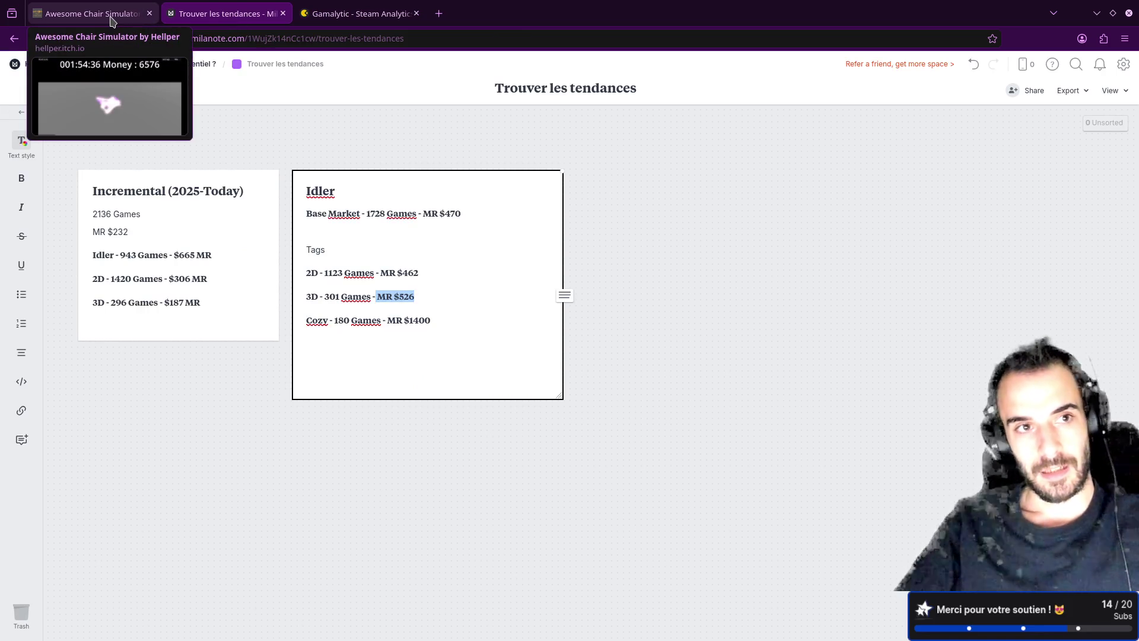
- Navigate through Comment faire un jeu avec du potentiel ? and Trouver une idée to 5 Minutes pour adhérer
click(286, 151)
click(148, 63)
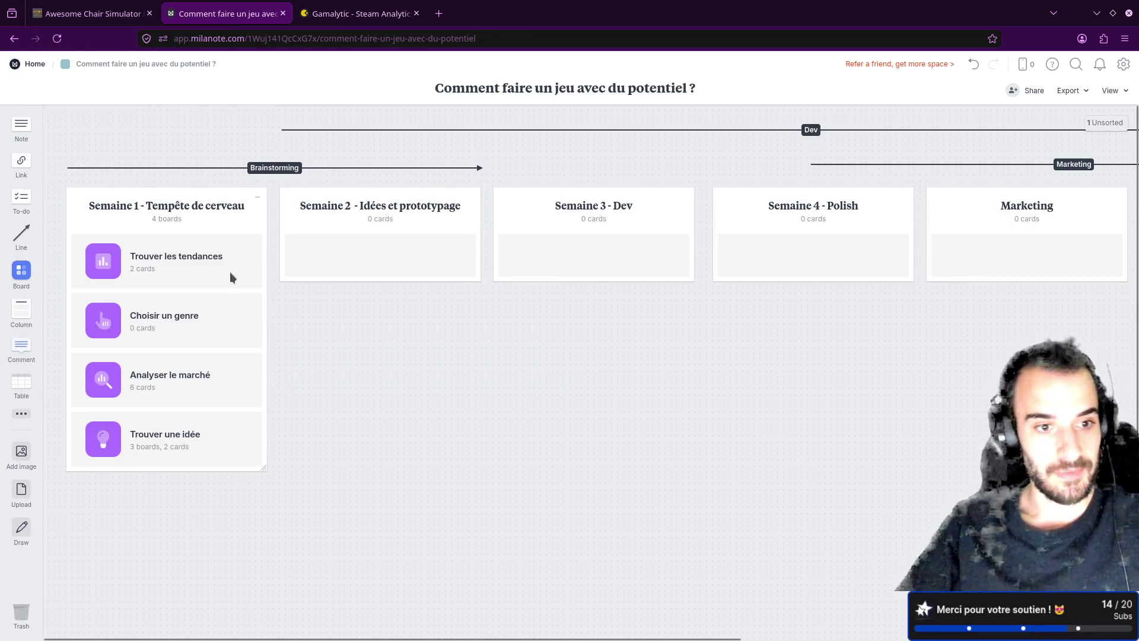
click(175, 436)
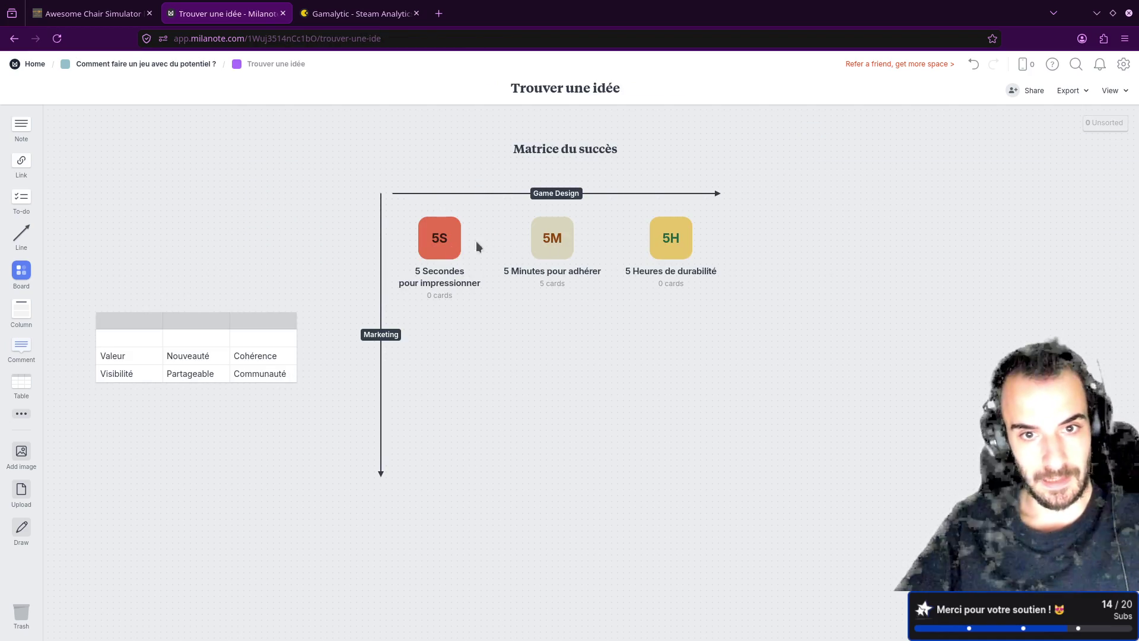
click(561, 242)
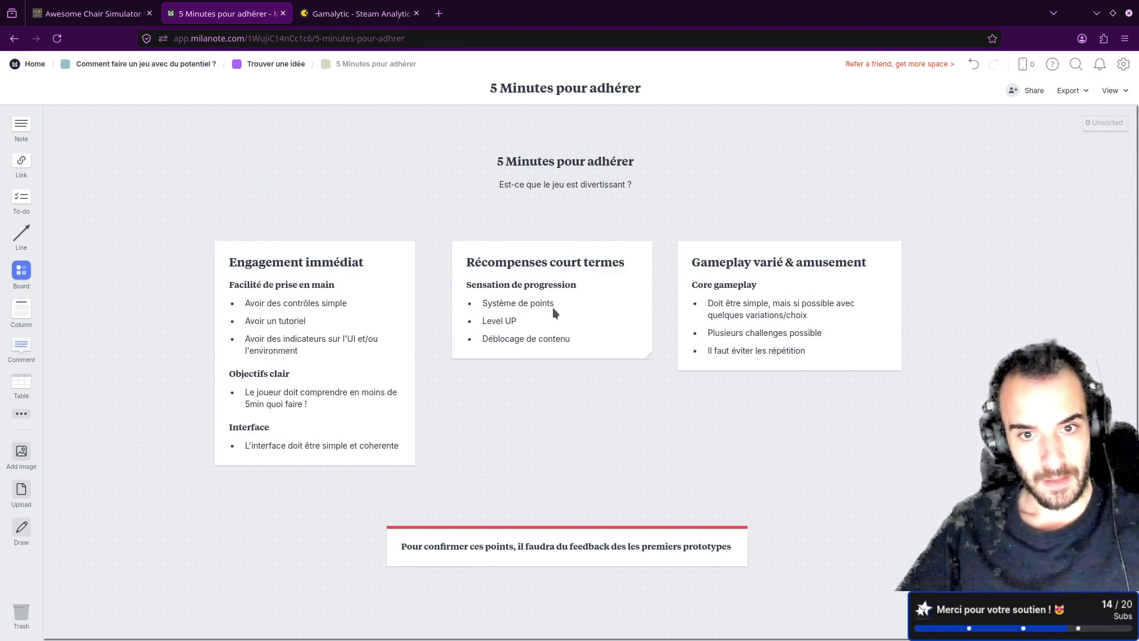
- Reposition the Récompenses court termes and Engagement immédiat cards
drag(546, 282, 544, 284)
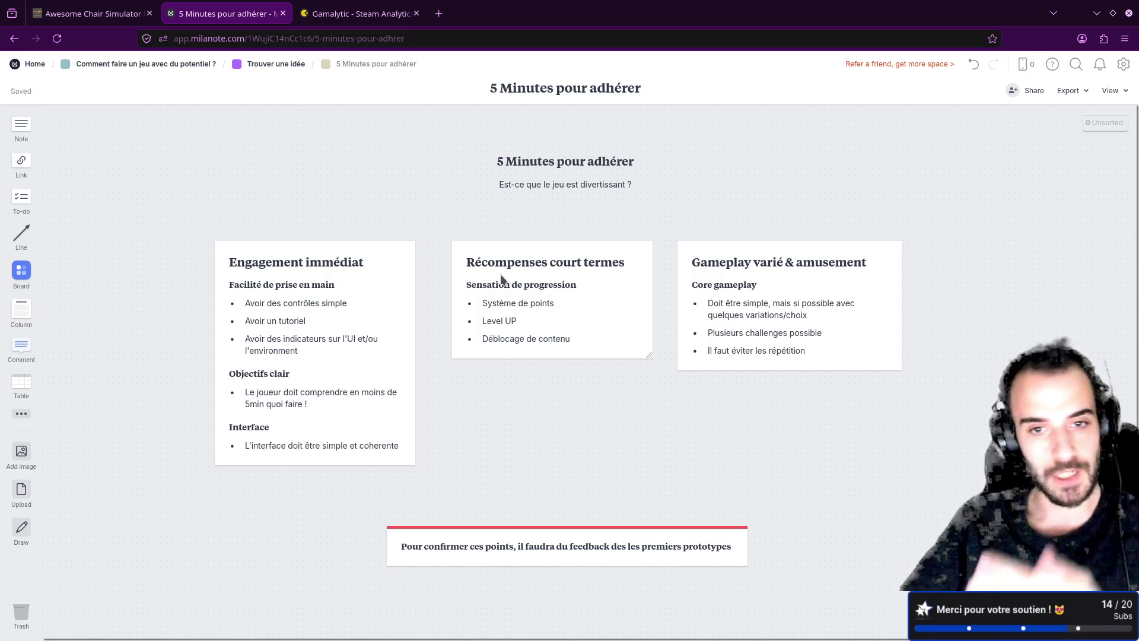
click(490, 316)
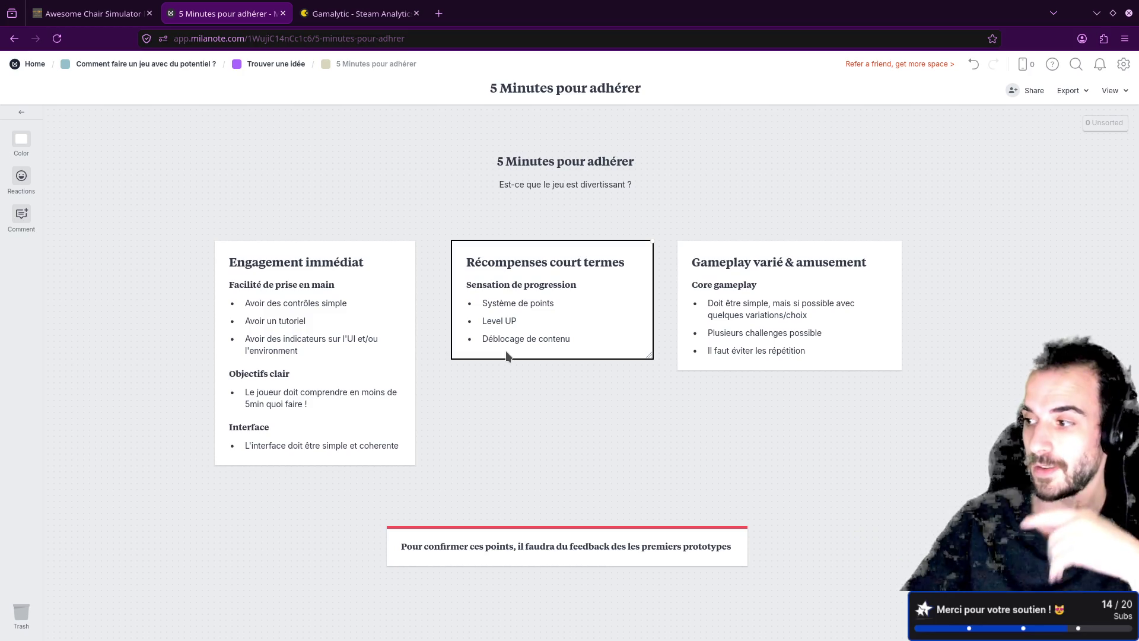
mouse_move(313, 285)
mouse_down()
mouse_move(326, 278)
mouse_move(314, 286)
mouse_move(343, 297)
mouse_move(321, 270)
mouse_move(343, 289)
mouse_up()
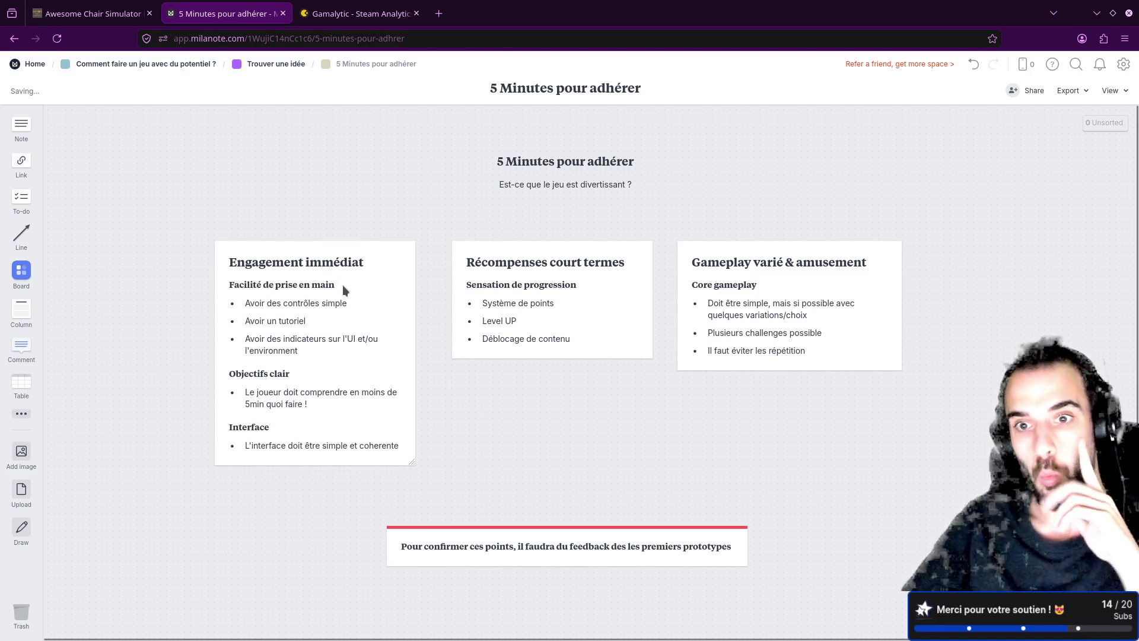
- Nudge the Engagement immédiat, Gameplay varié & amusement and Récompenses court termes cards into alignment
drag(350, 289, 353, 295)
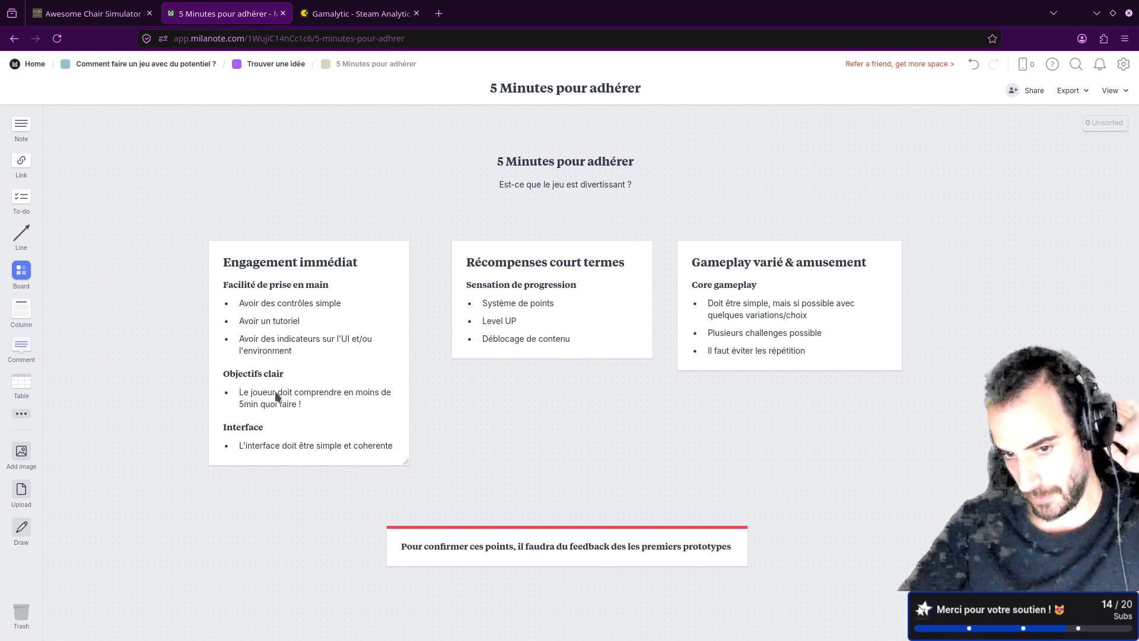
drag(753, 274, 755, 267)
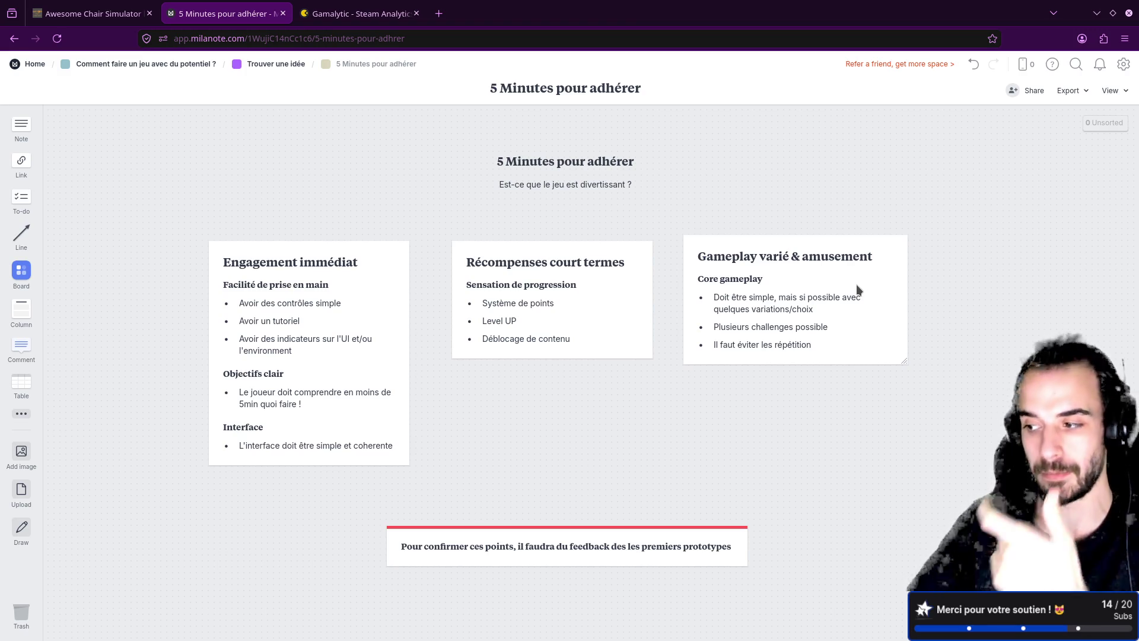
mouse_move(765, 270)
mouse_down()
mouse_move(802, 273)
mouse_move(772, 270)
mouse_up()
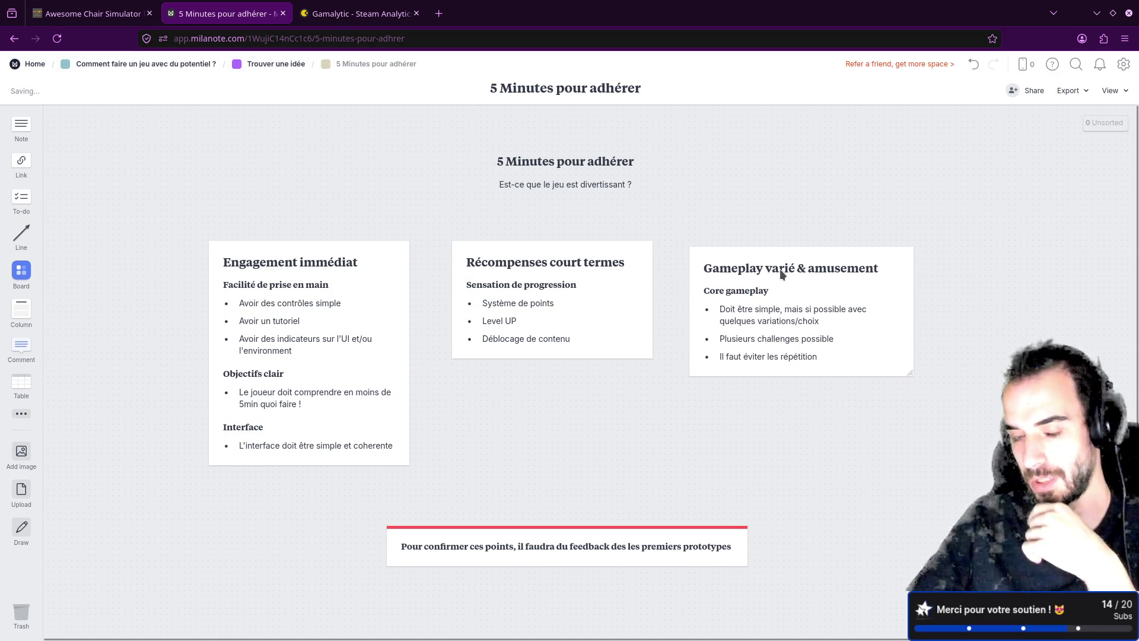
drag(602, 262, 610, 272)
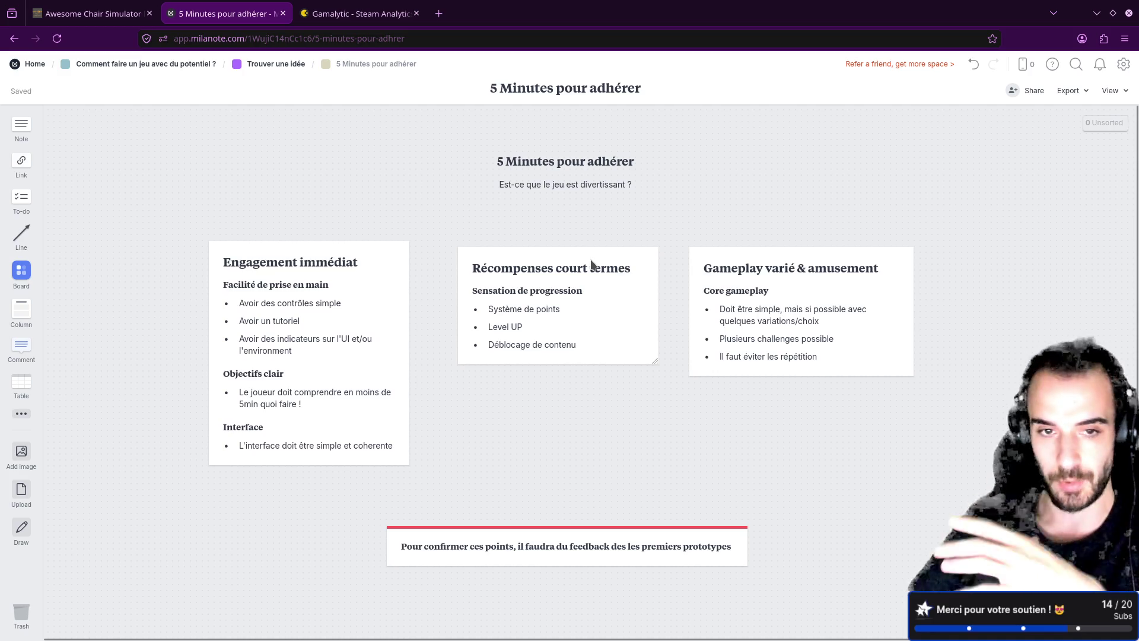
drag(368, 266, 362, 277)
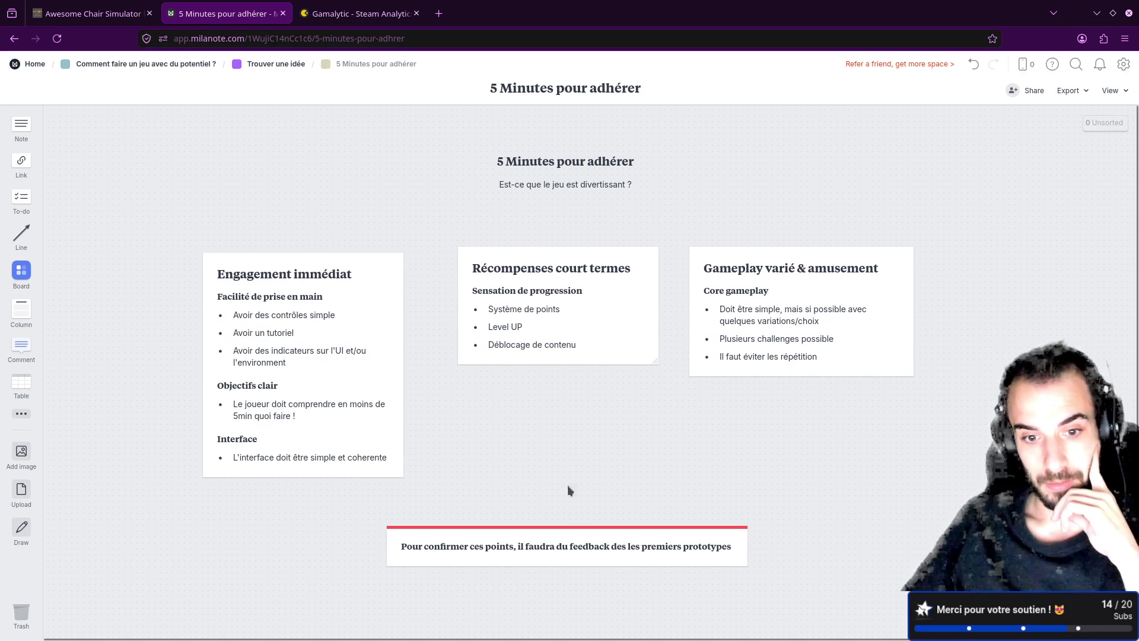
- Shift the red-topped feedback note left and level Engagement immédiat with the other cards
mouse_move(514, 546)
mouse_down()
mouse_move(639, 435)
mouse_move(514, 321)
mouse_move(492, 511)
mouse_move(508, 542)
mouse_move(518, 506)
mouse_move(523, 524)
mouse_move(497, 549)
mouse_up()
mouse_move(351, 273)
mouse_down()
mouse_move(384, 275)
mouse_move(377, 267)
mouse_move(362, 291)
mouse_up()
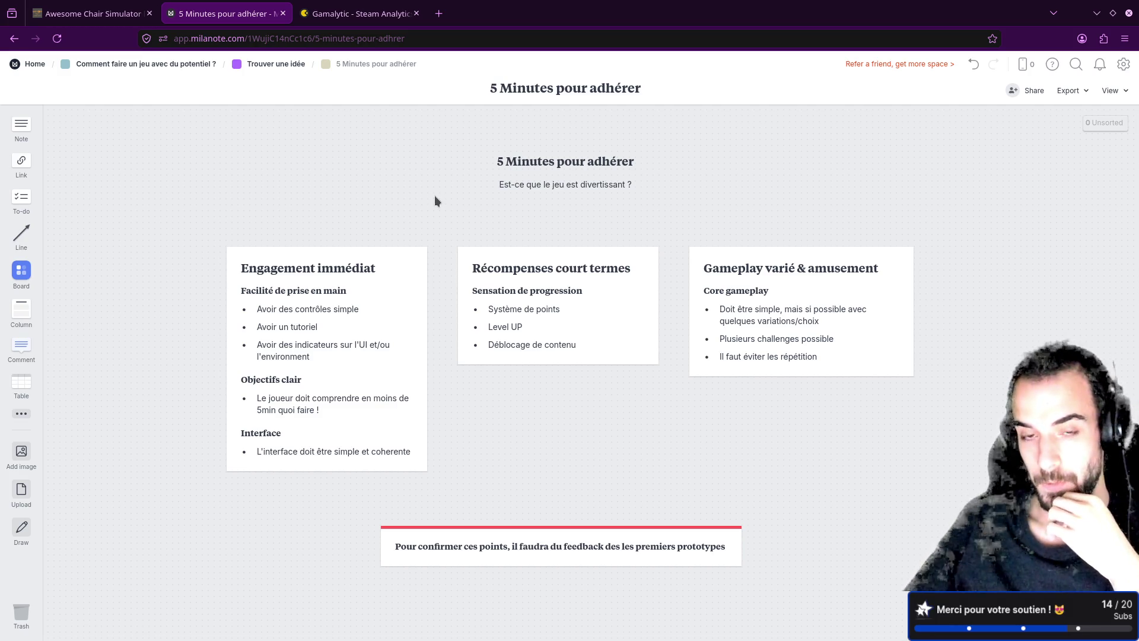
click(354, 14)
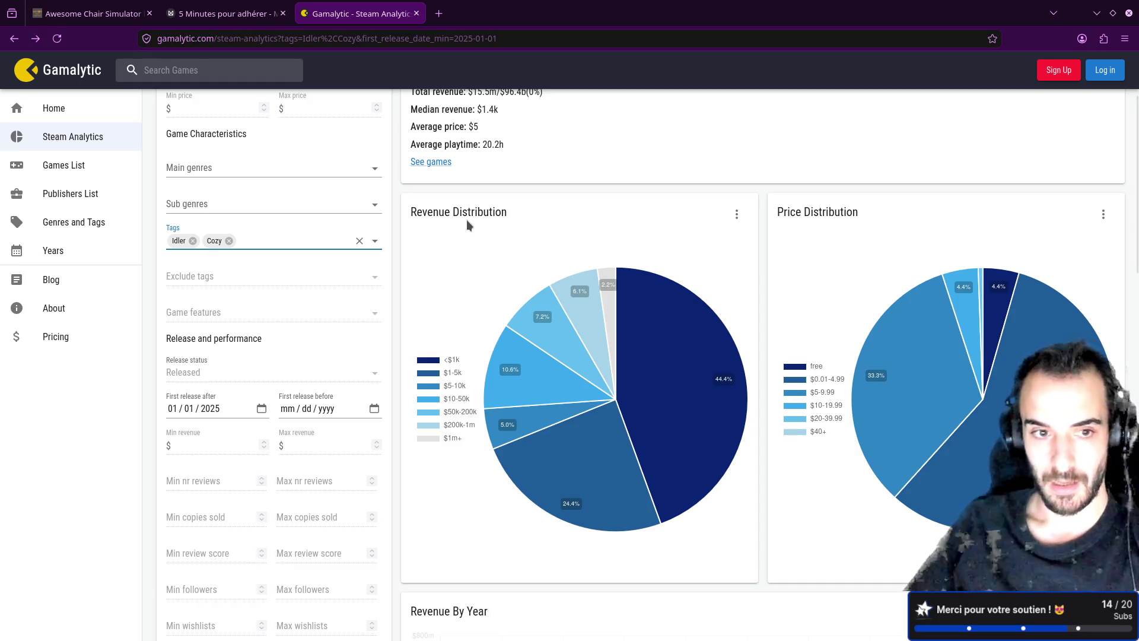
- Revisit the Trouver les tendances board, then return to Gamalytic's Idler and Cozy summary
click(178, 14)
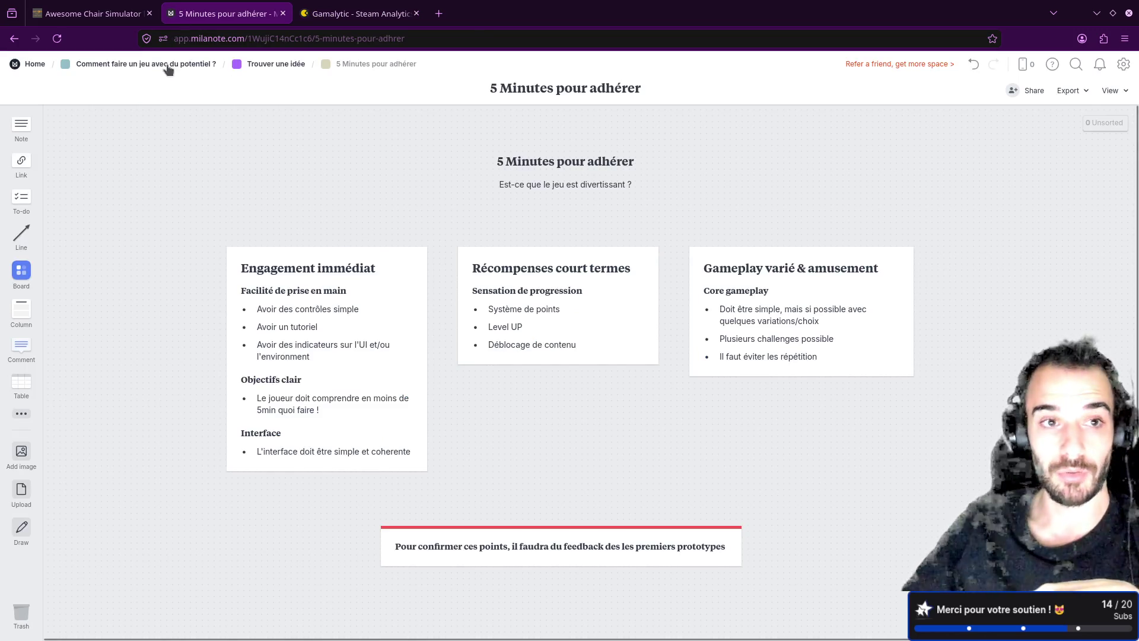
click(168, 69)
click(176, 255)
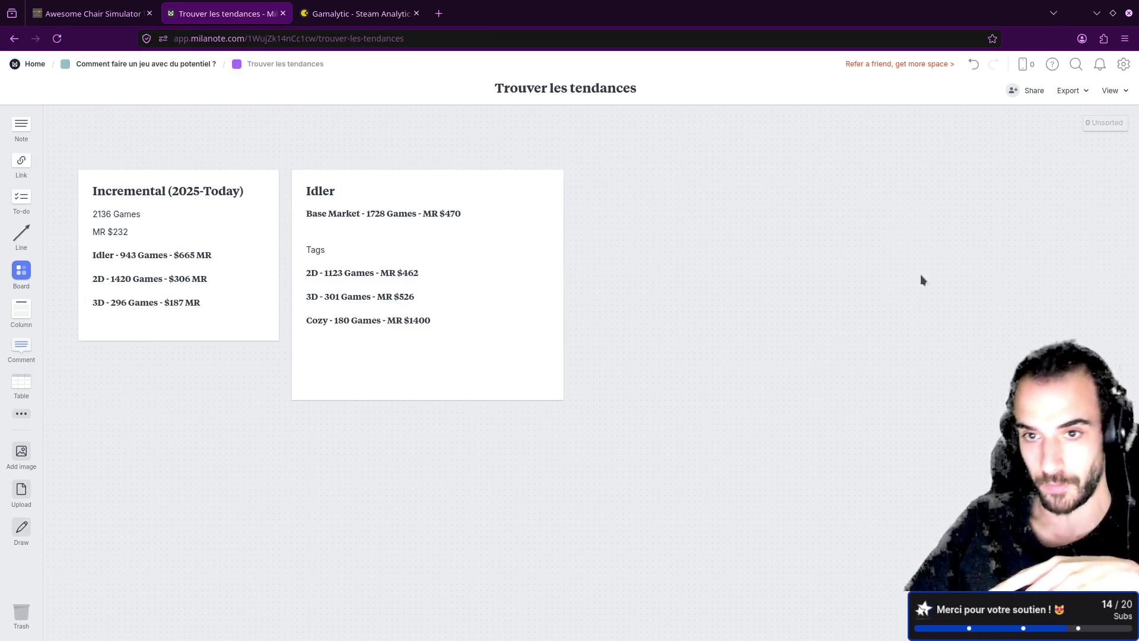
click(356, 13)
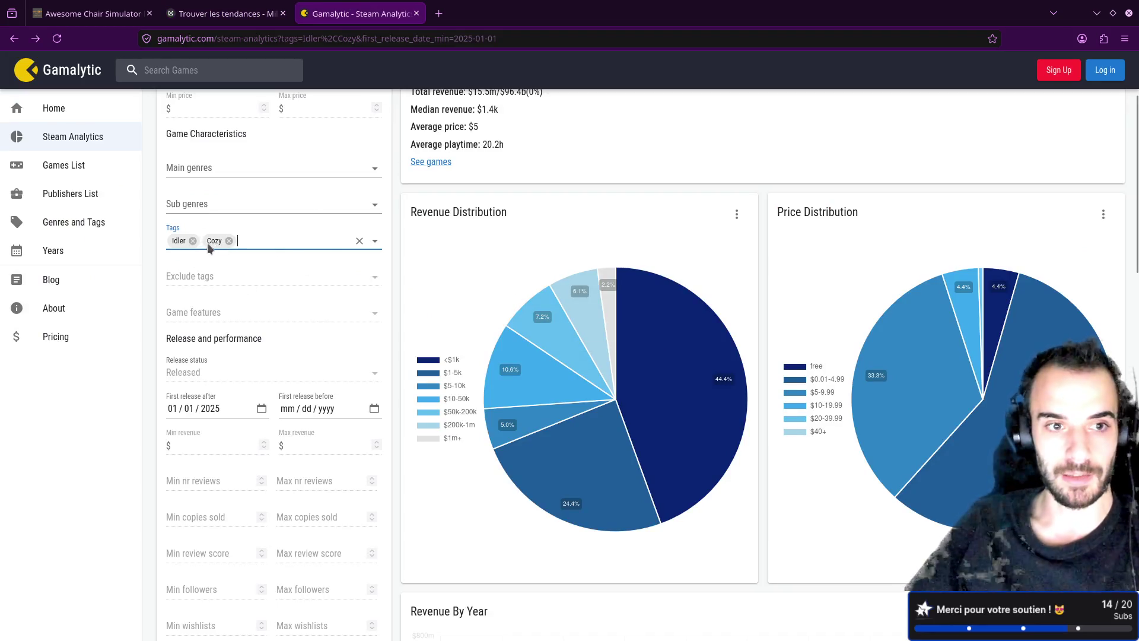
scroll(236, 245, up, 3)
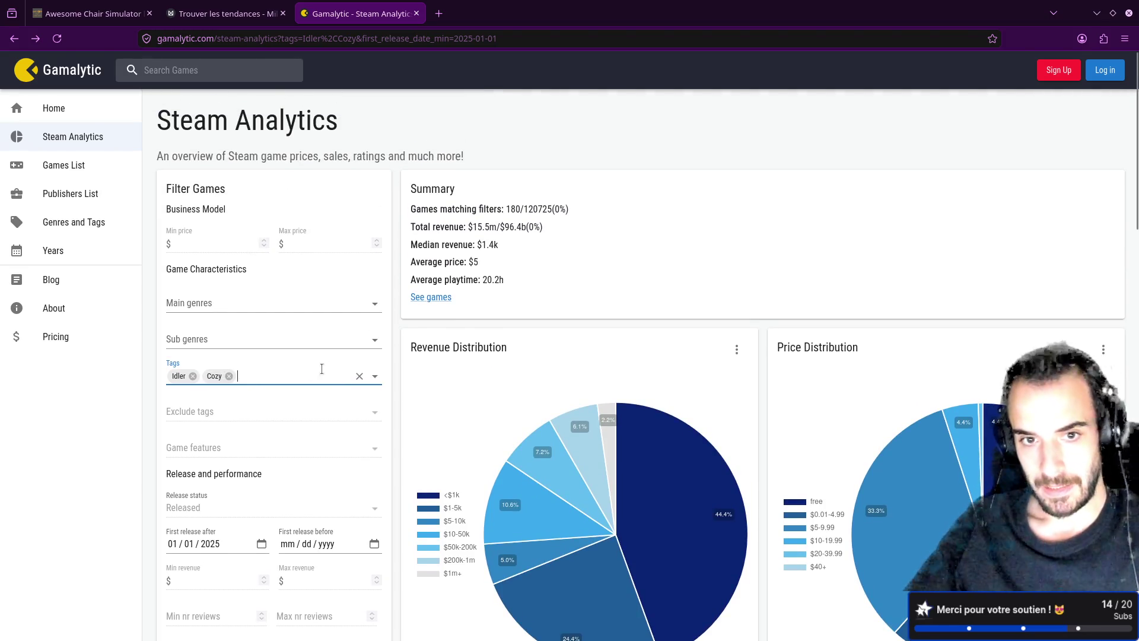
- Swap the Cozy tag for Cats in Gamalytic's Tags filter
click(229, 376)
click(234, 376)
text(cat)
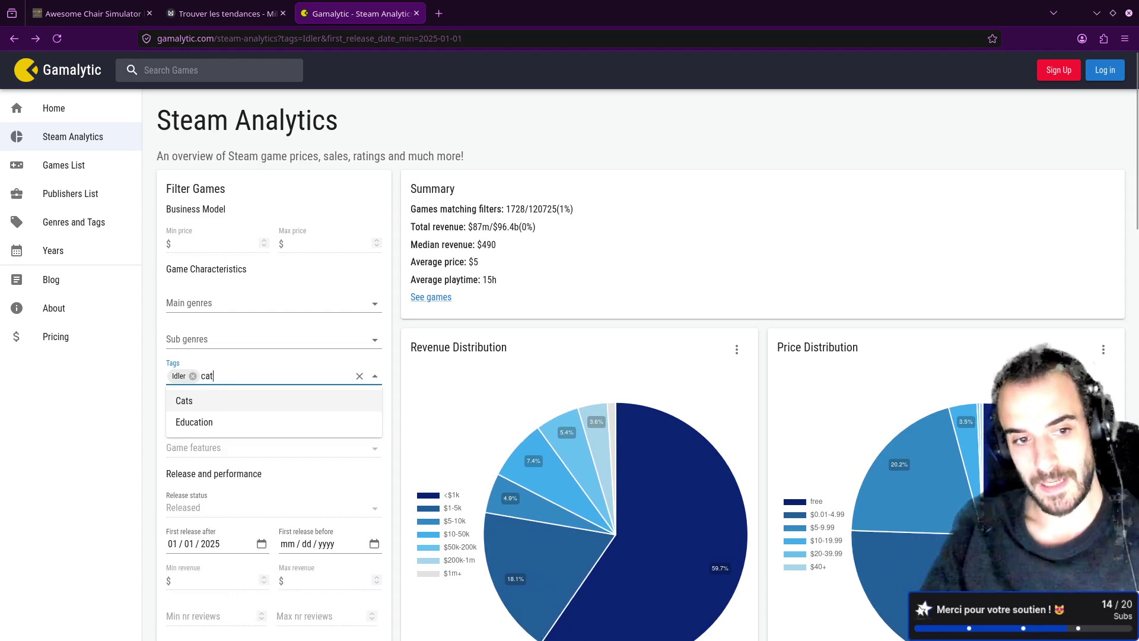
click(204, 401)
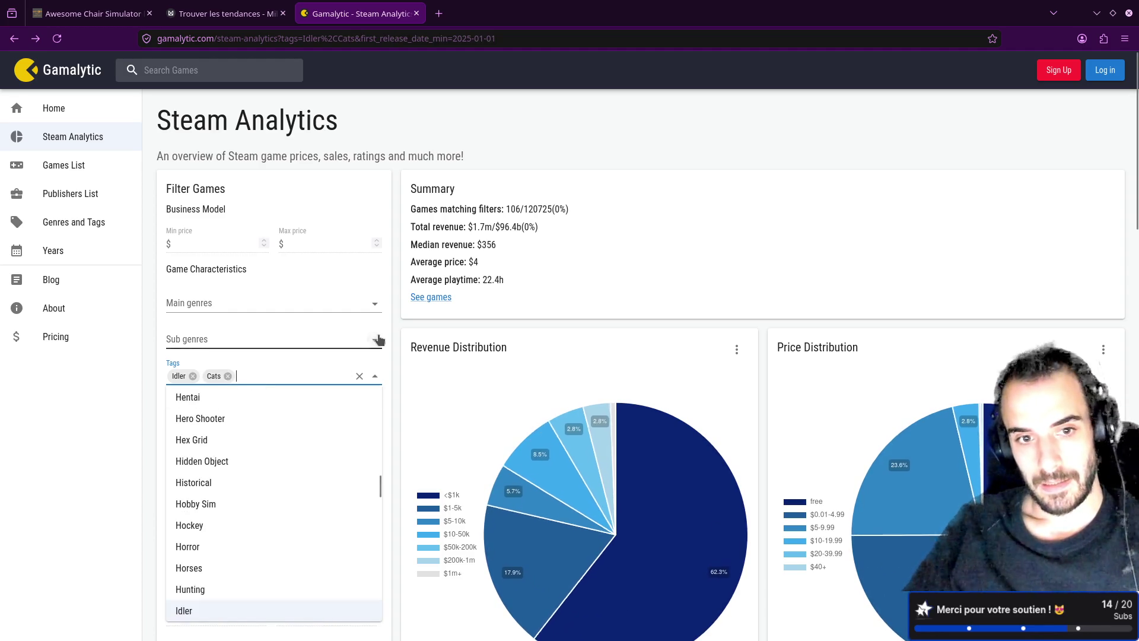
click(400, 320)
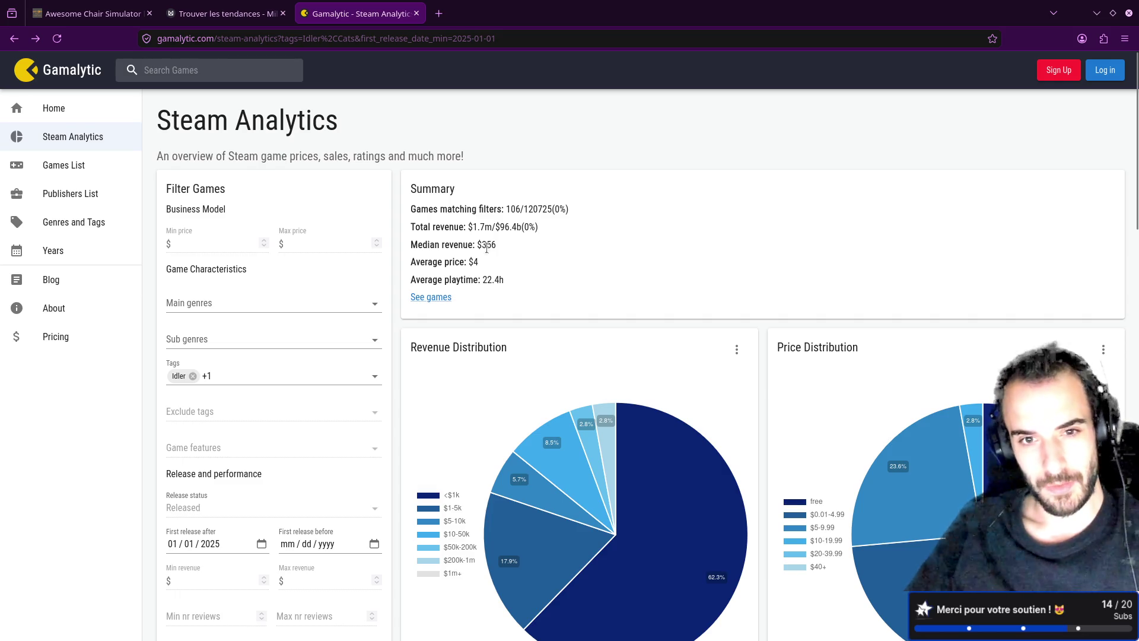
- Review the chosen tags and remove Idler, leaving only Cats
click(304, 375)
click(406, 325)
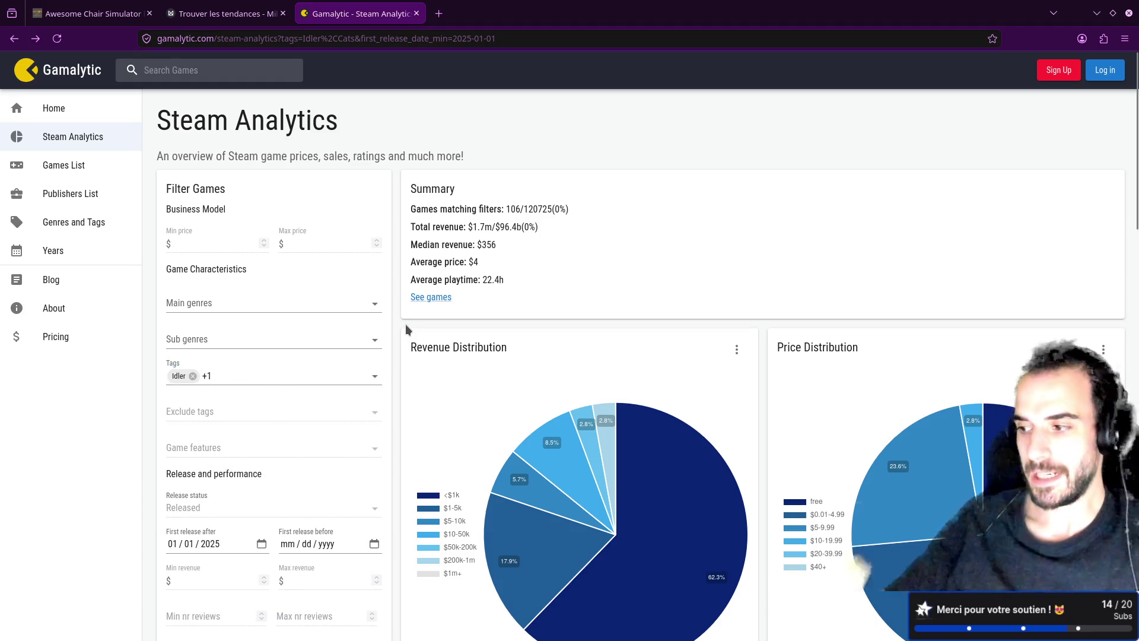
click(191, 377)
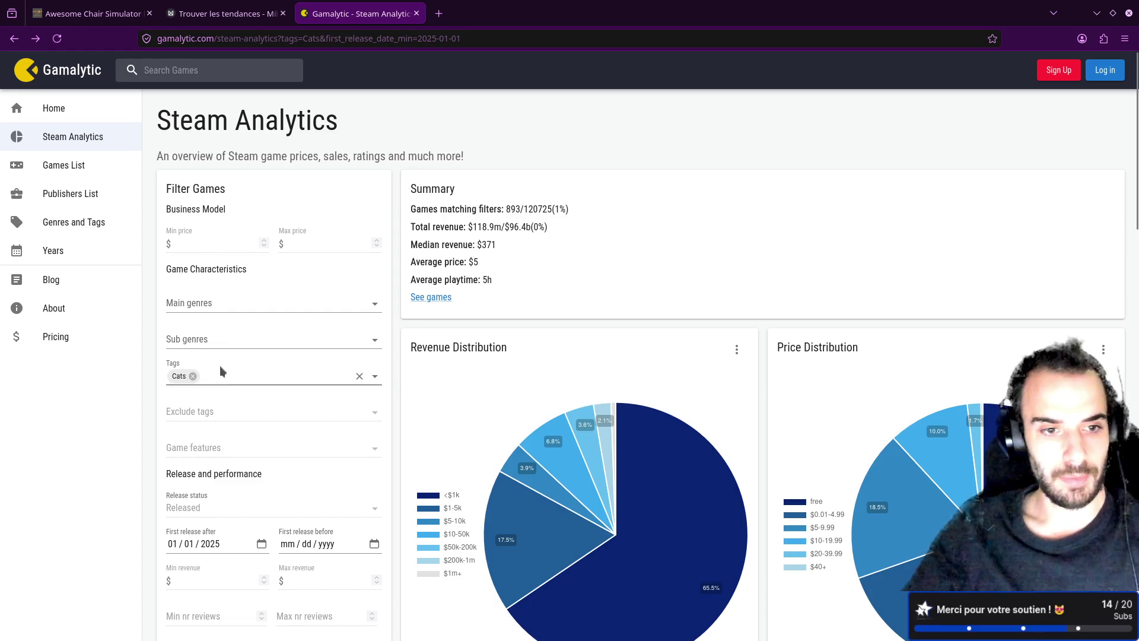
click(248, 373)
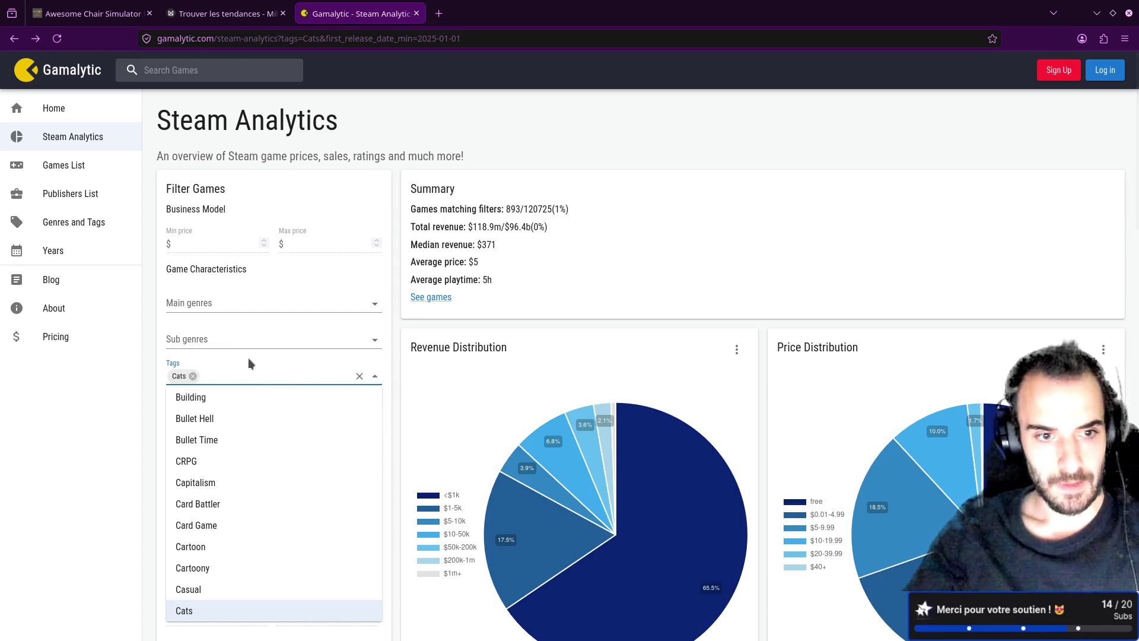
click(454, 318)
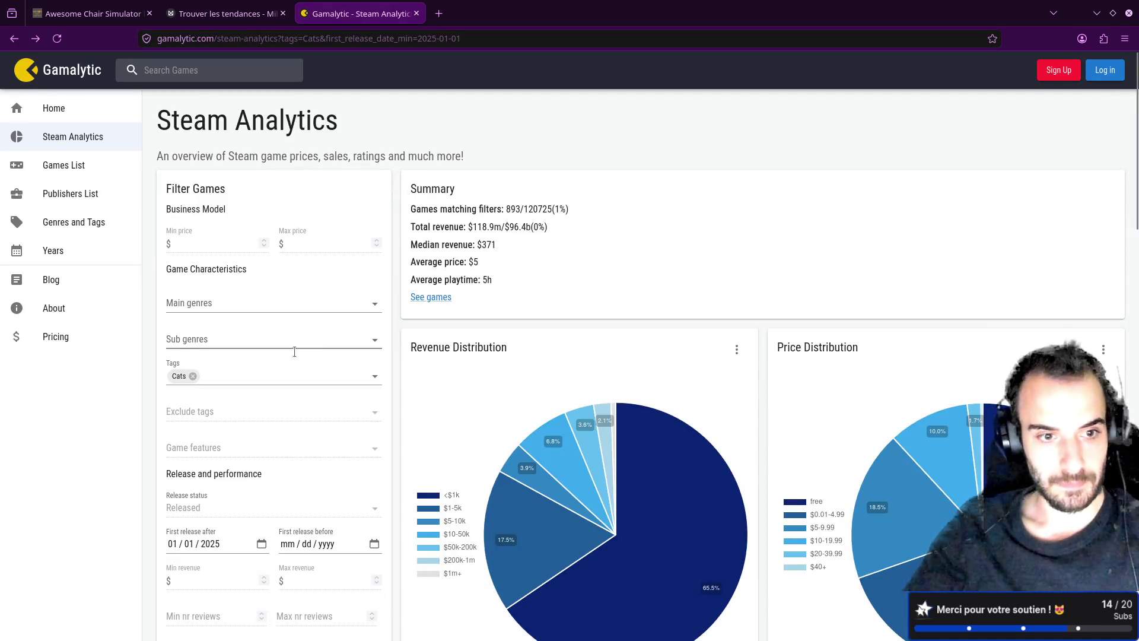
- Add Idler next to Cats via 'idl', then select the Idler note in Milanote
click(241, 373)
text(idl)
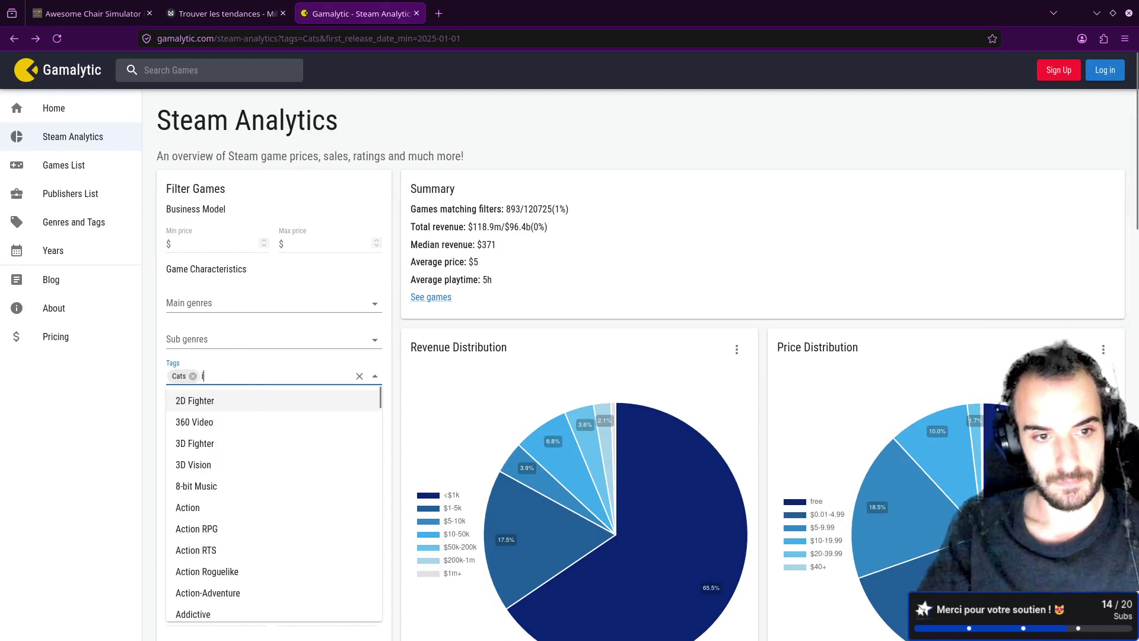
key(Return)
click(541, 277)
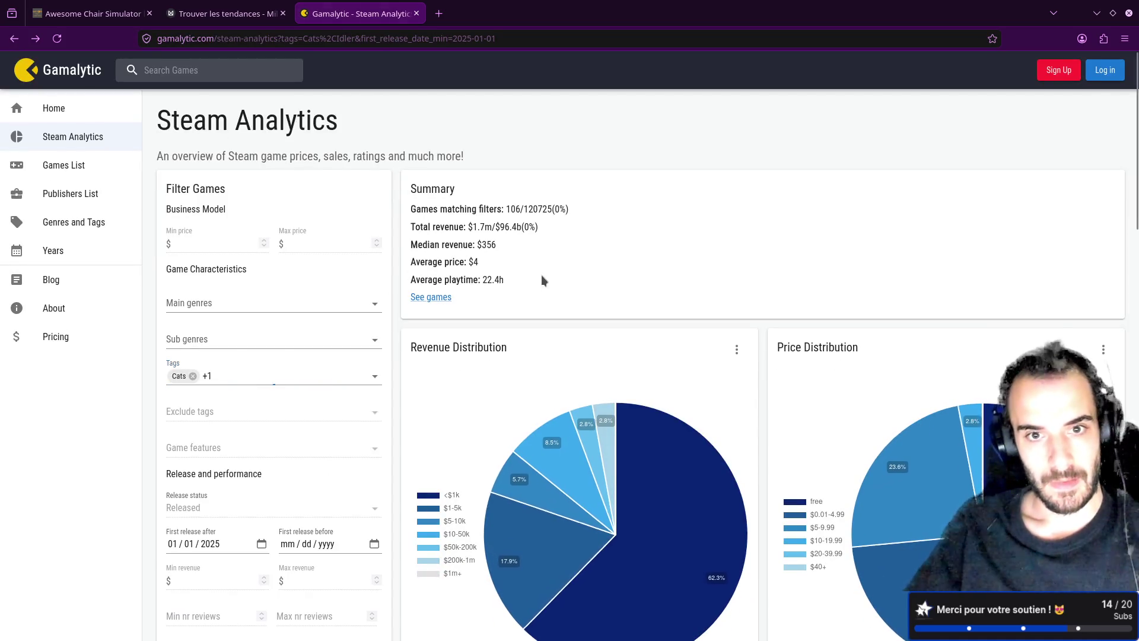
click(248, 8)
click(448, 320)
- Duplicate the Idler note's Cozy line onto a new line below it
click(450, 319)
drag(450, 319, 308, 321)
key(ctrl+c)
key(End)
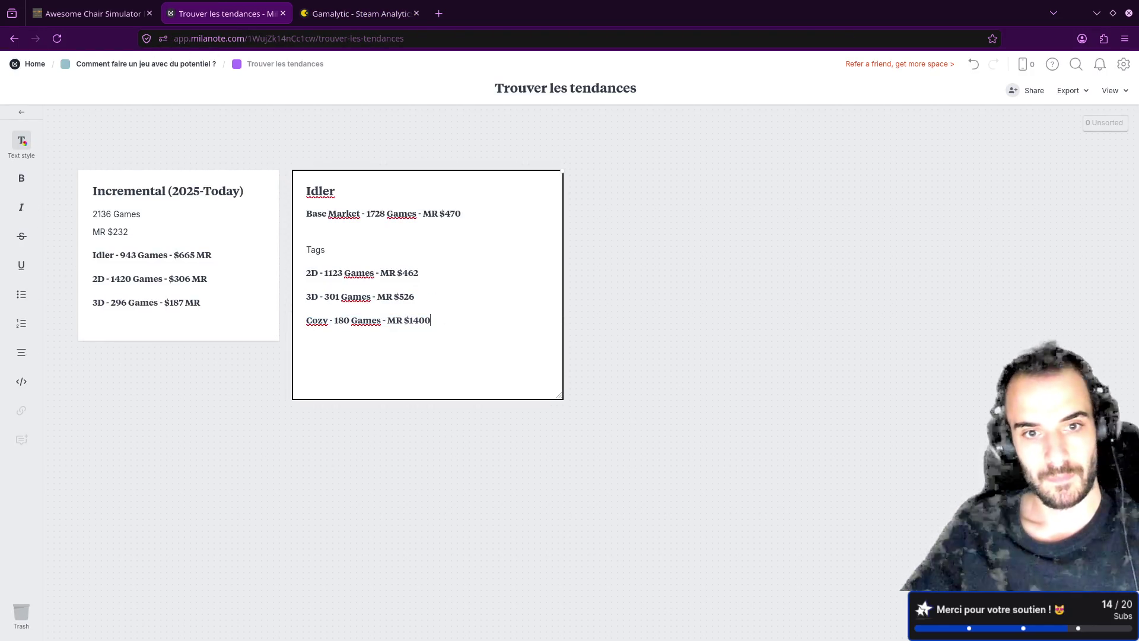
key(Return)
key(ctrl+v)
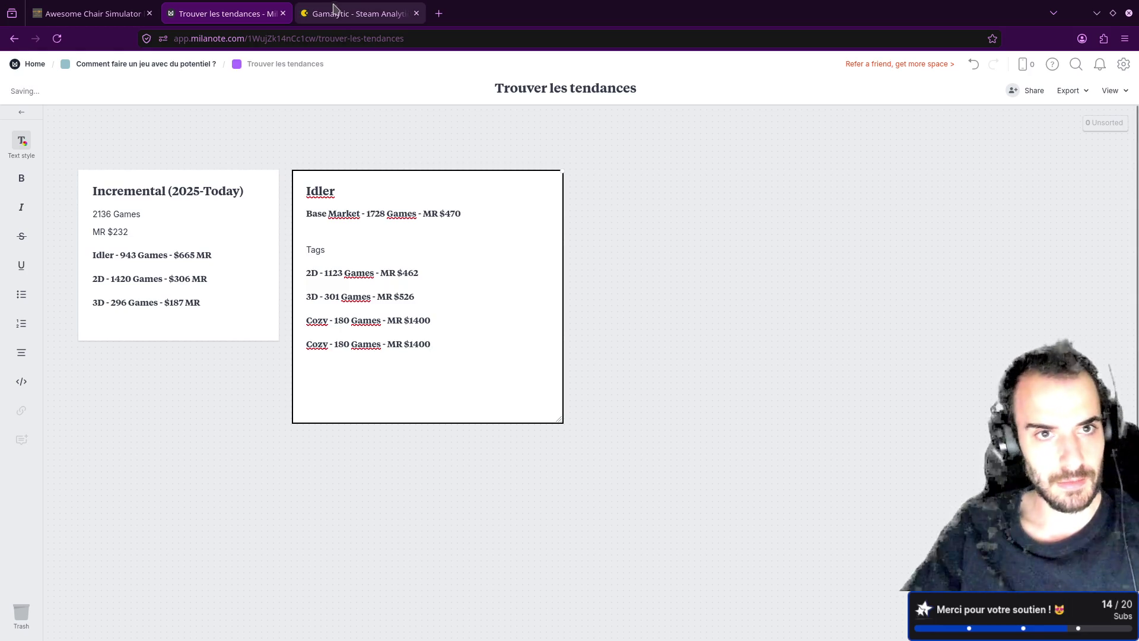
click(337, 14)
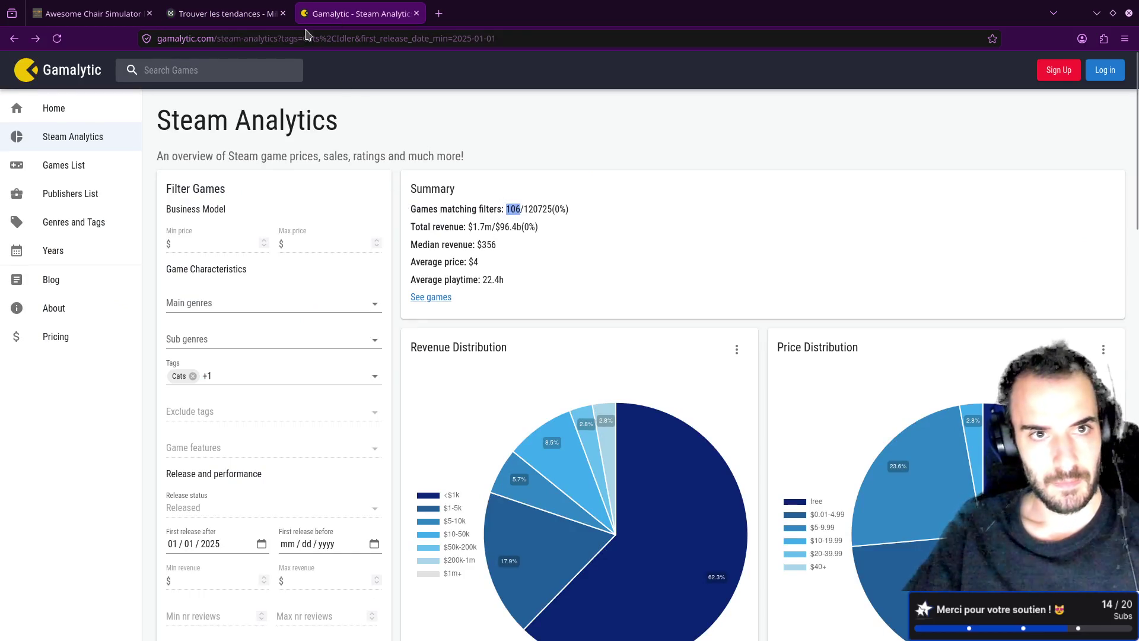
click(261, 15)
- Edit the copied line to read 'Cat - 106 Games - MR $356'
key(Home)
key(ctrl+shift+Right)
text(Cat)
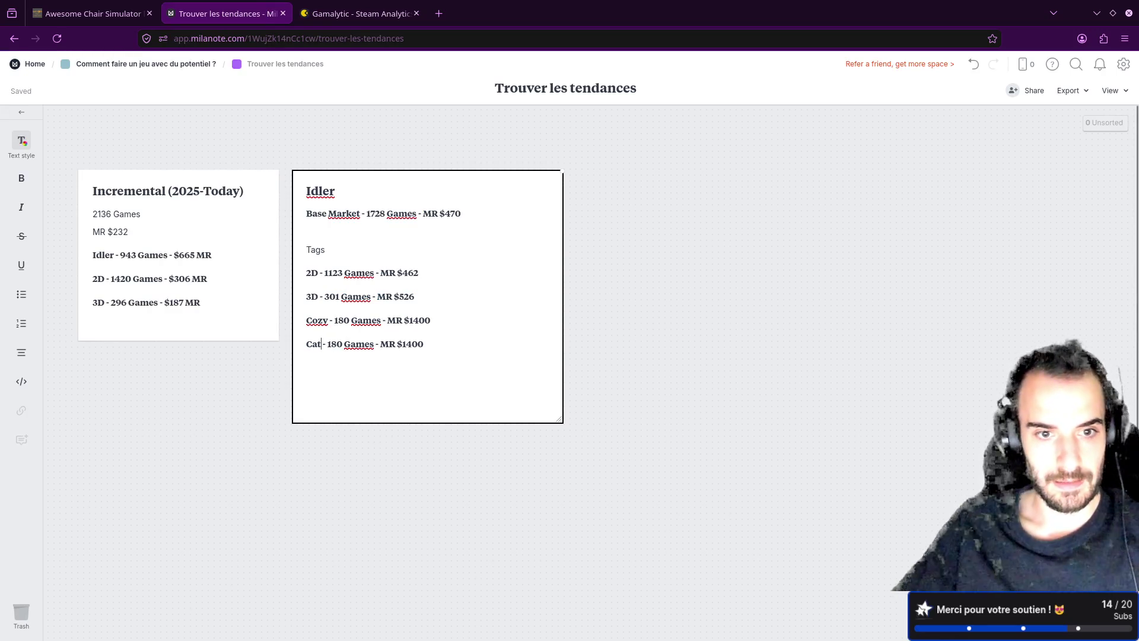
double_click(343, 344)
text(106)
double_click(410, 343)
text(356)
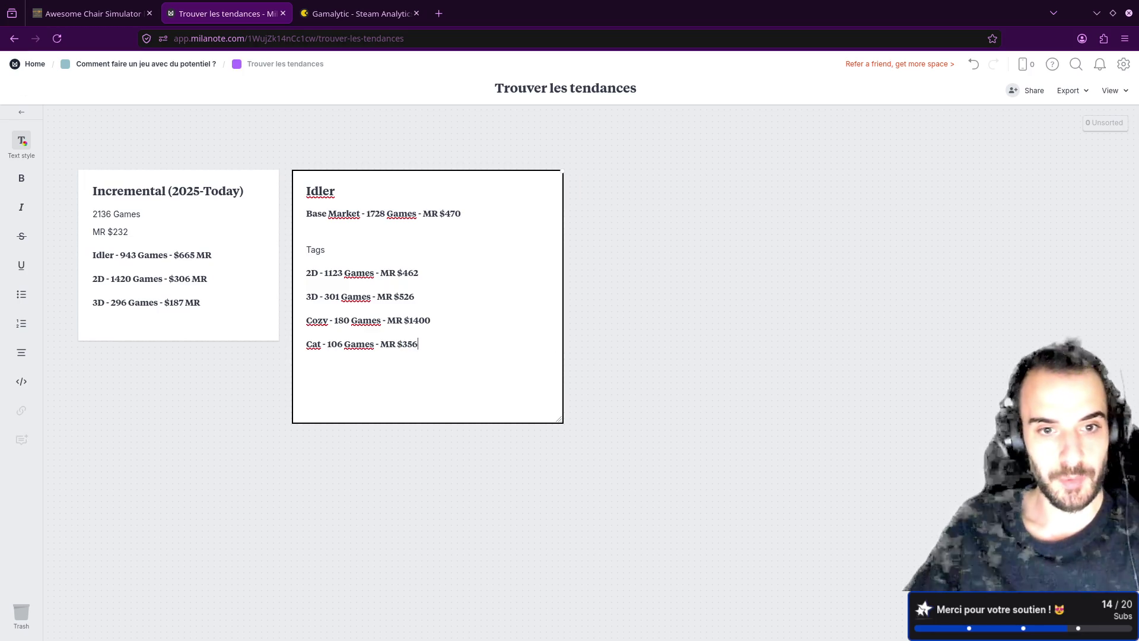
click(386, 6)
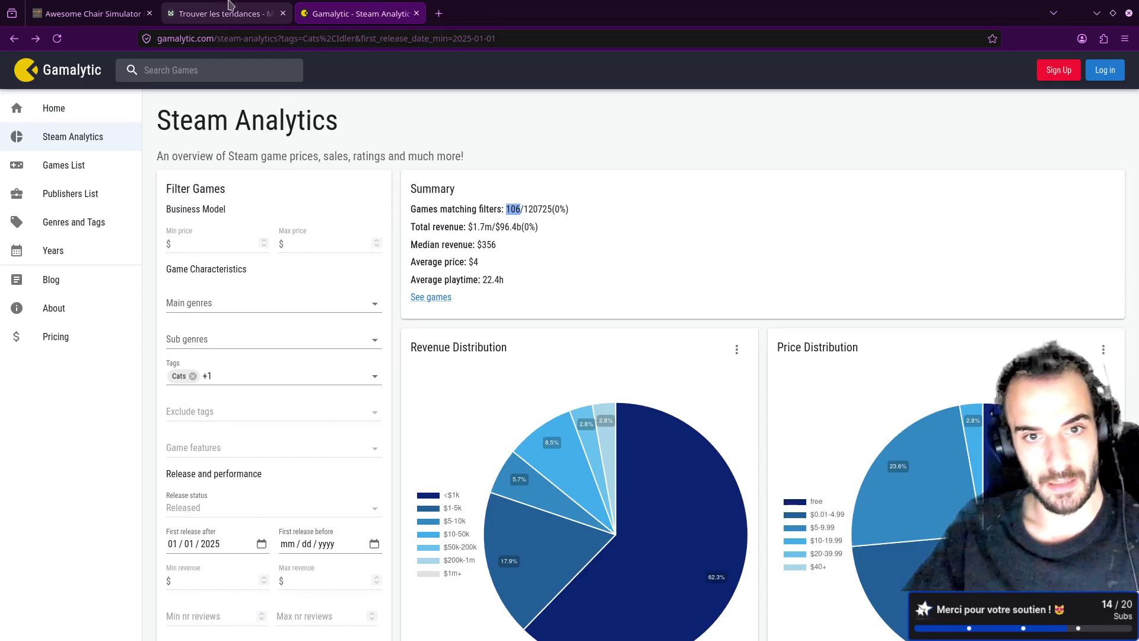
- List the 2025 games matching the Cats and Idler filters and scroll through them
click(237, 13)
key(ctrl+Tab)
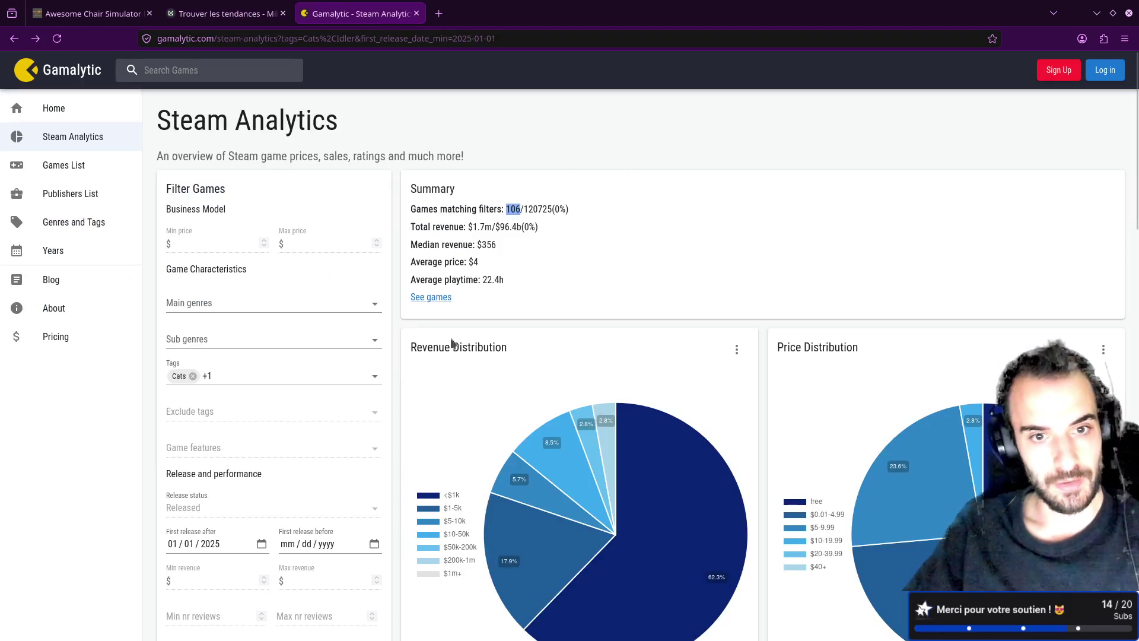
click(442, 299)
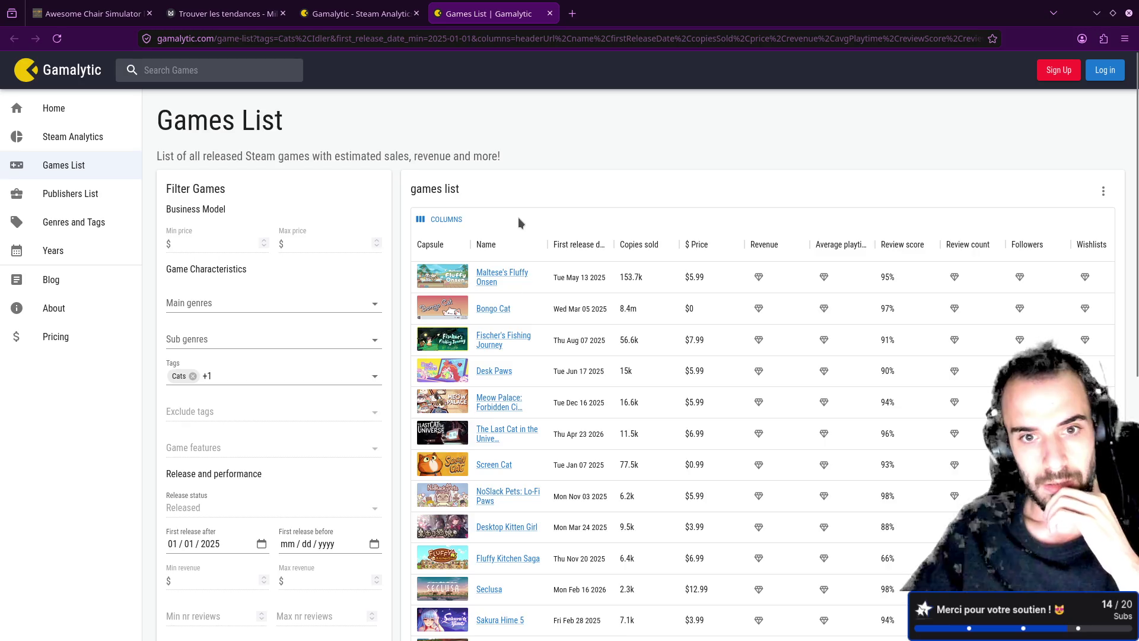
scroll(518, 217, down, 2)
scroll(520, 221, down, 4)
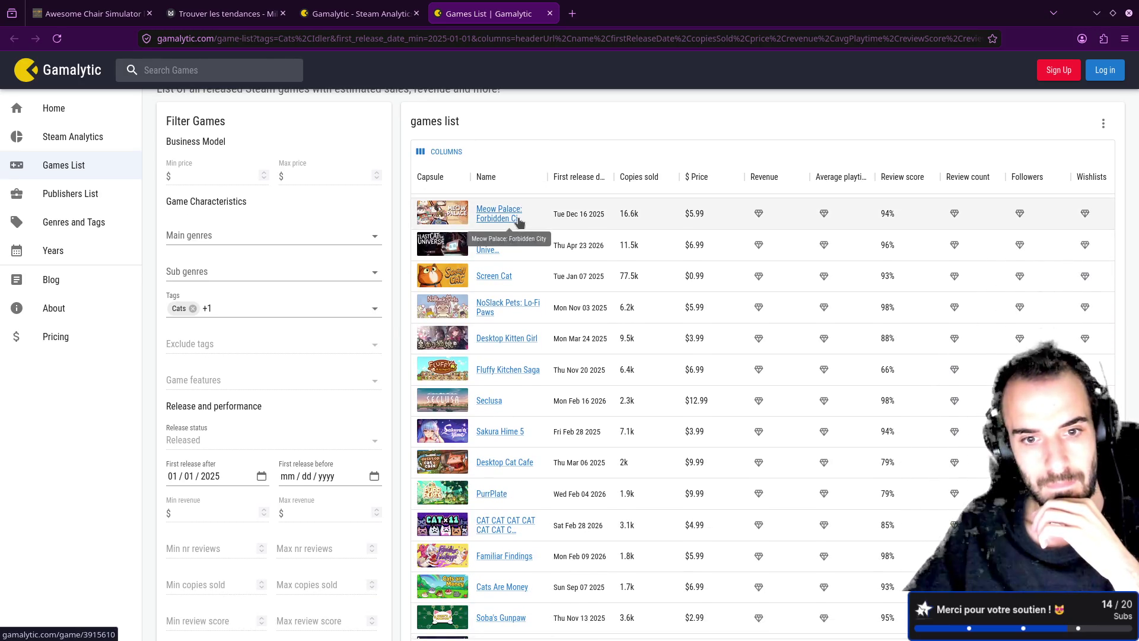
scroll(519, 221, down, 2)
- Open Desktop Cat Cafe's Gamalytic stats in a new tab, then its Steam store page
middle_click(509, 399)
click(618, 6)
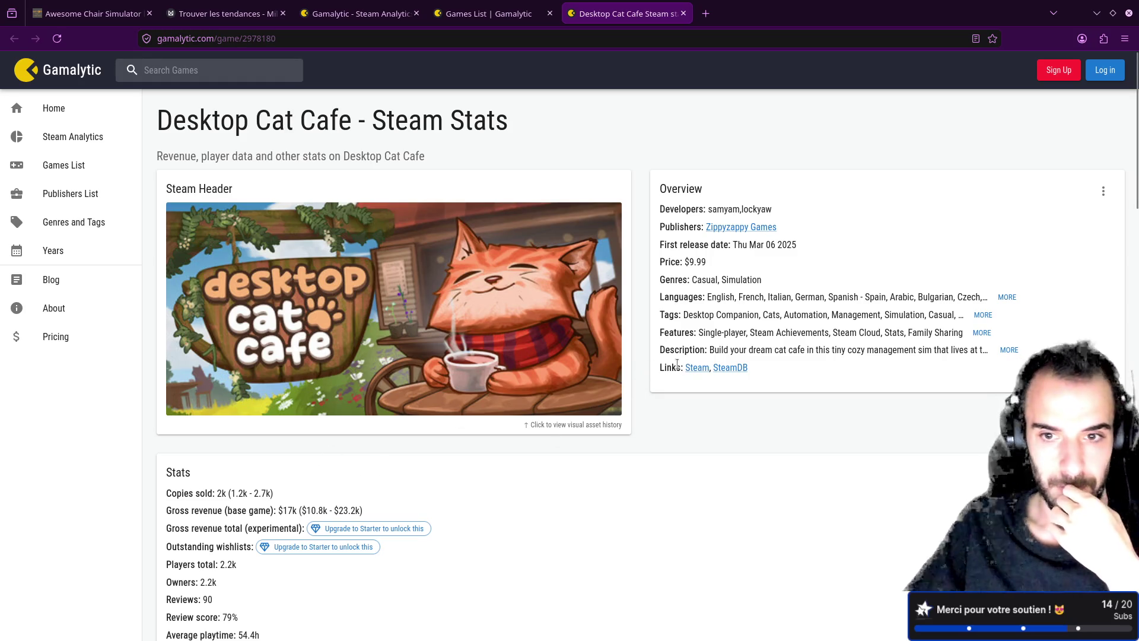
click(697, 369)
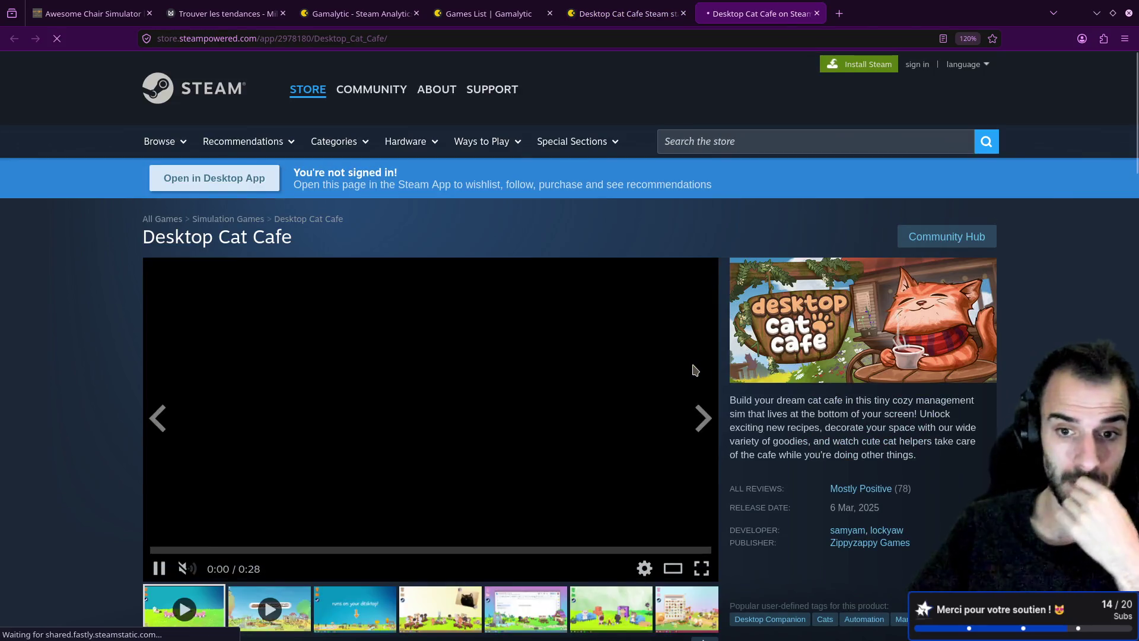
- Watch Desktop Cat Cafe's Steam trailer, pause it, and close the store tab
scroll(693, 360, down, 2)
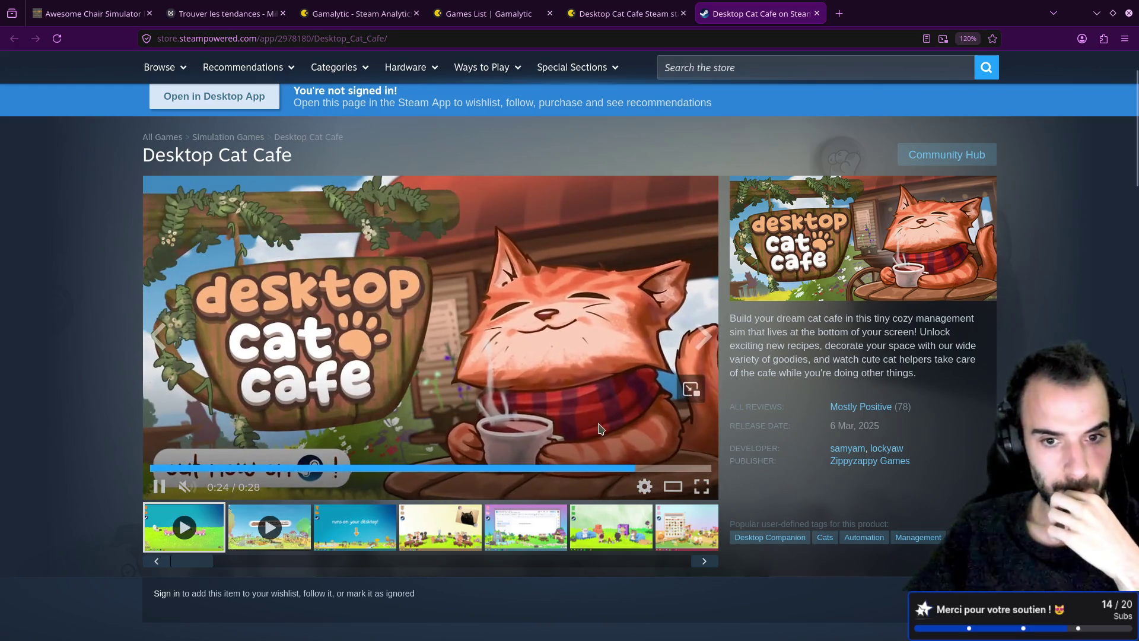
click(605, 286)
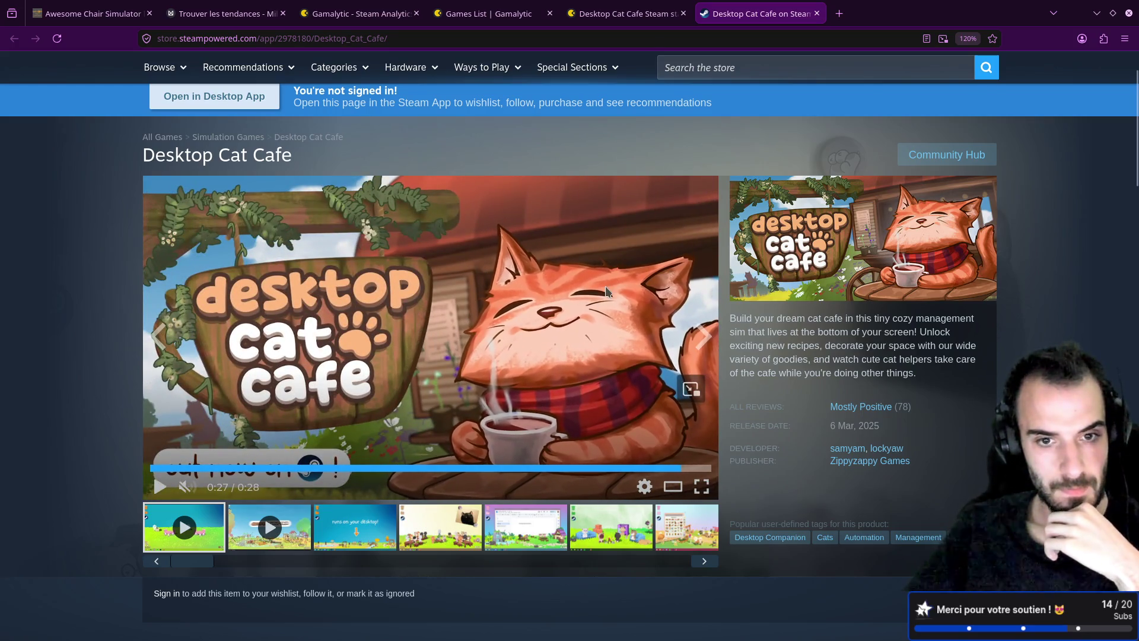
middle_click(730, 18)
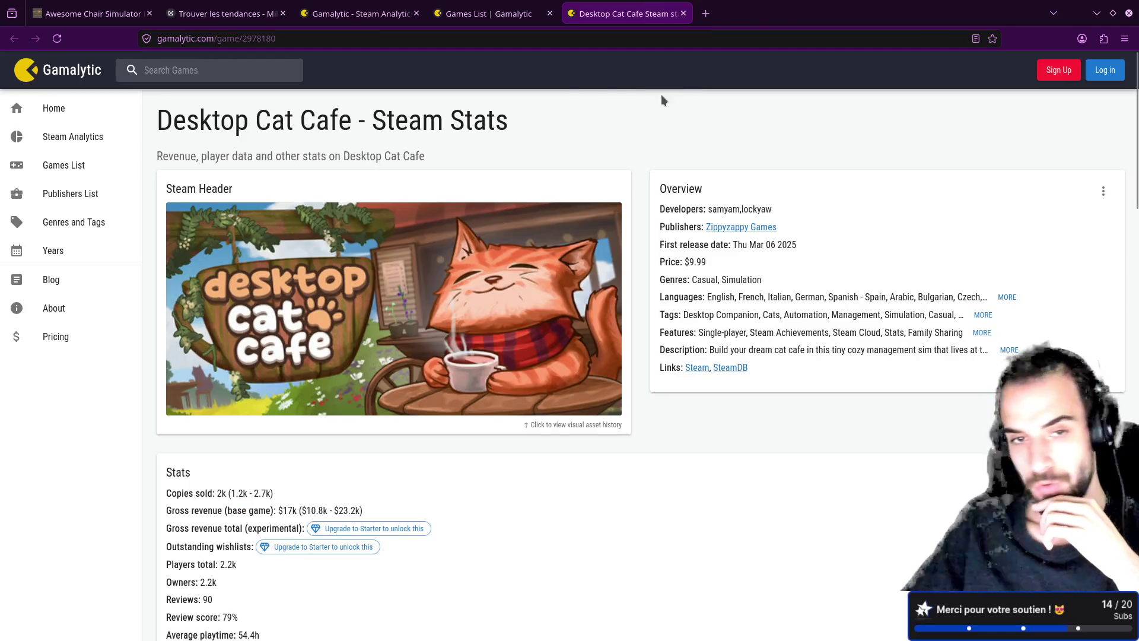
- Close the extra Gamalytic tabs and remove the Cats tag so only Idler remains
click(522, 7)
middle_click(605, 7)
middle_click(487, 6)
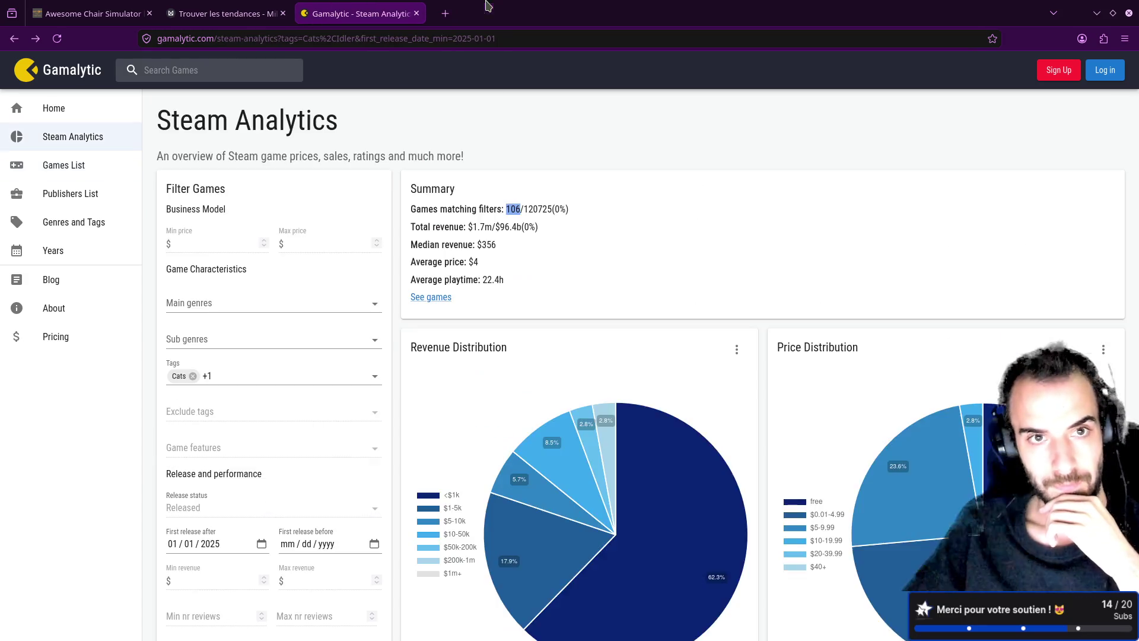
click(270, 376)
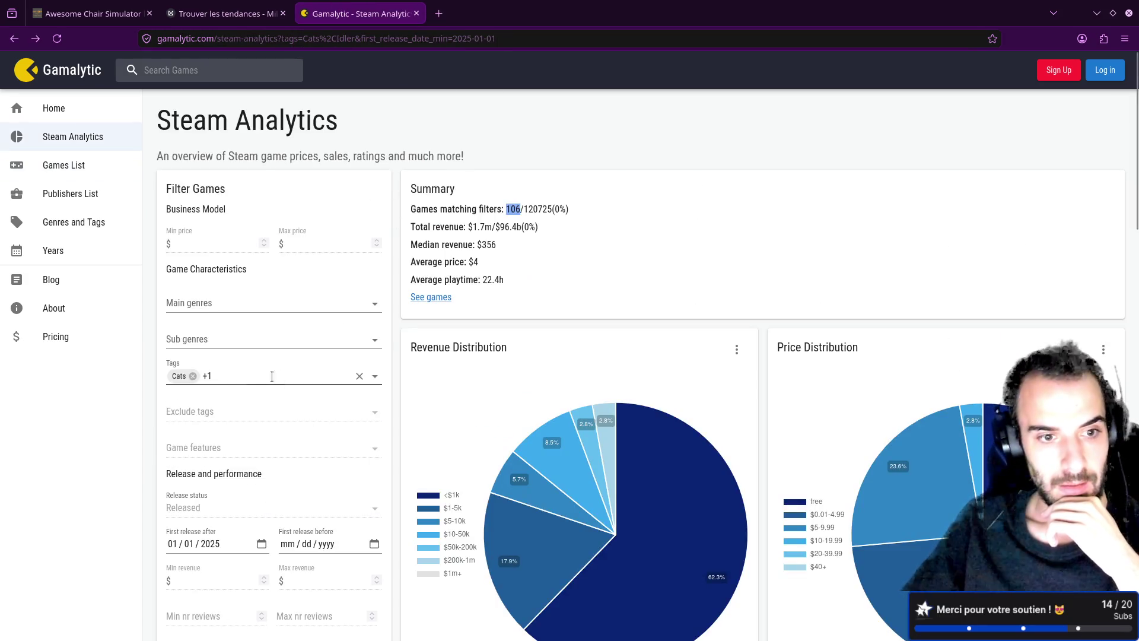
click(192, 376)
click(233, 374)
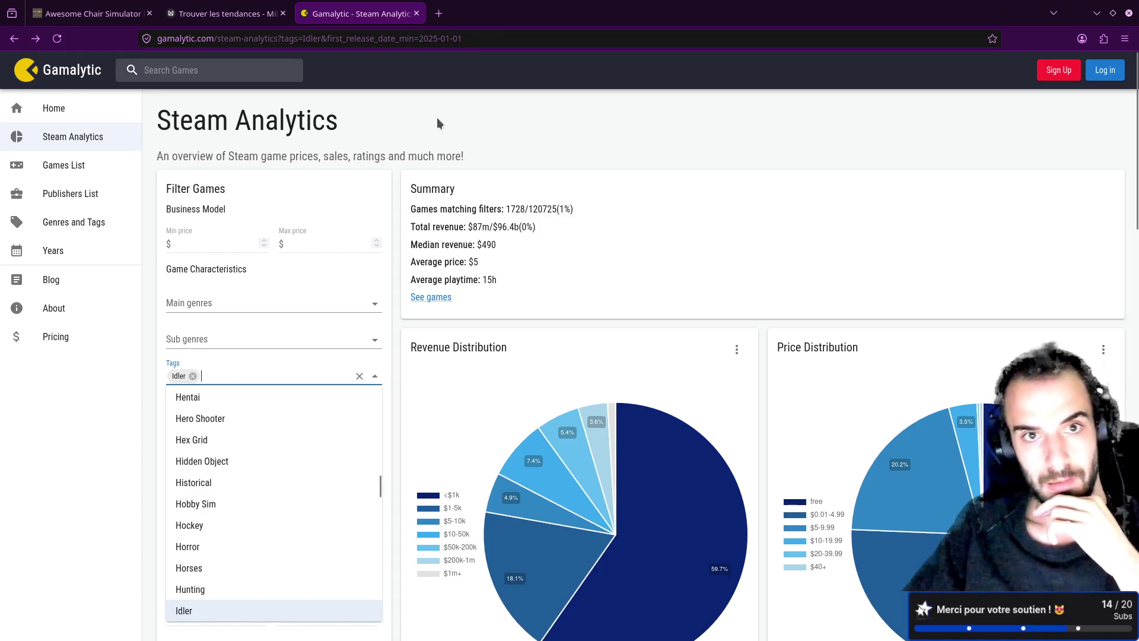
click(475, 299)
- List Idler games from any release date sorted by copies sold, and open Banana's stats
click(436, 298)
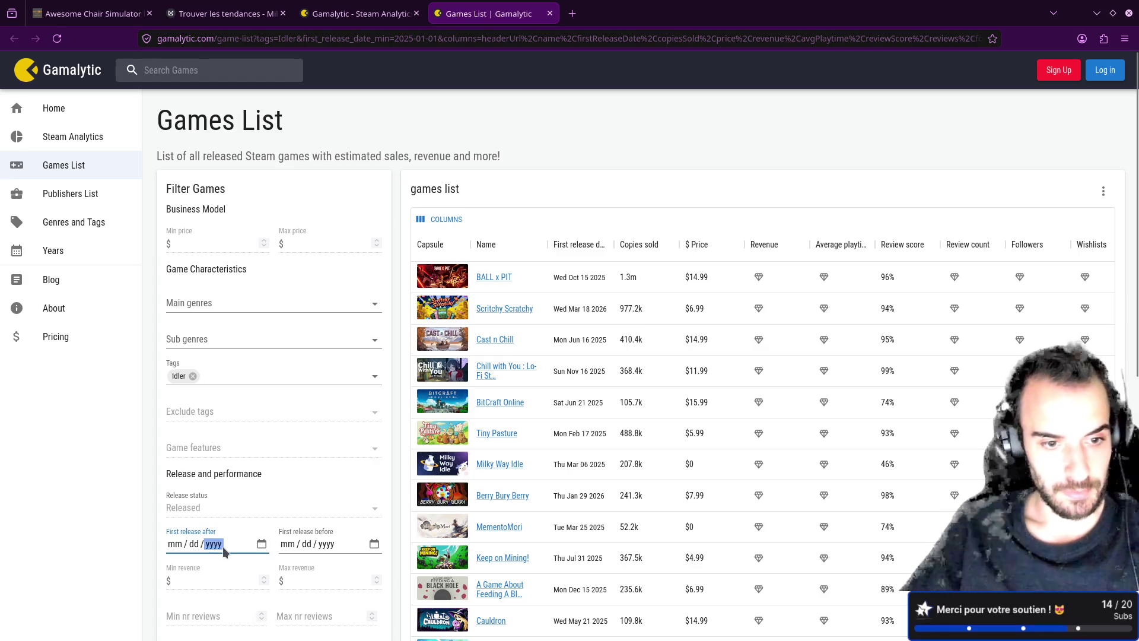
click(409, 176)
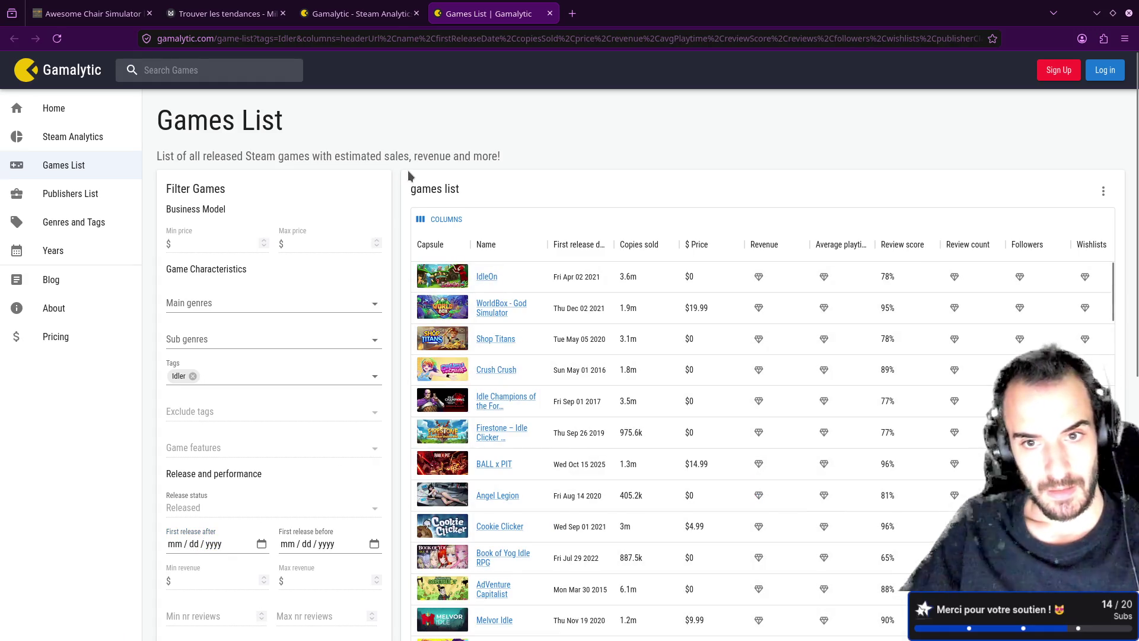
click(658, 249)
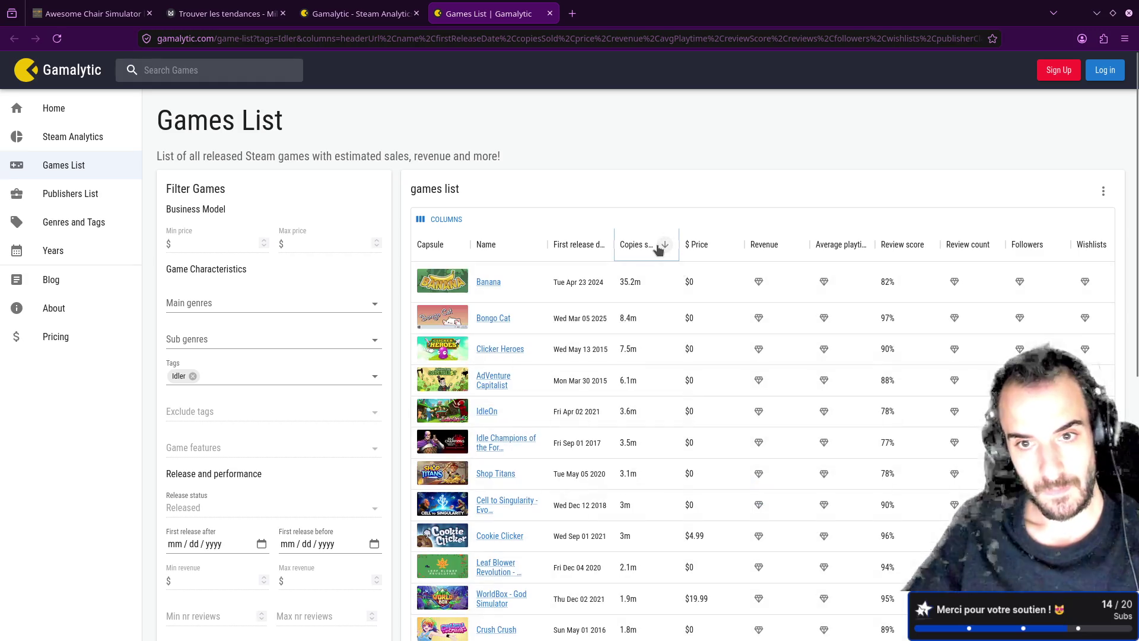
click(482, 285)
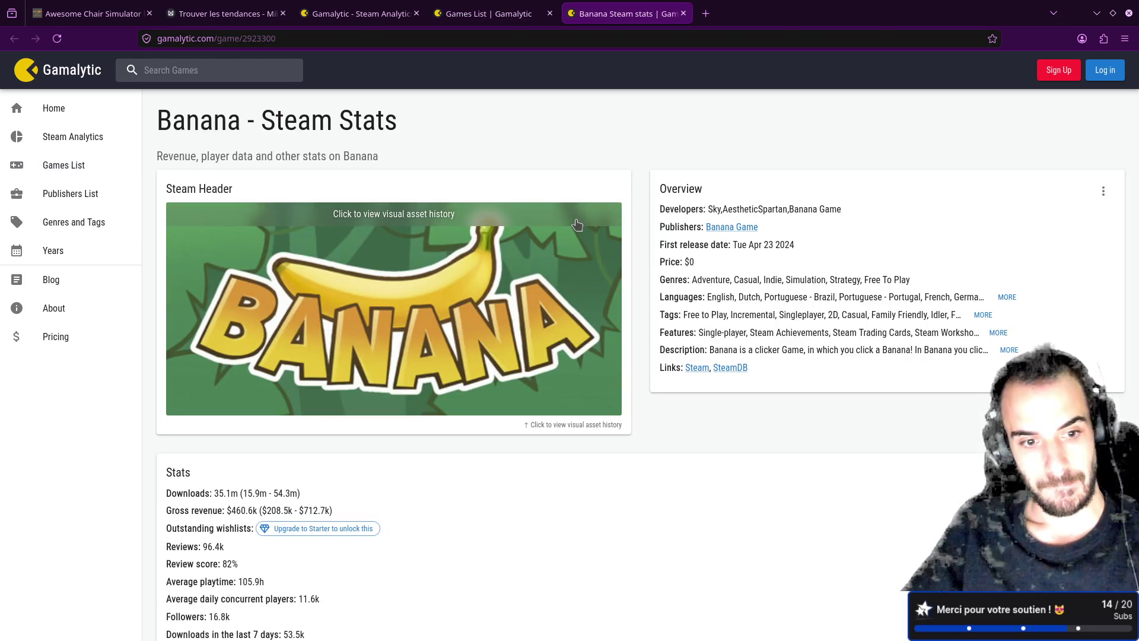
scroll(577, 225, down, 1)
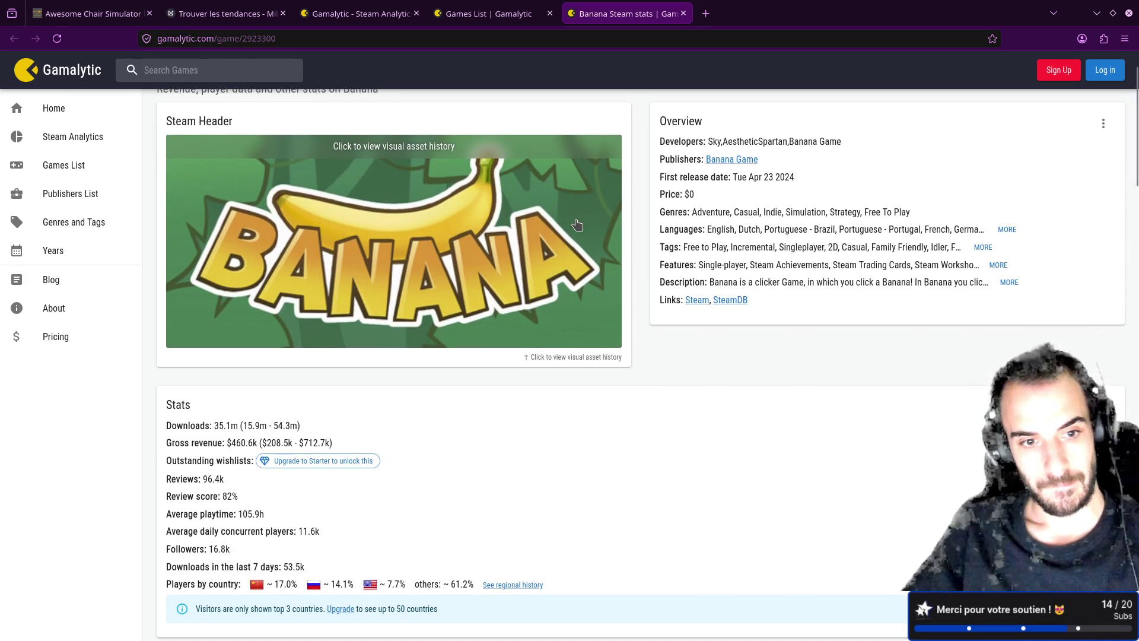
scroll(577, 225, up, 1)
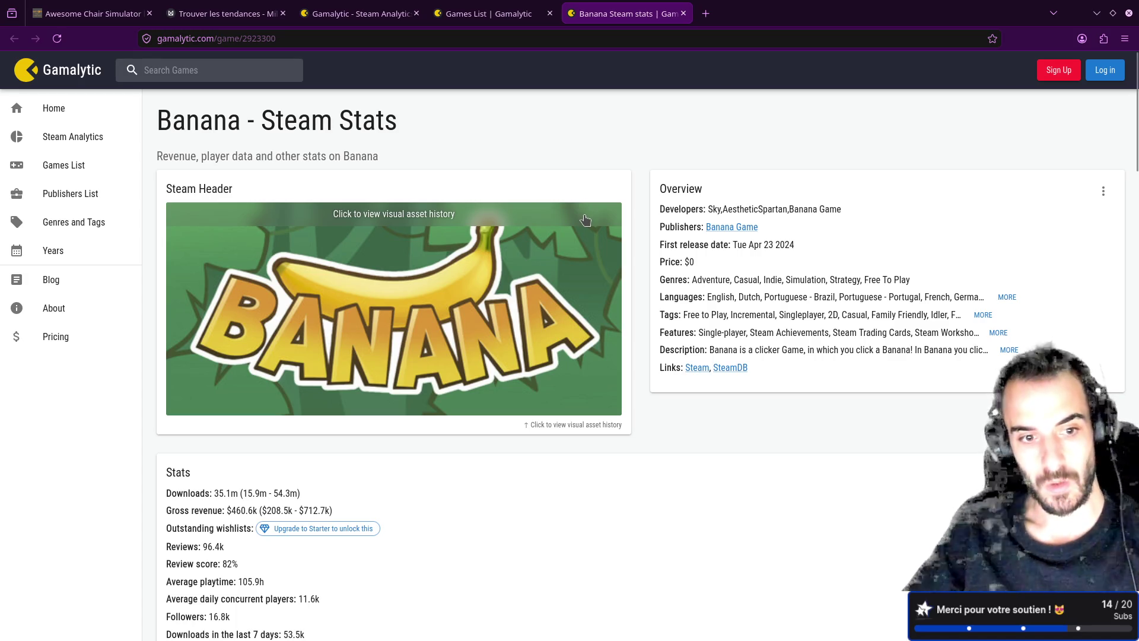
- Open and browse Banana's Steam store page, then close it to return to its stats
click(693, 367)
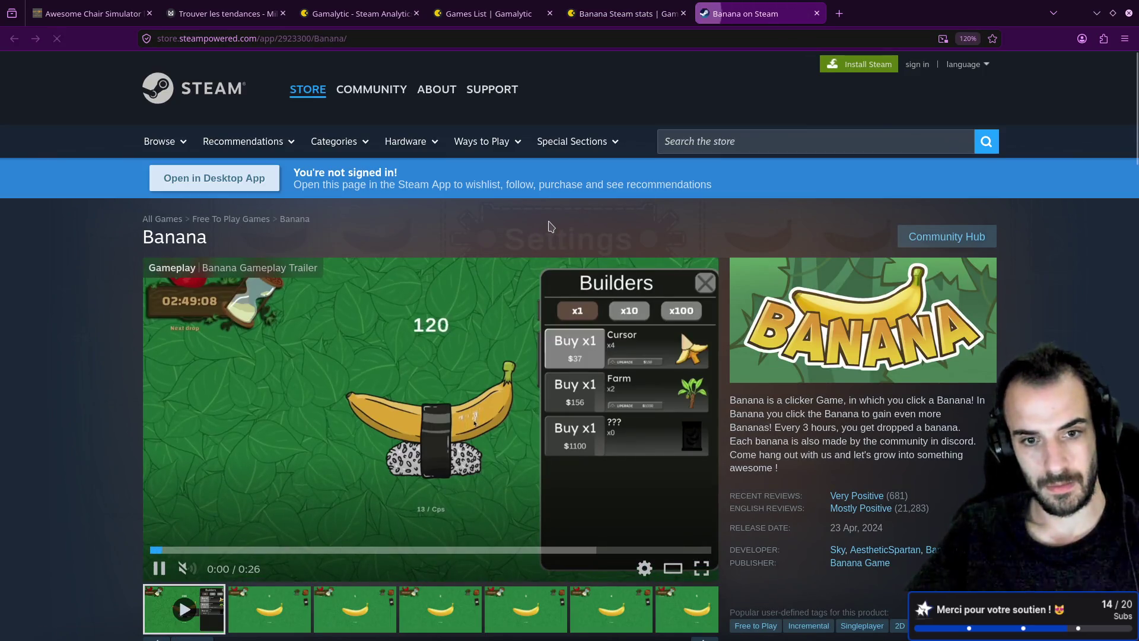
scroll(553, 222, down, 1)
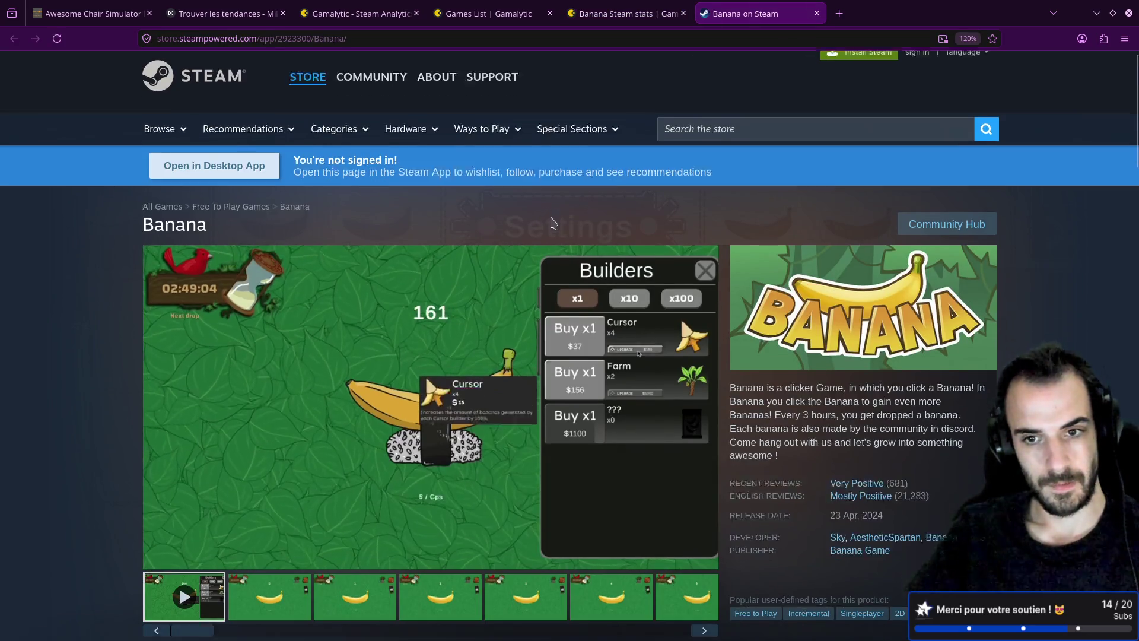
scroll(554, 222, down, 10)
scroll(551, 221, up, 5)
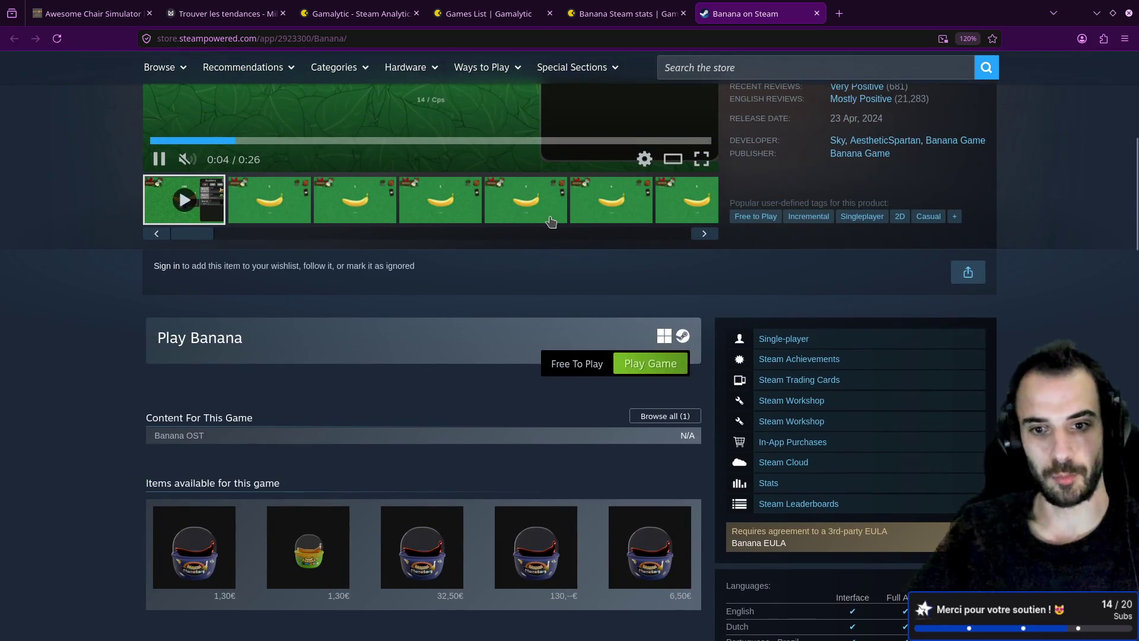
scroll(551, 220, up, 5)
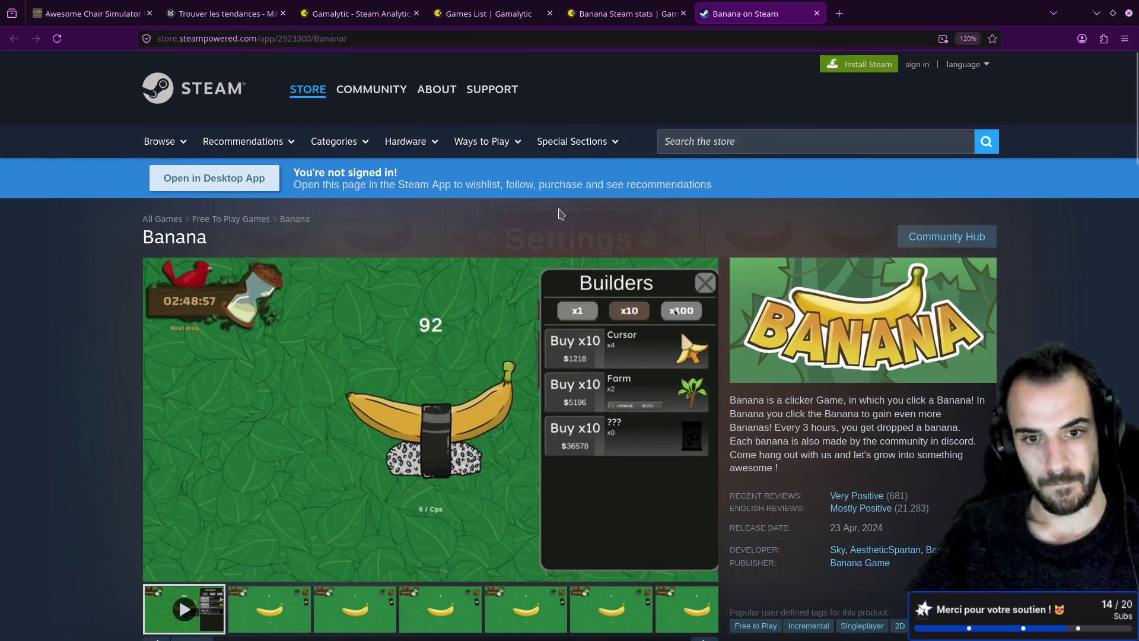
middle_click(754, 7)
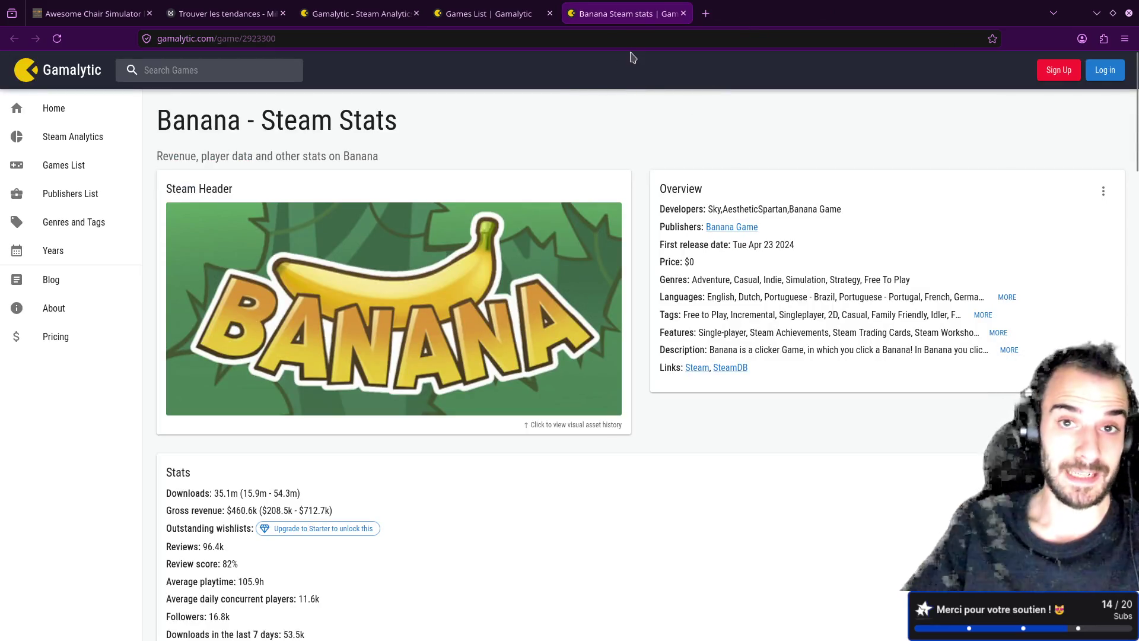
- Close Banana's stats, scroll the Idler games list and open Cookie Clicker's stats
click(684, 13)
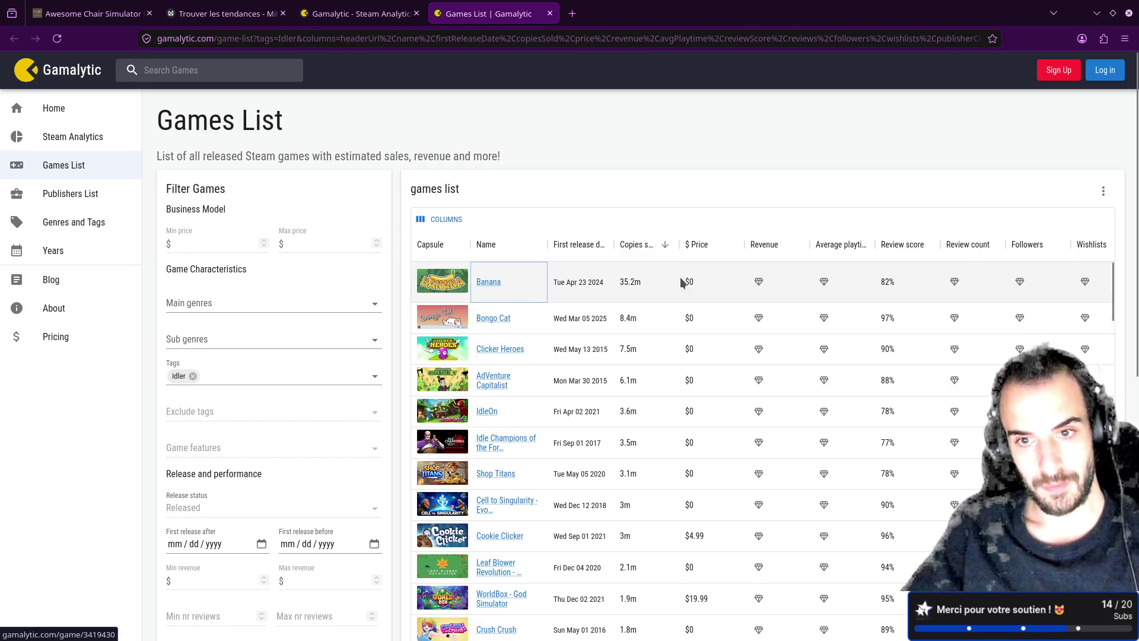
scroll(163, 449, down, 1)
scroll(163, 449, down, 7)
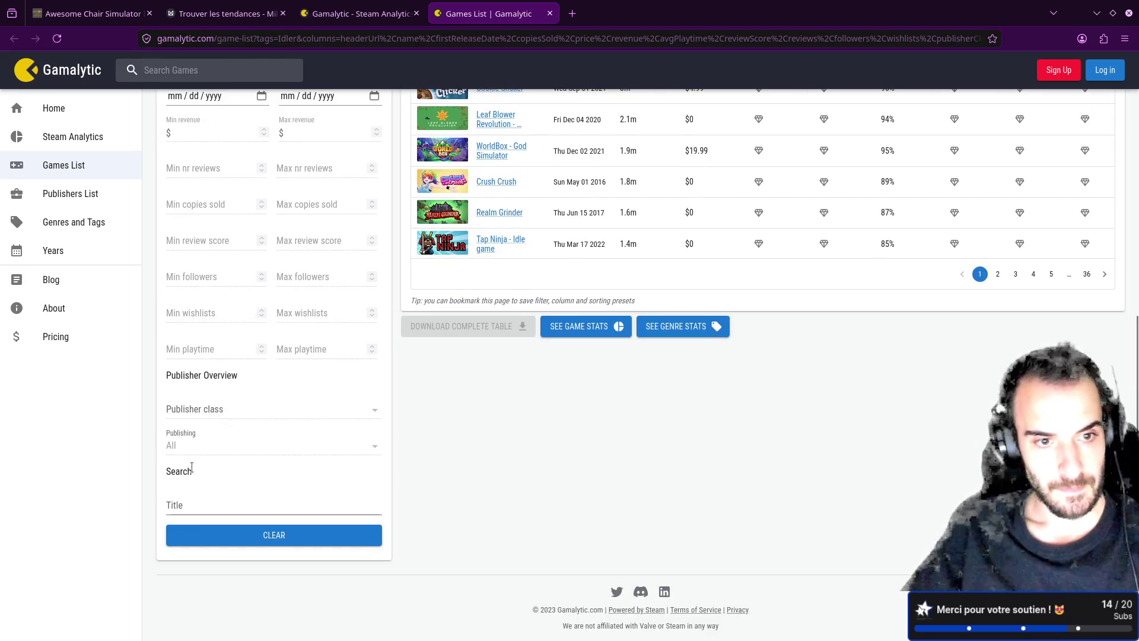
scroll(205, 440, up, 4)
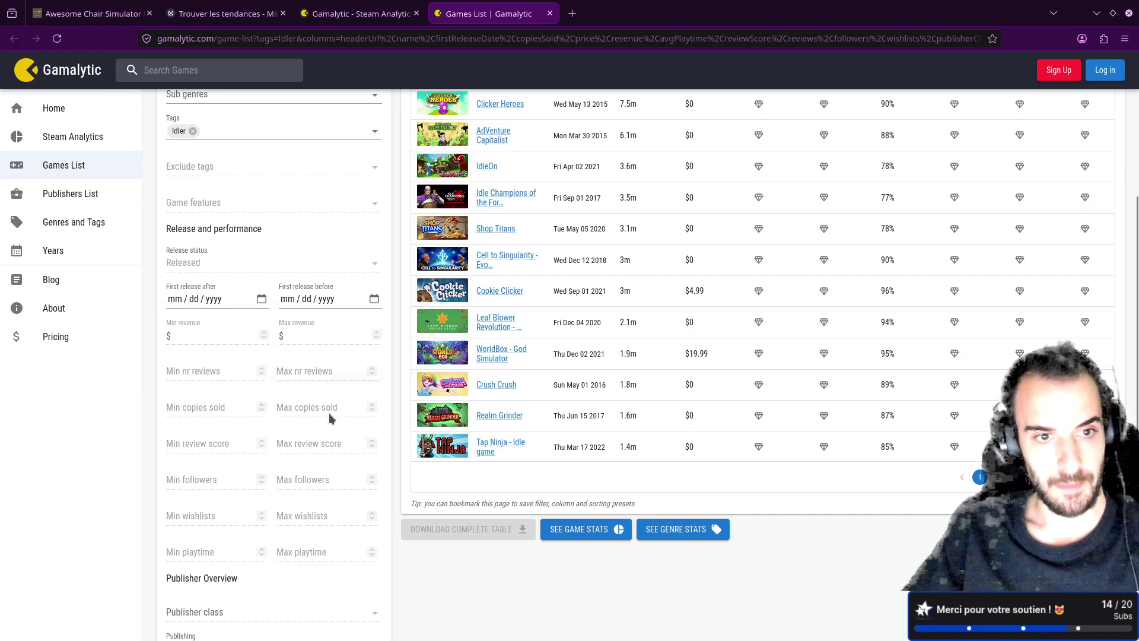
scroll(666, 399, up, 5)
scroll(631, 332, down, 3)
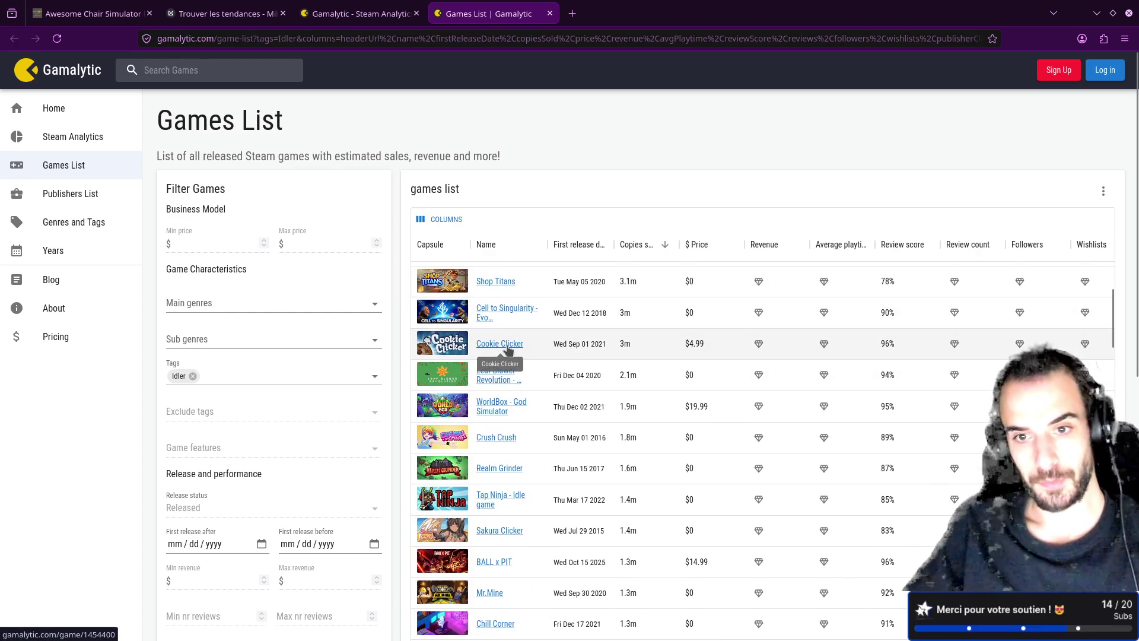
middle_click(508, 350)
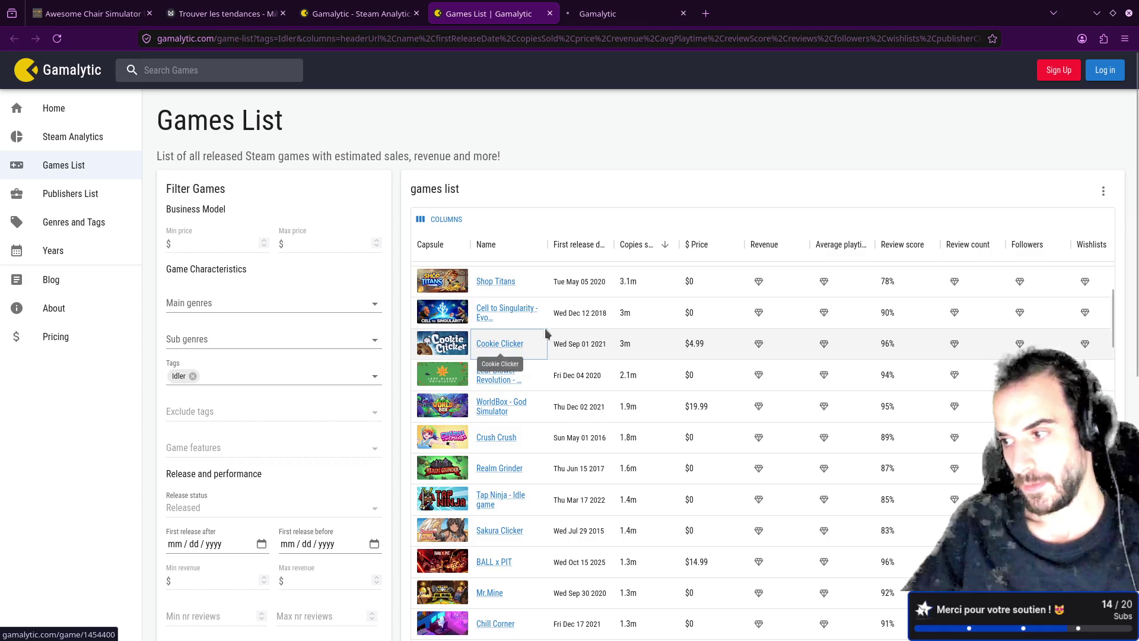
click(617, 13)
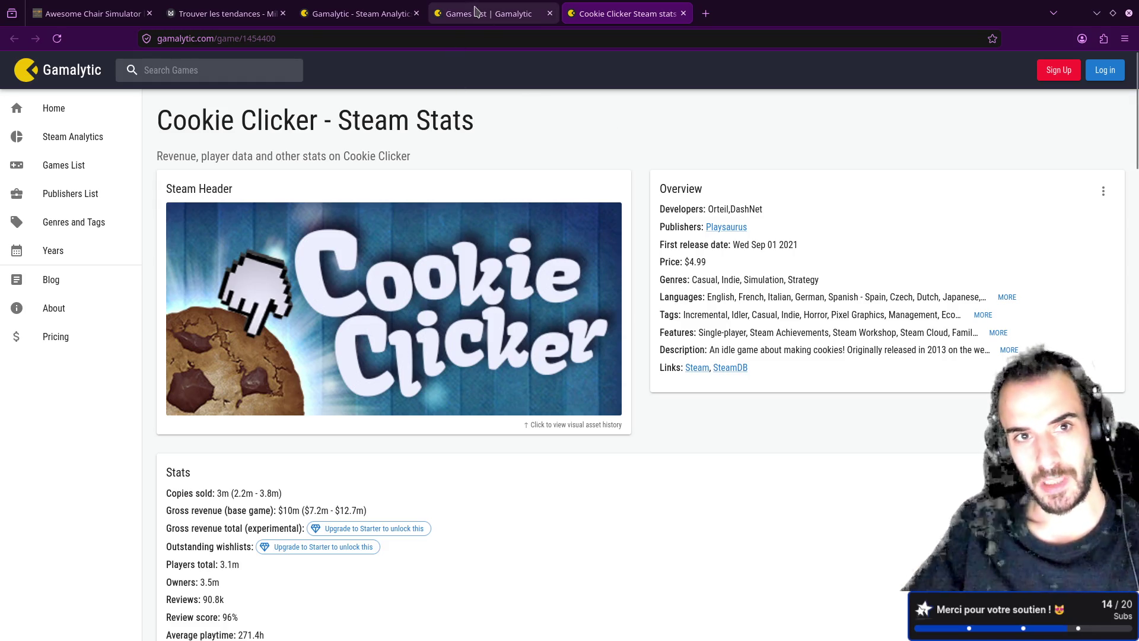
- Go back through the Idler Steam Analytics page to the Trouver les tendances board
click(356, 13)
click(238, 13)
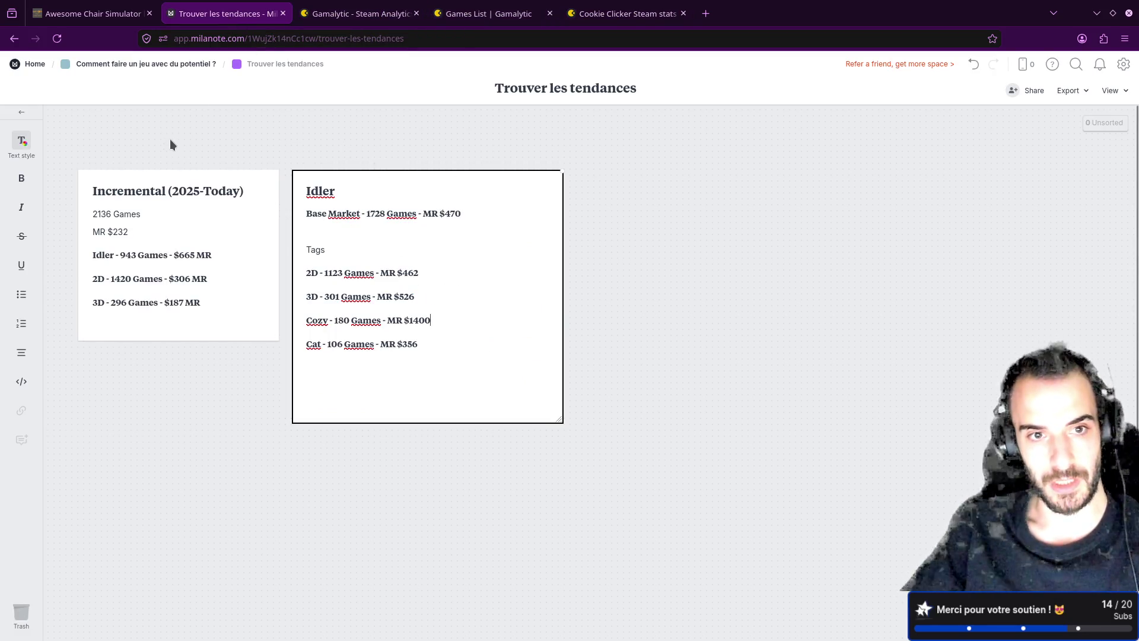
click(89, 13)
- Return to the board, then cycle over to Gamalytic's Cookie Clicker stats page
click(218, 6)
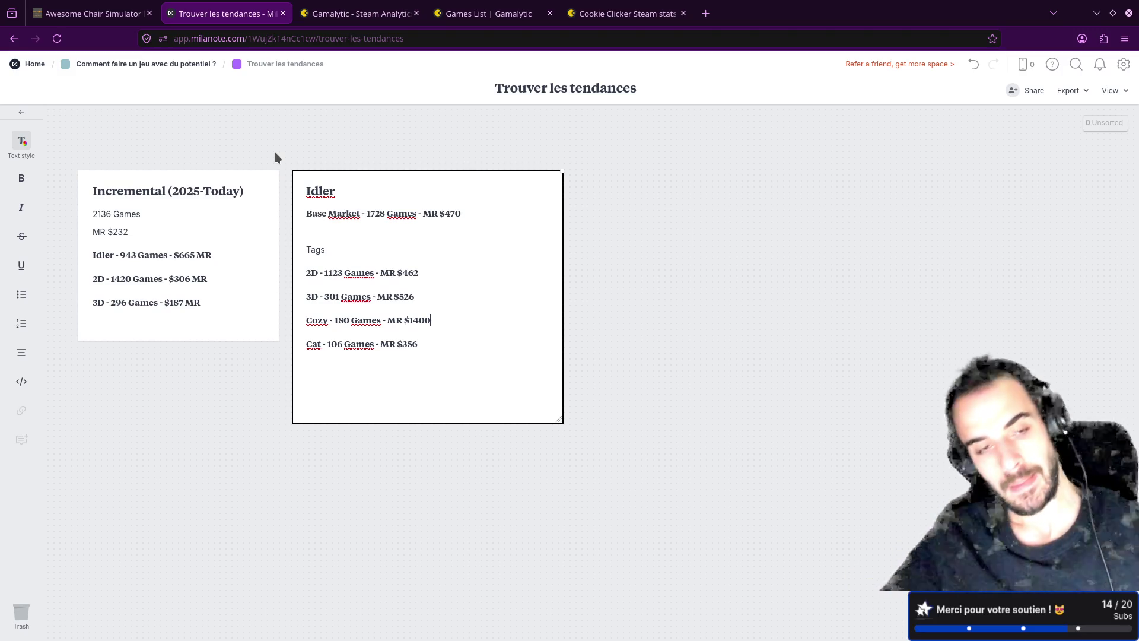
key(ctrl+Tab)
key(ctrl+Tab)
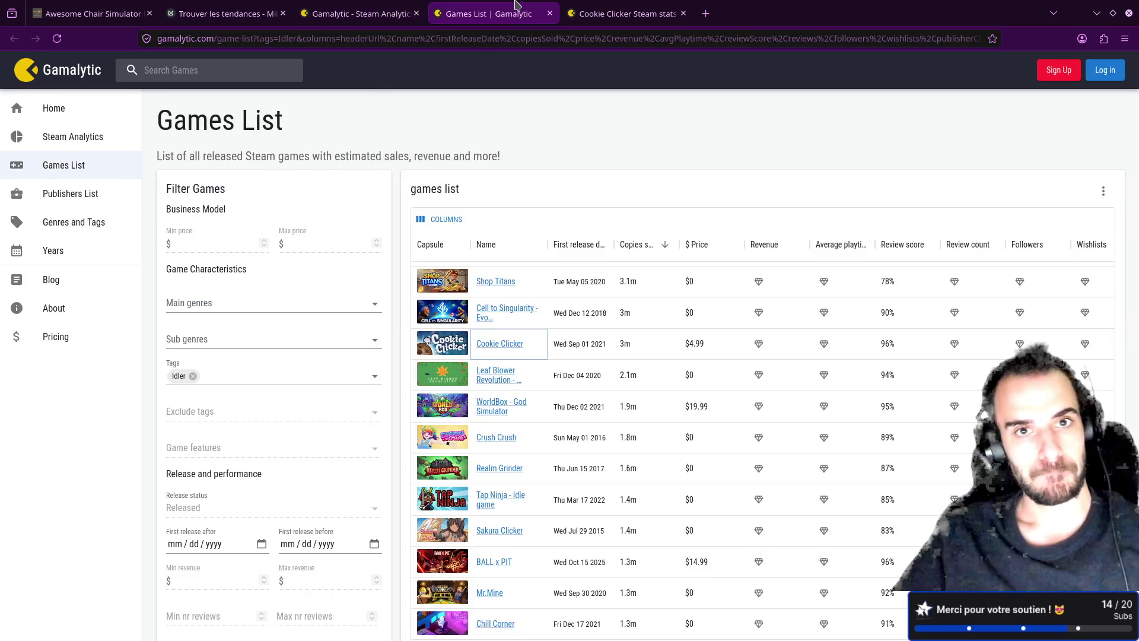
click(578, 16)
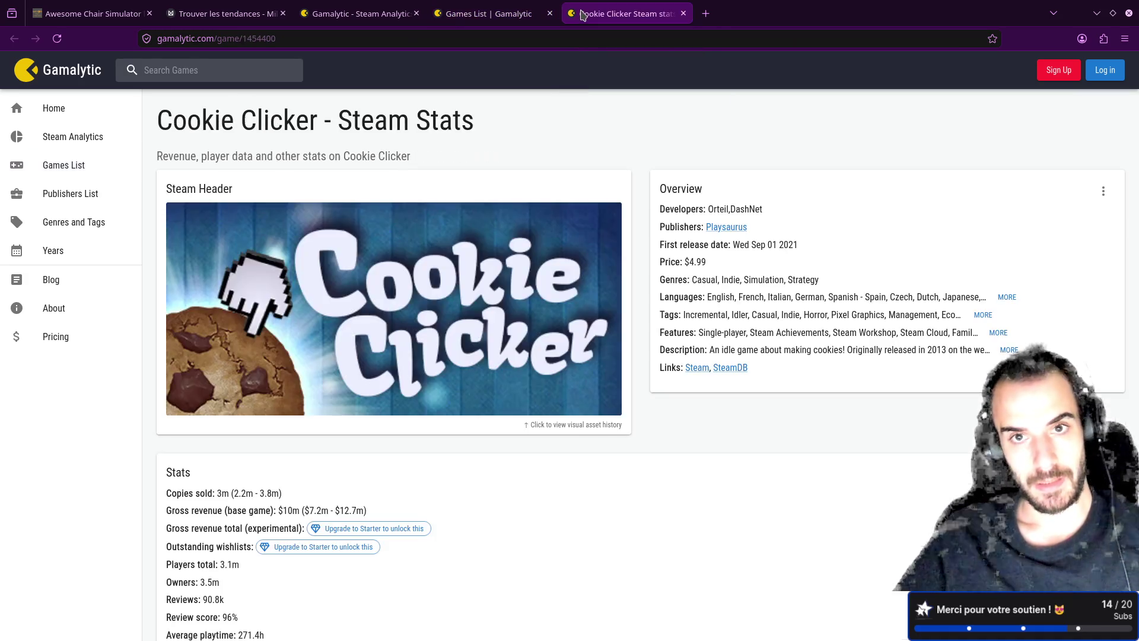
- Run a Google search for 'steam' in a new tab
key(ctrl+t)
text(steam)
key(Return)
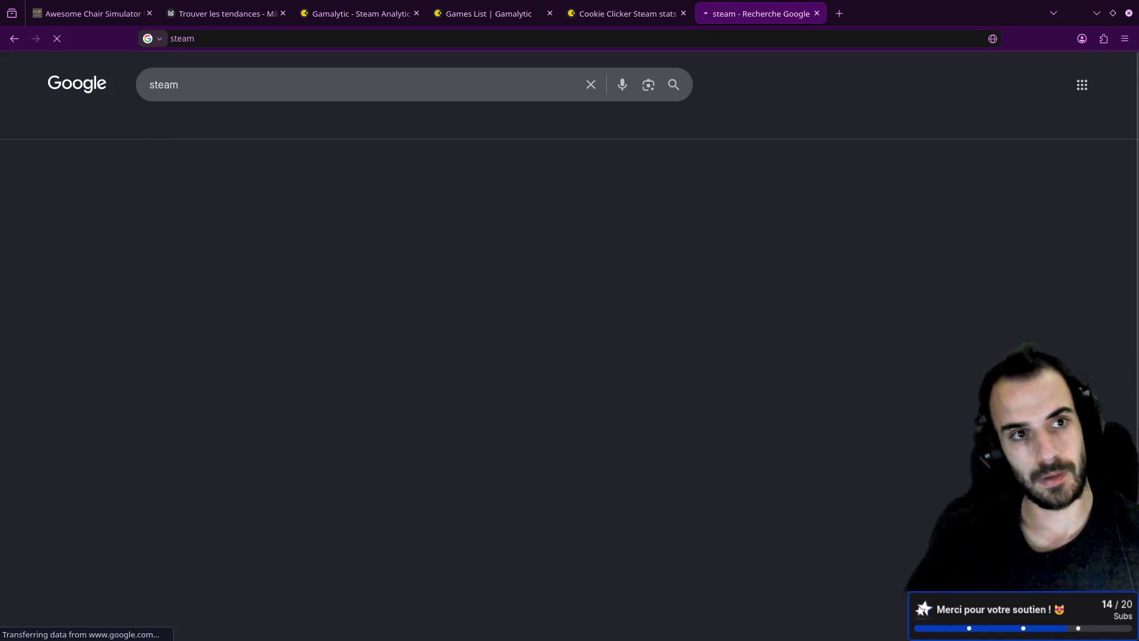
- From the search results, open the Steam store and its Top Sellers chart for France
click(233, 193)
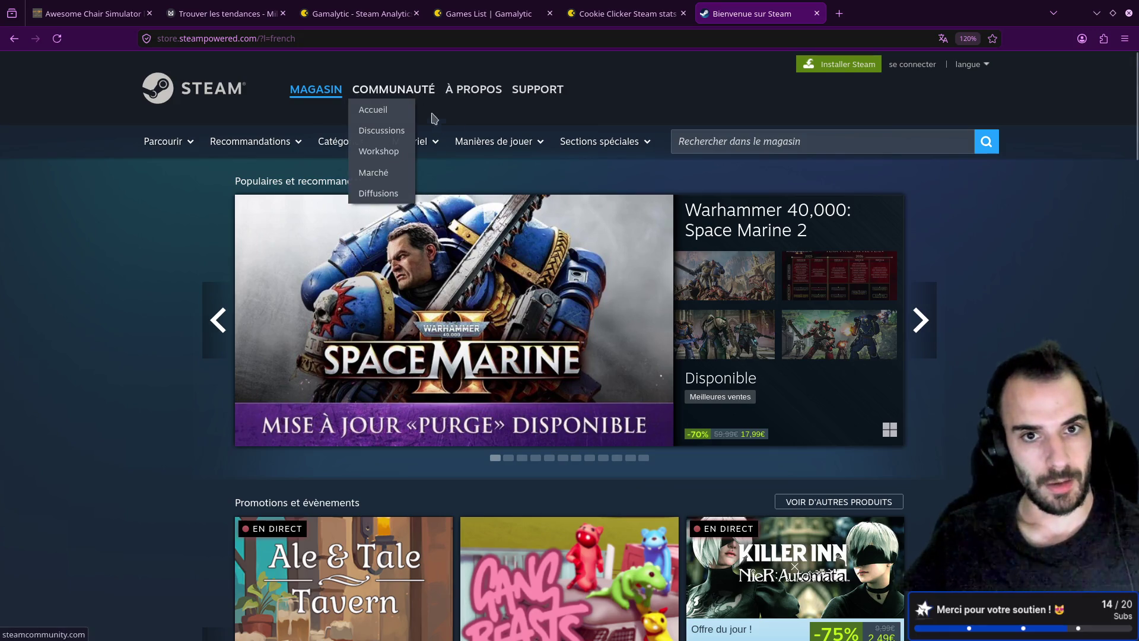
mouse_move(343, 147)
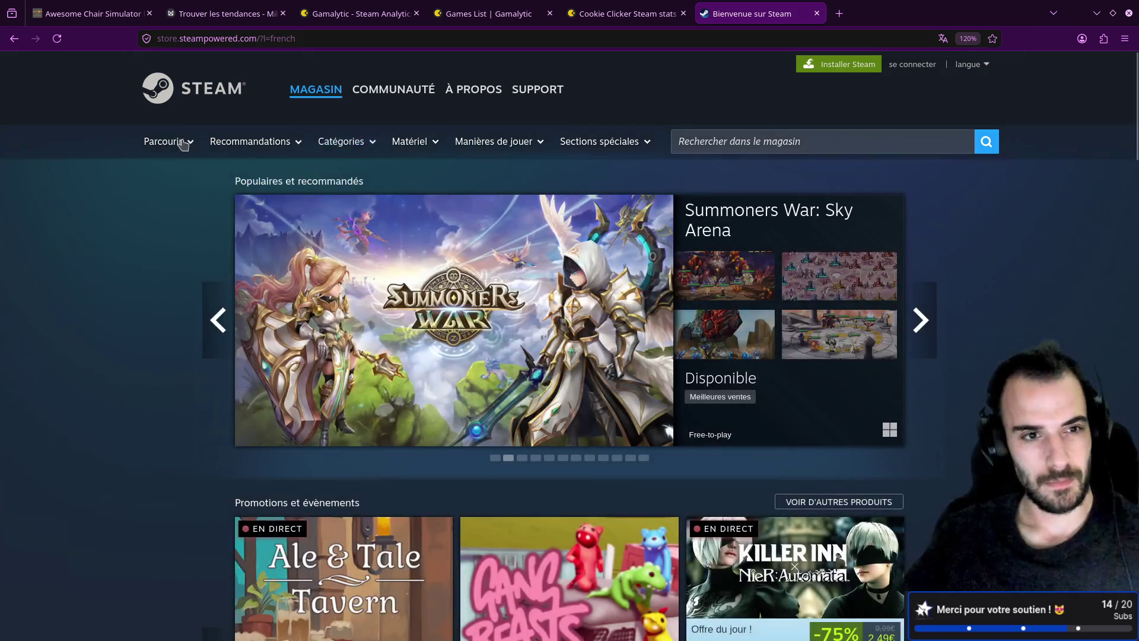
mouse_move(183, 144)
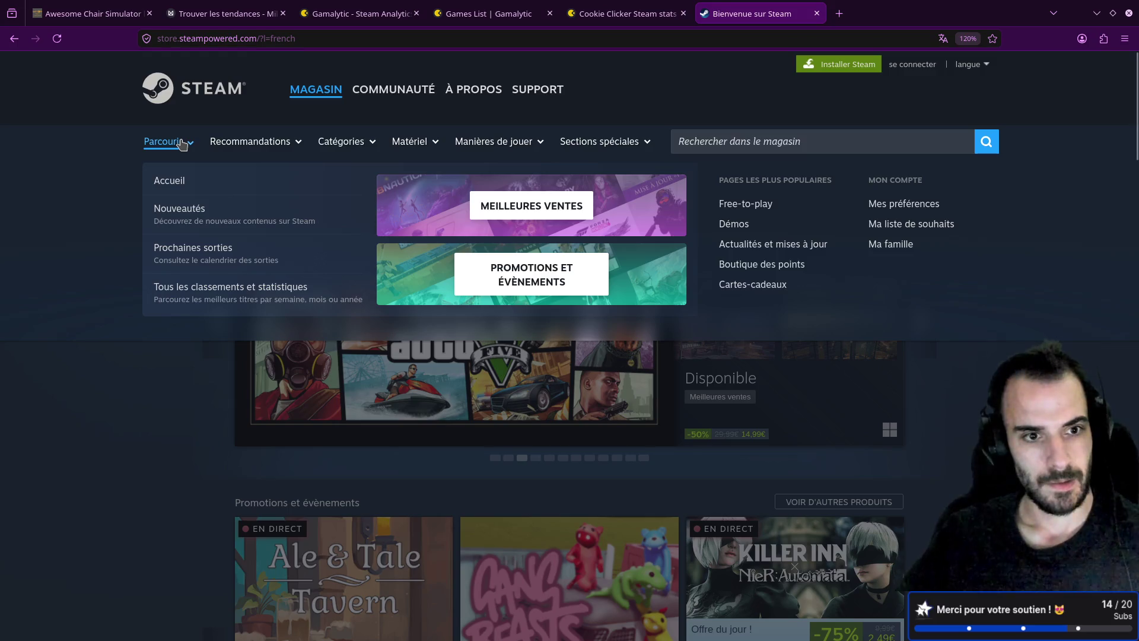
click(244, 294)
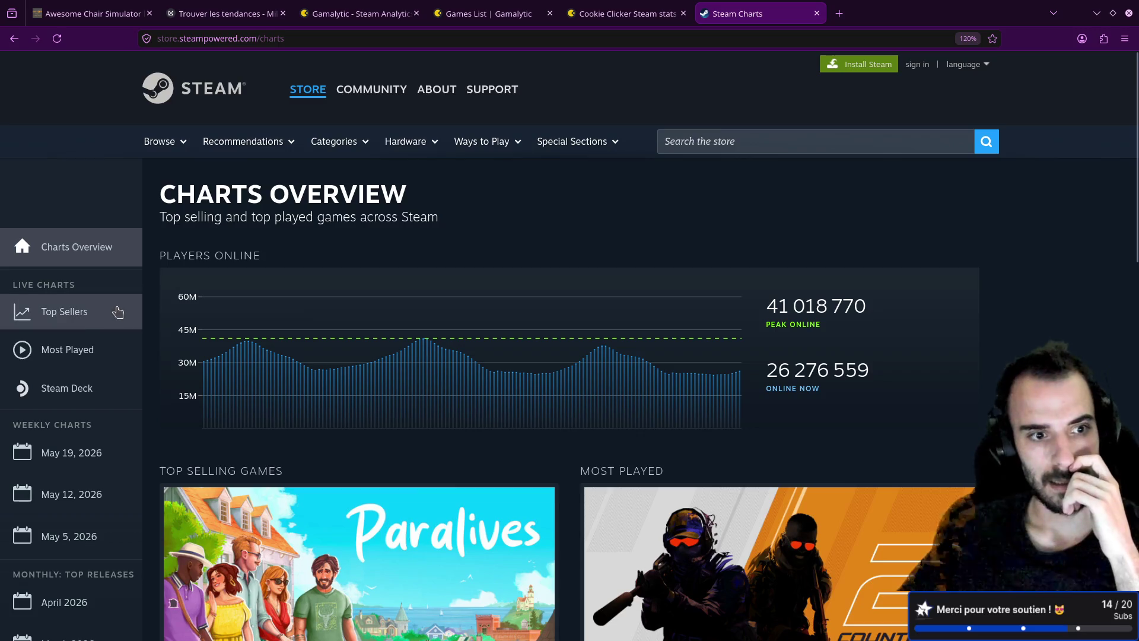
click(98, 324)
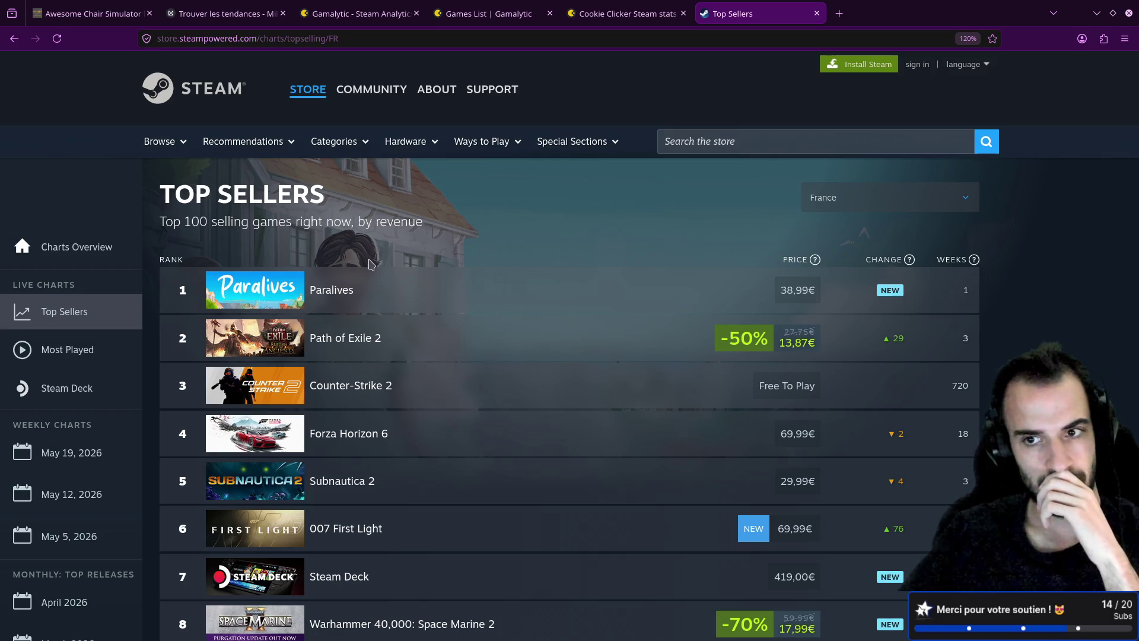
- Keep France as the chart country and scroll the Top Sellers list down to rank 100
scroll(371, 264, down, 7)
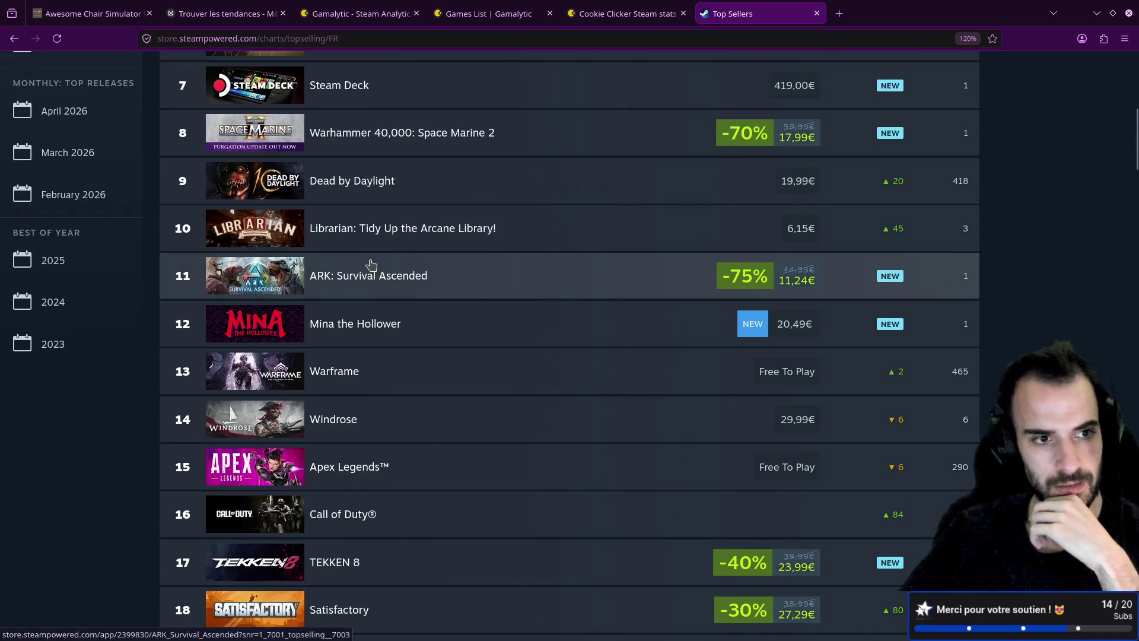
scroll(371, 264, up, 7)
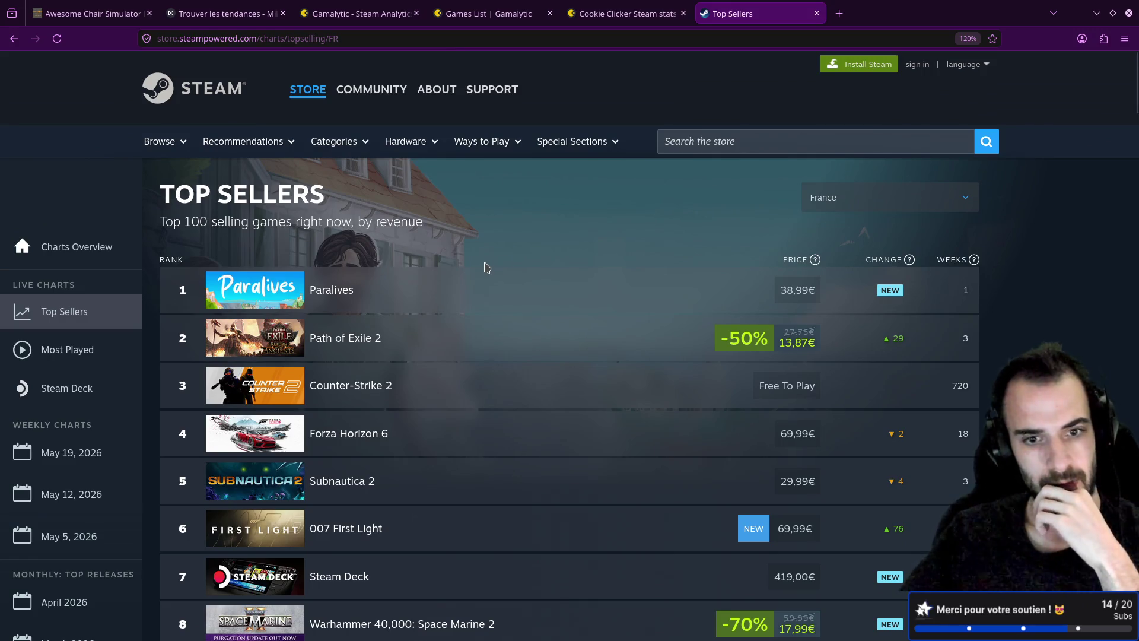
click(849, 209)
click(697, 212)
scroll(562, 291, down, 10)
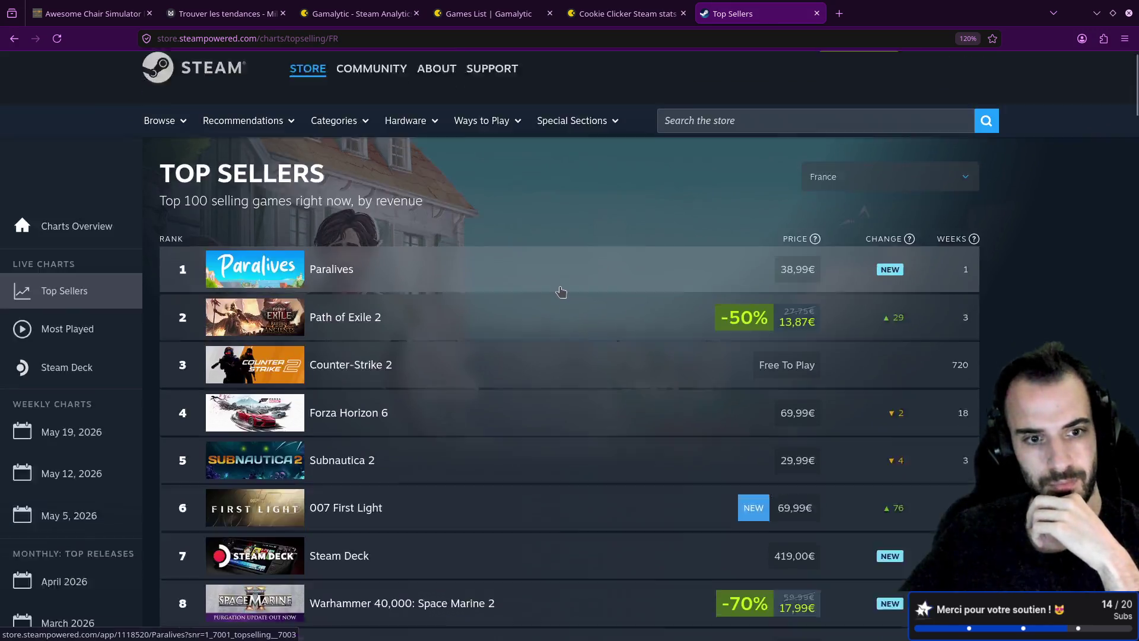
scroll(563, 290, down, 5)
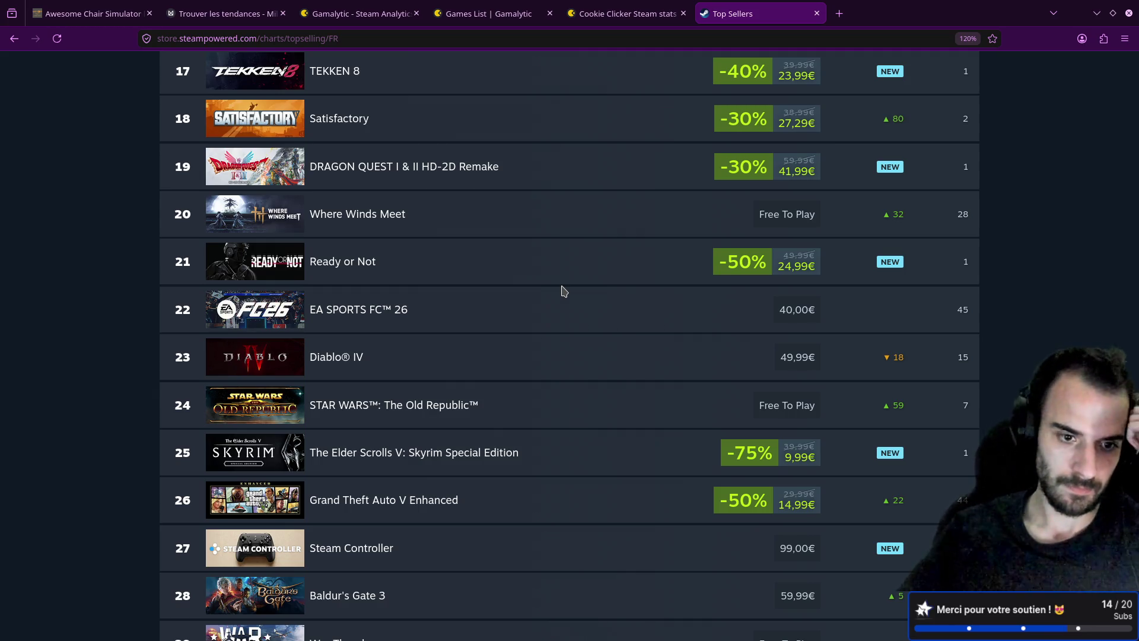
scroll(564, 290, down, 4)
scroll(563, 291, down, 4)
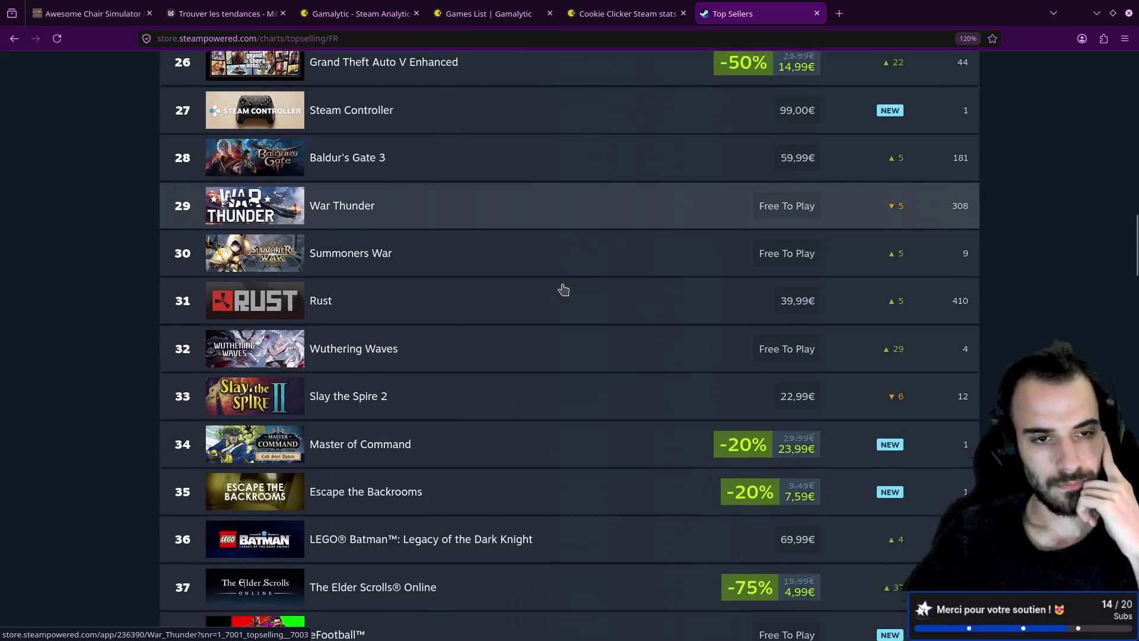
scroll(564, 290, down, 2)
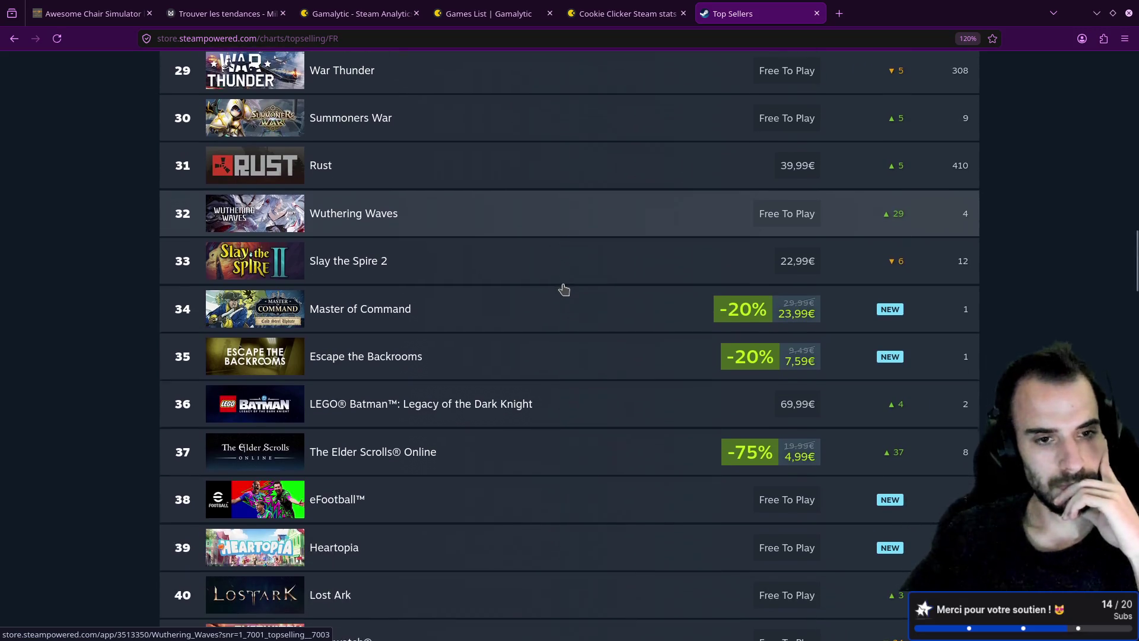
scroll(564, 289, down, 4)
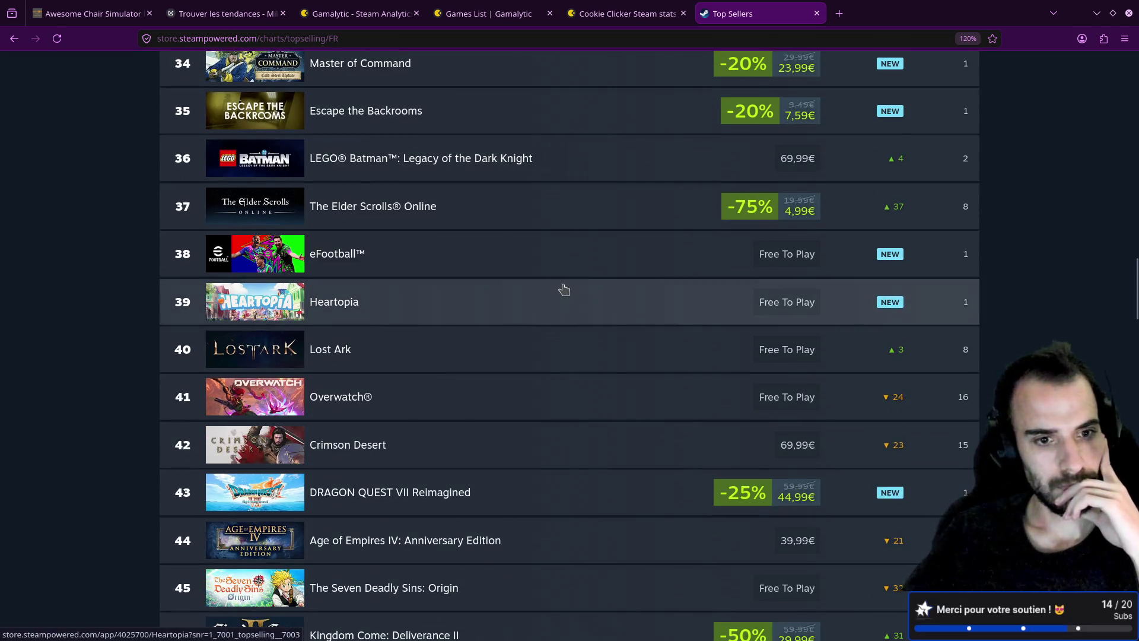
scroll(565, 288, down, 2)
scroll(564, 287, down, 4)
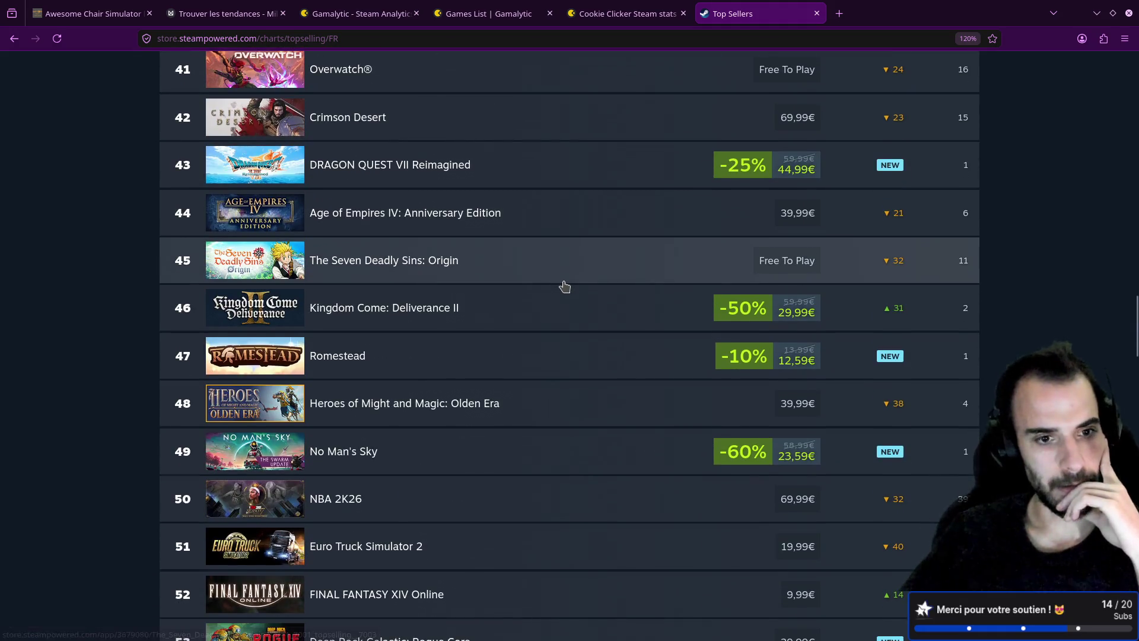
scroll(564, 288, down, 7)
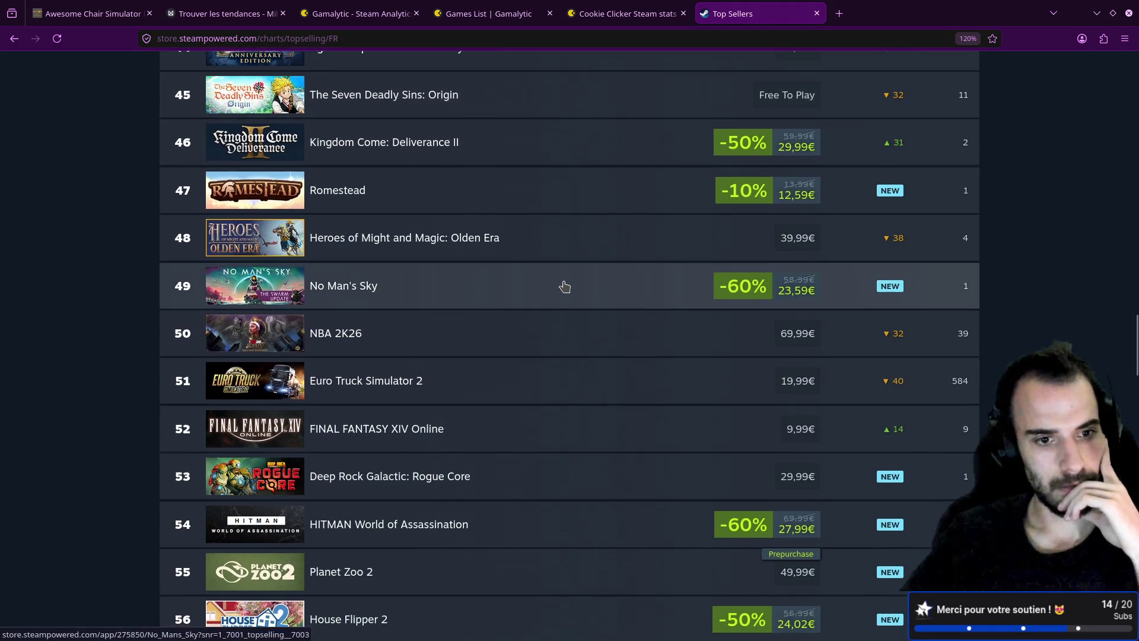
scroll(565, 287, down, 3)
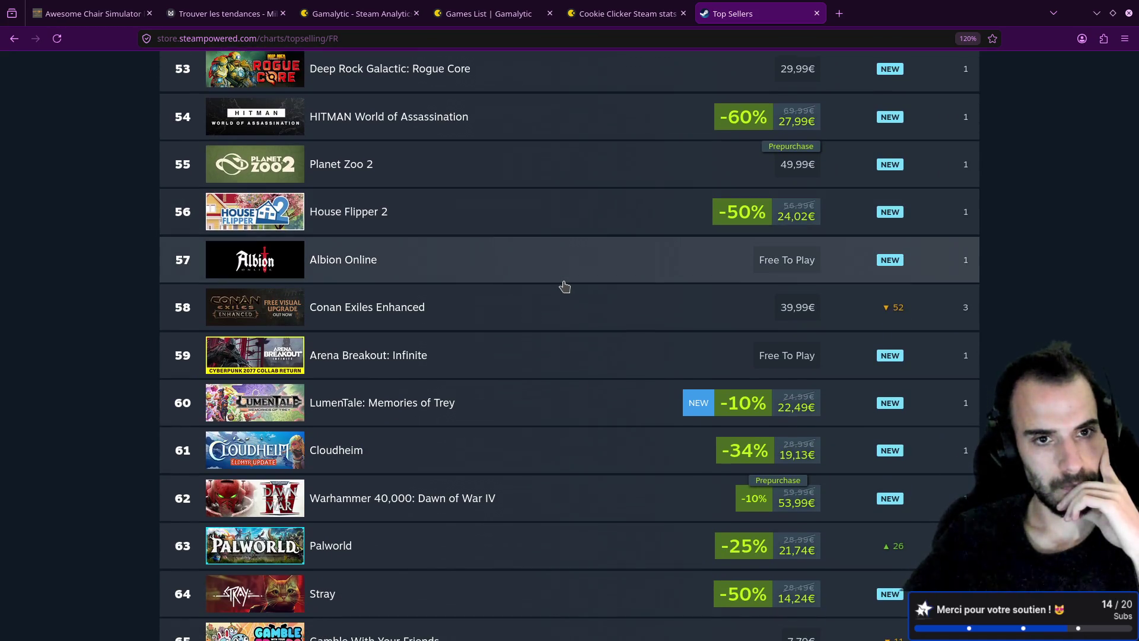
scroll(564, 287, down, 5)
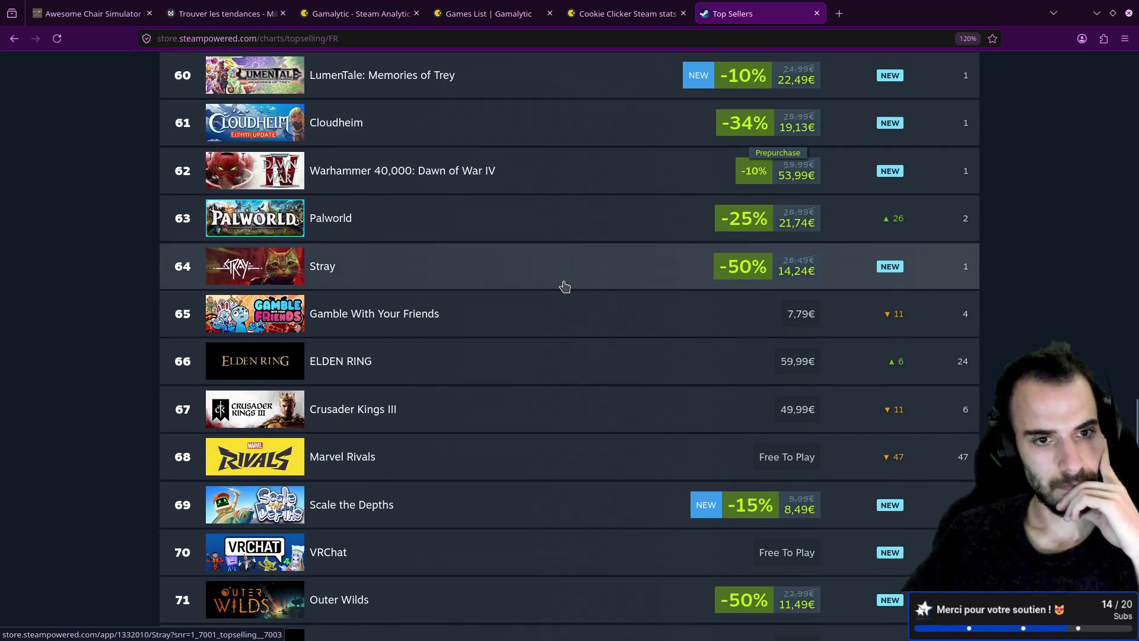
scroll(564, 287, down, 3)
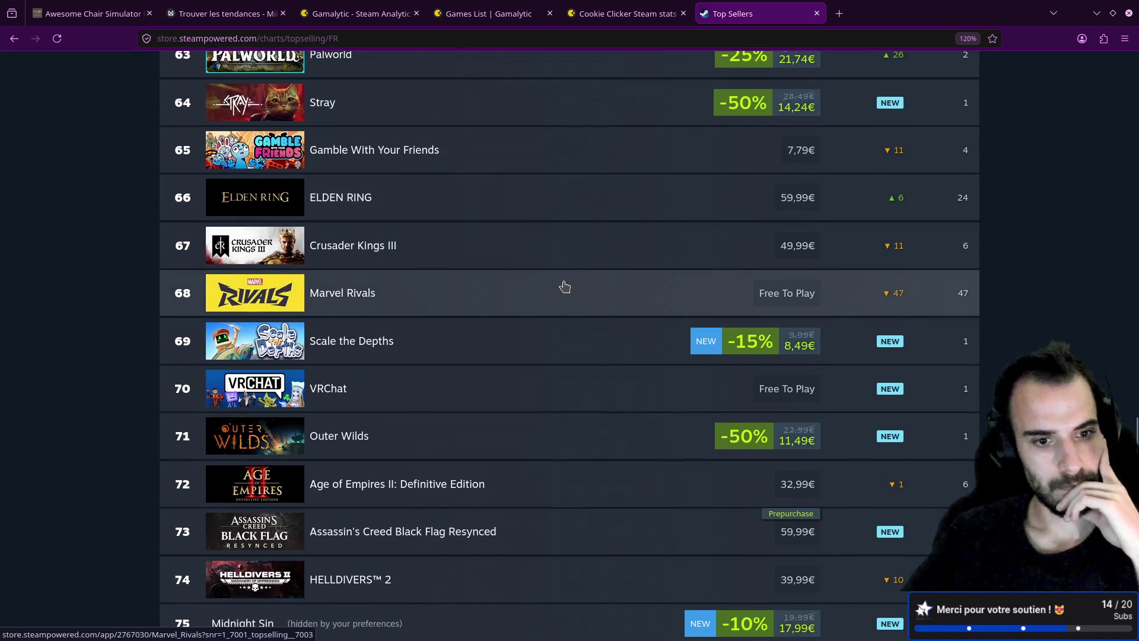
scroll(564, 287, down, 10)
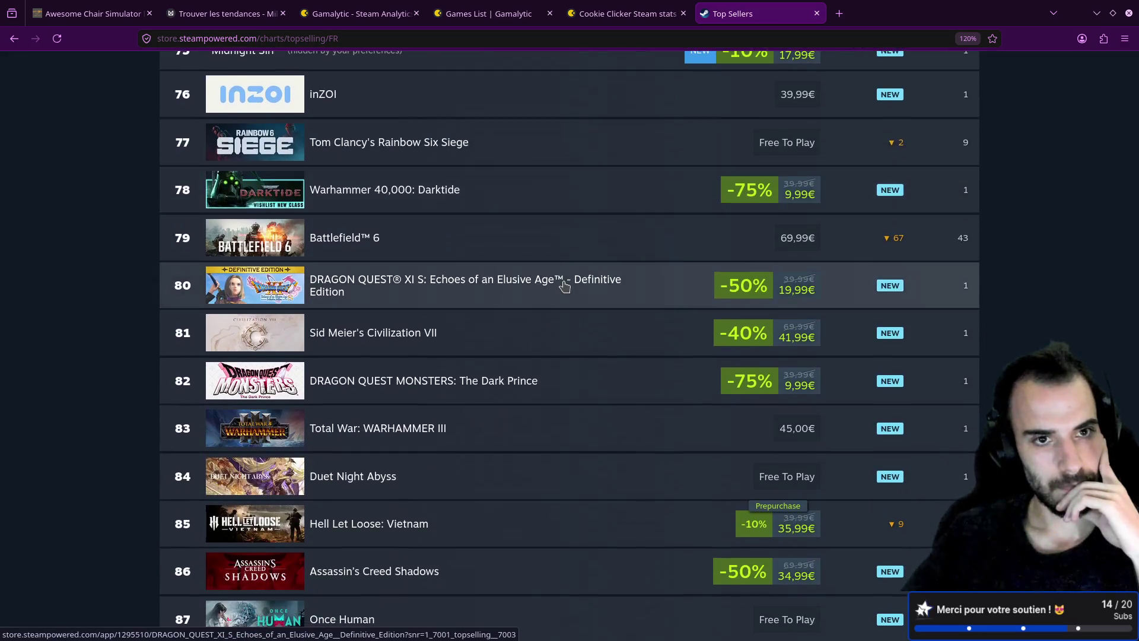
scroll(564, 287, down, 3)
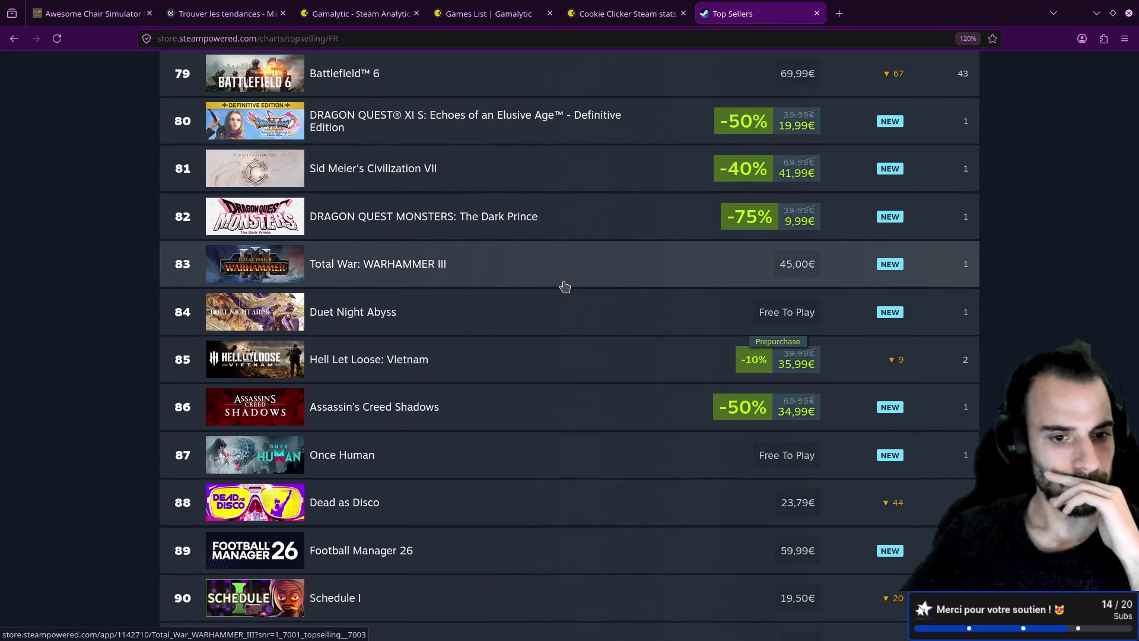
scroll(564, 288, down, 6)
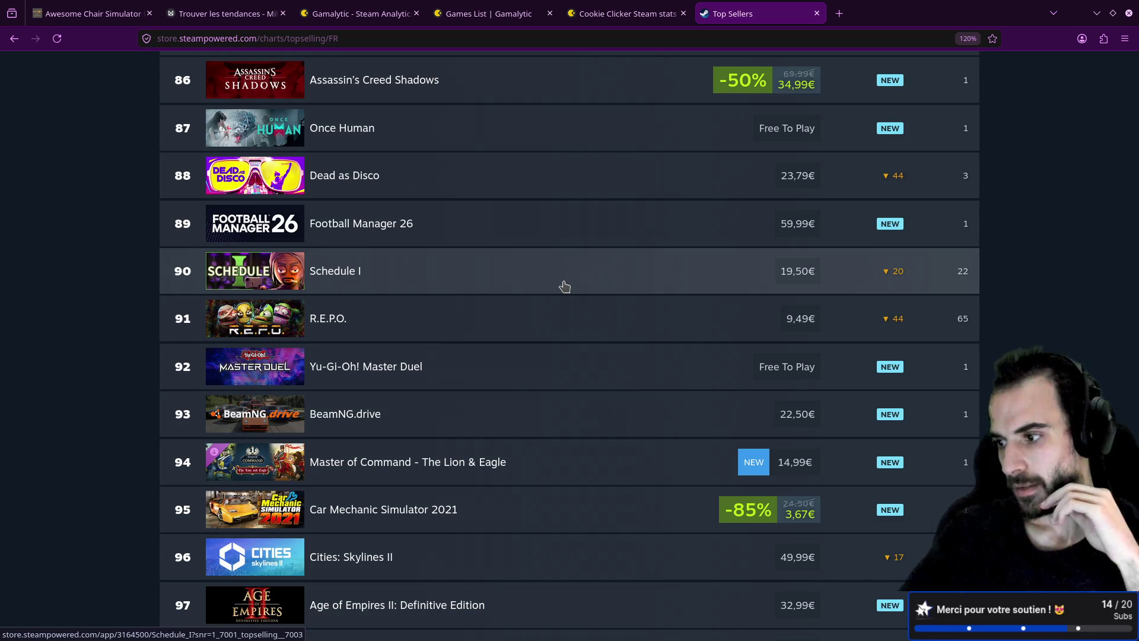
scroll(564, 285, down, 6)
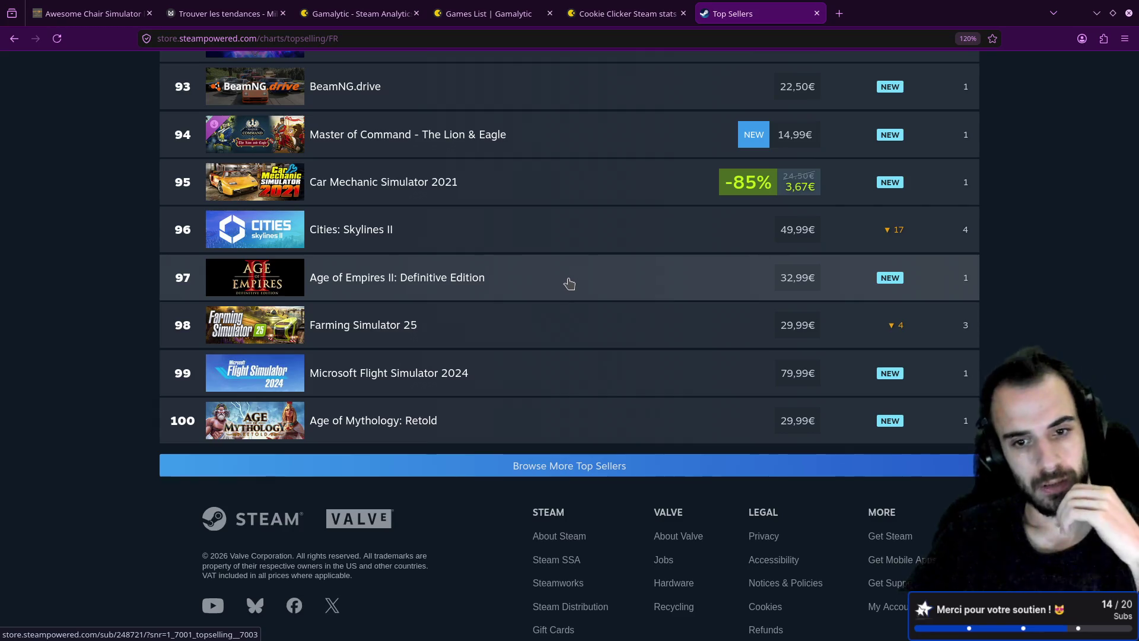
- Open Steam's Casual category page, then switch back to the Trouver les tendances board
key(Home)
mouse_move(337, 151)
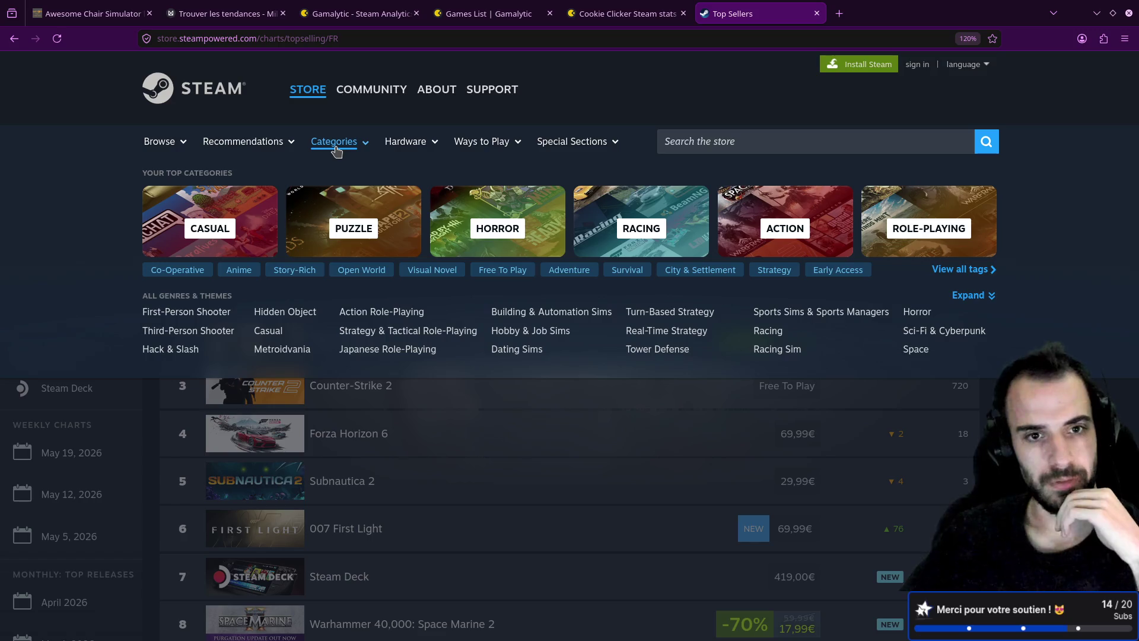
click(242, 199)
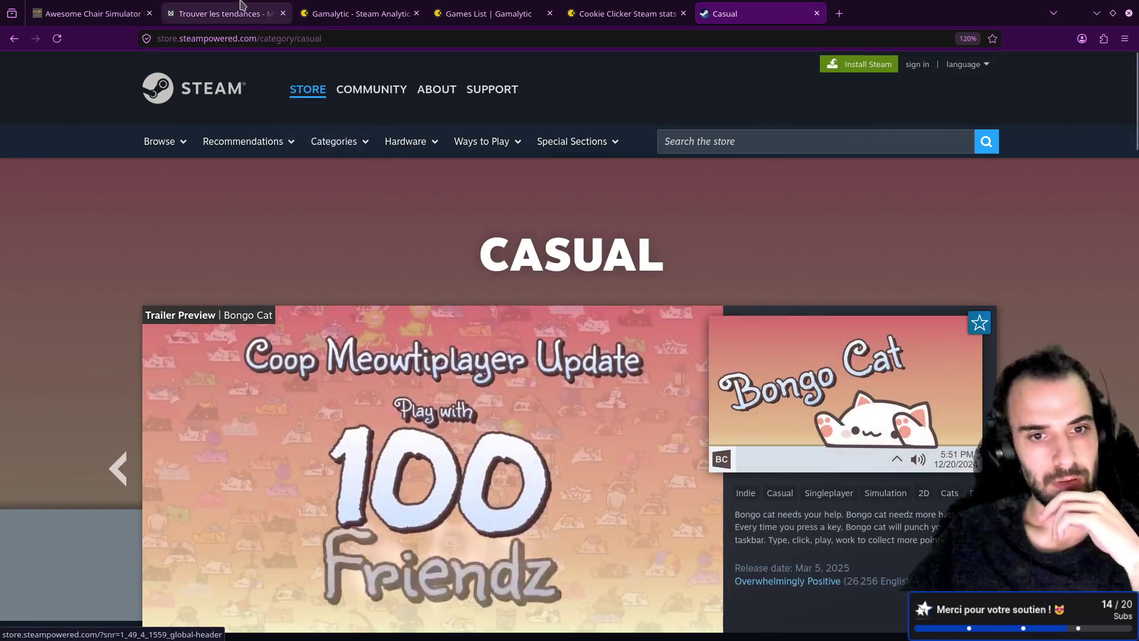
click(240, 9)
- Add Casual to Gamalytic's Idler tag filter (1458 games, $468 median), then return to the board
click(359, 13)
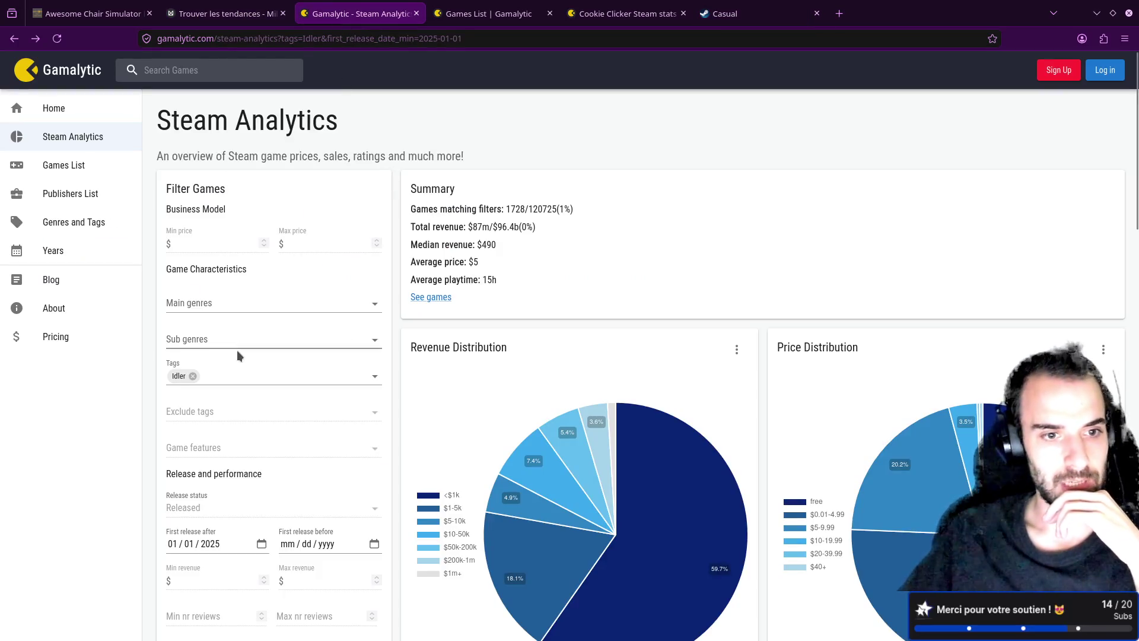
click(236, 376)
text(cas)
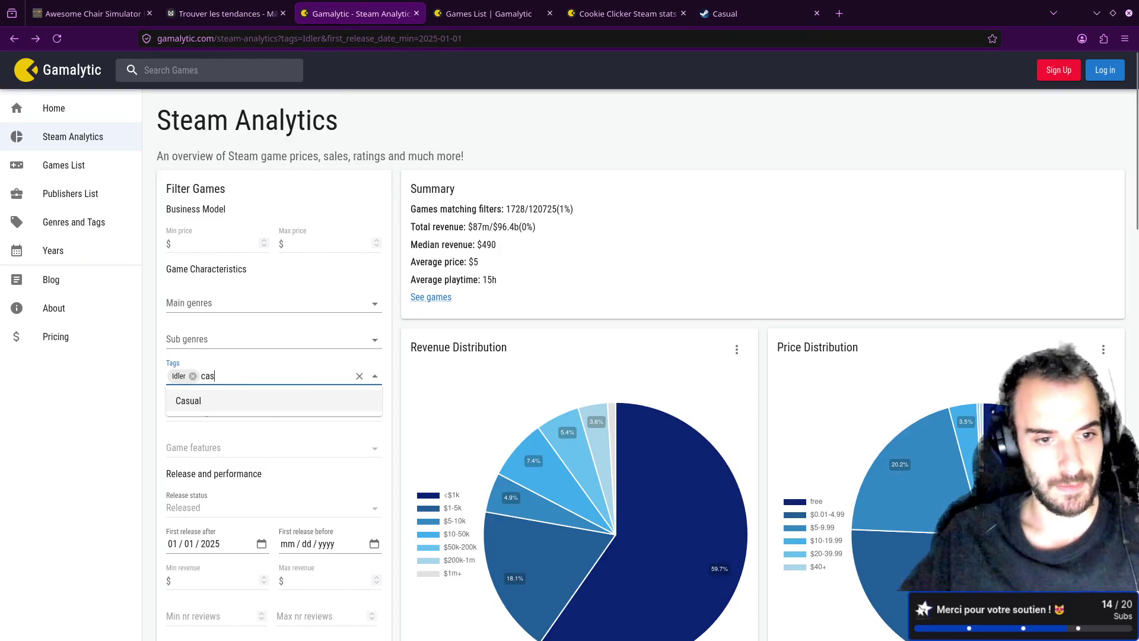
click(207, 402)
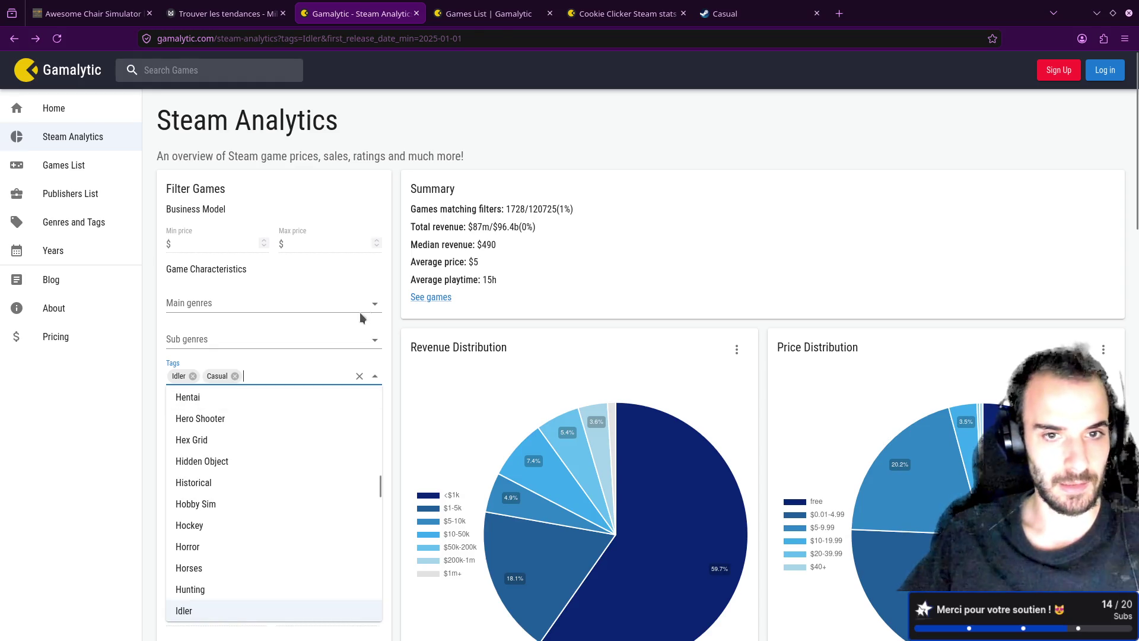
click(482, 157)
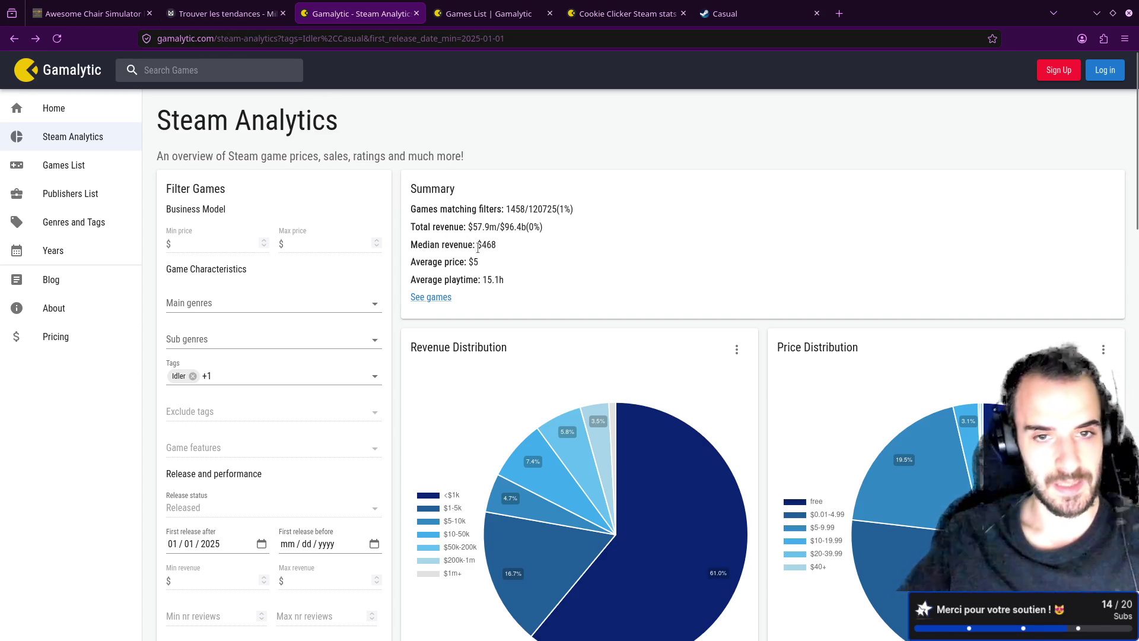
click(246, 13)
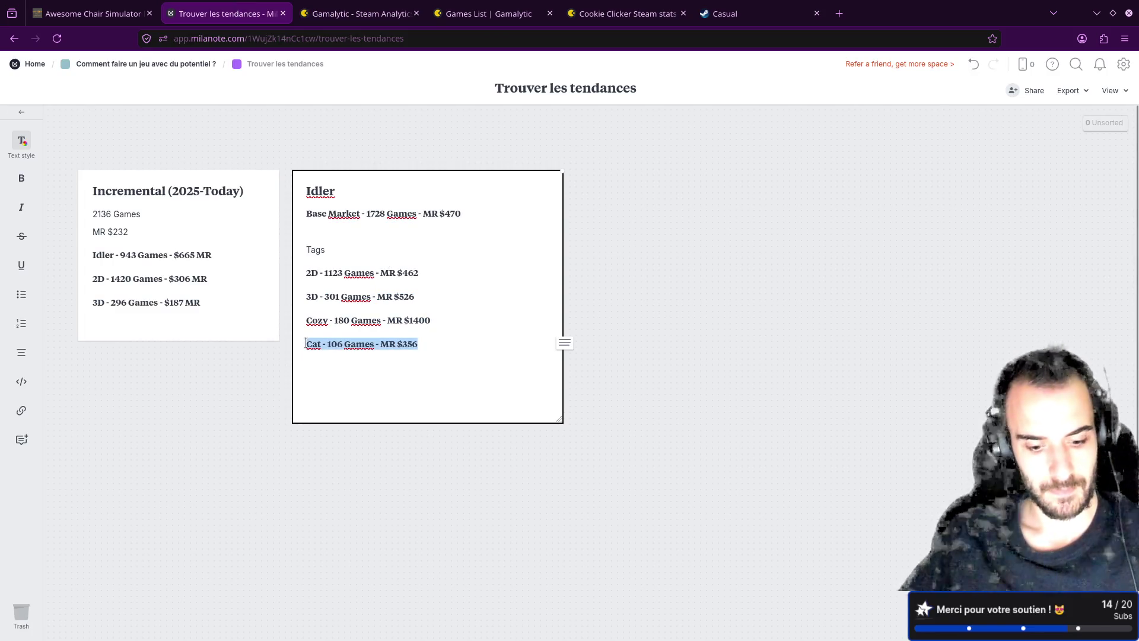
- Duplicate the Cat line as 'Casu - 1458 Games - MR $468', then reopen Gamalytic's tag list
key(ctrl+c)
key(End)
key(Return)
key(ctrl+v)
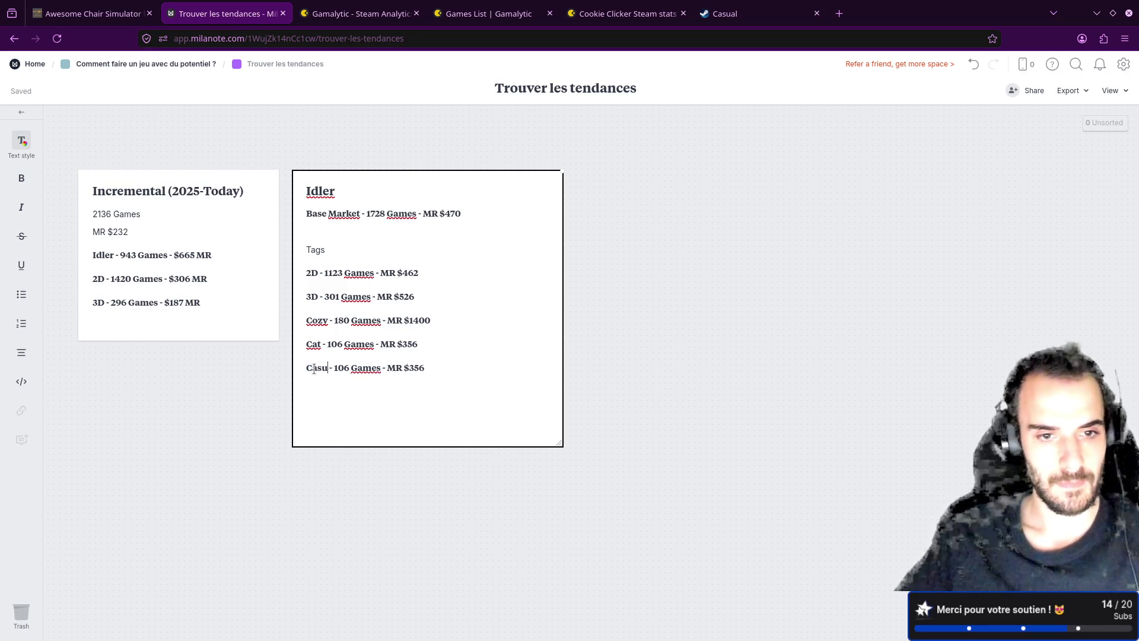
click(371, 13)
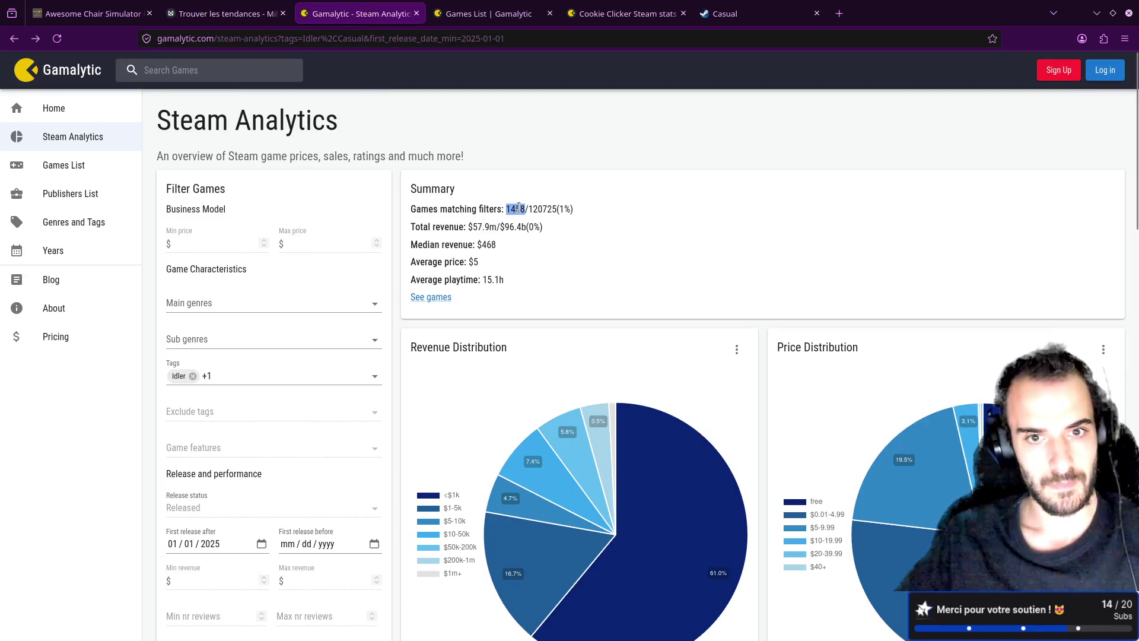
key(ctrl+shift+Tab)
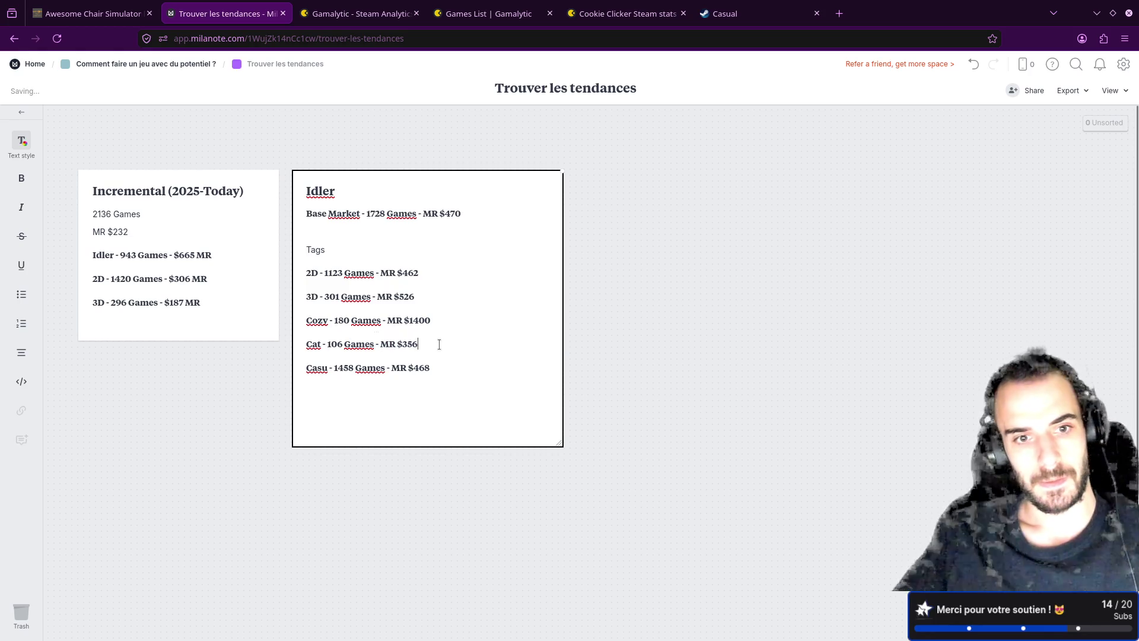
click(343, 7)
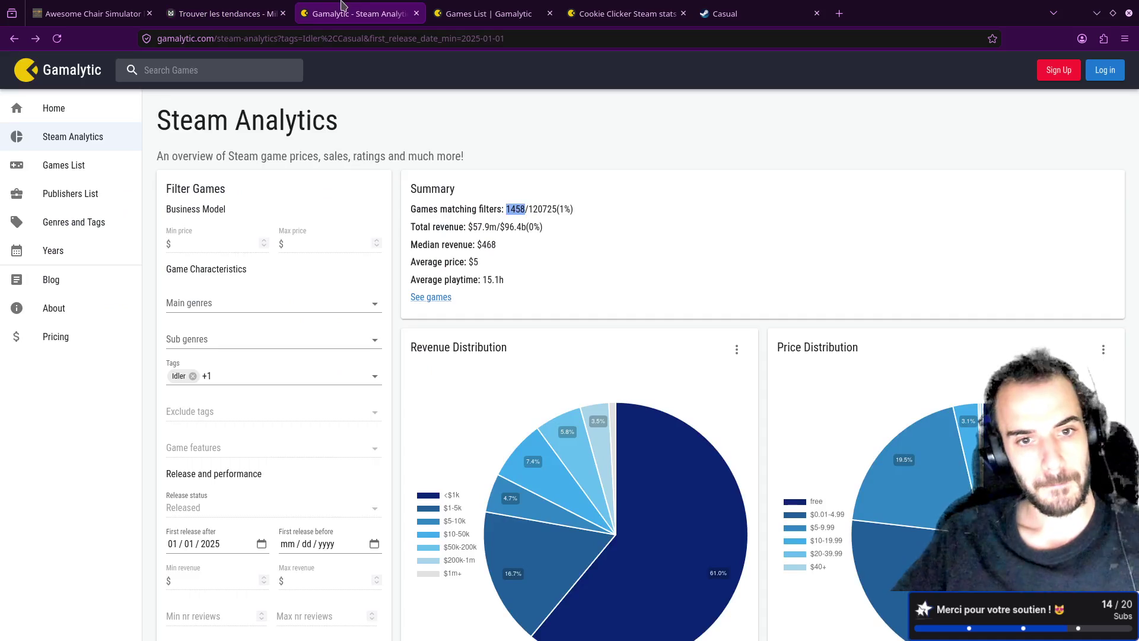
click(245, 376)
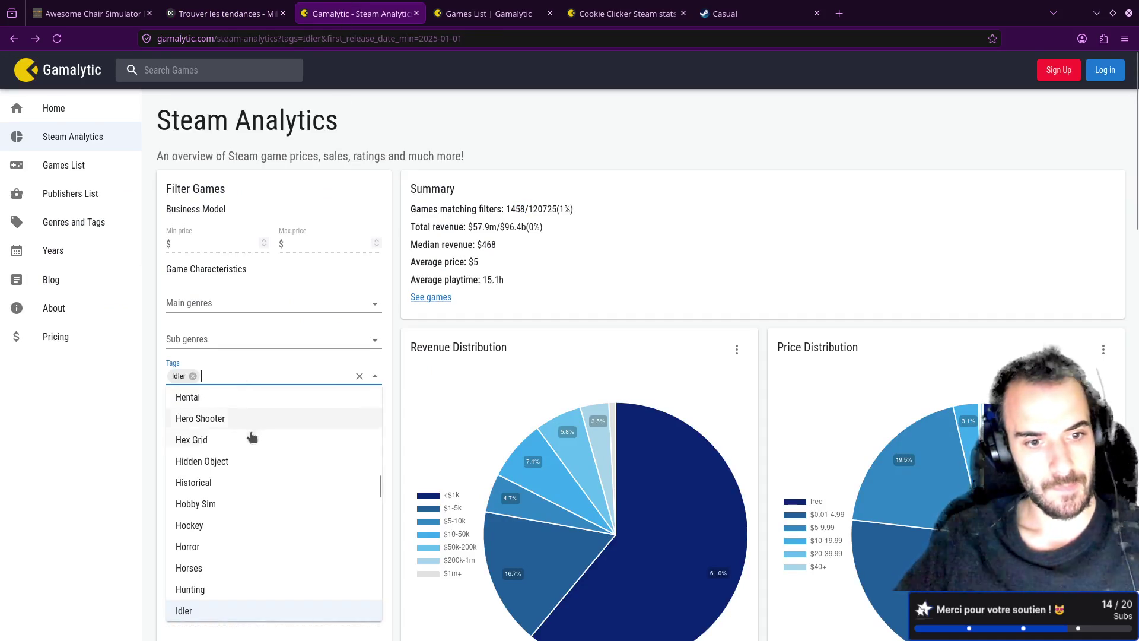
- Filter Idler with Horror instead of Casual (55 games, $717 median) and list those games
scroll(257, 439, up, 3)
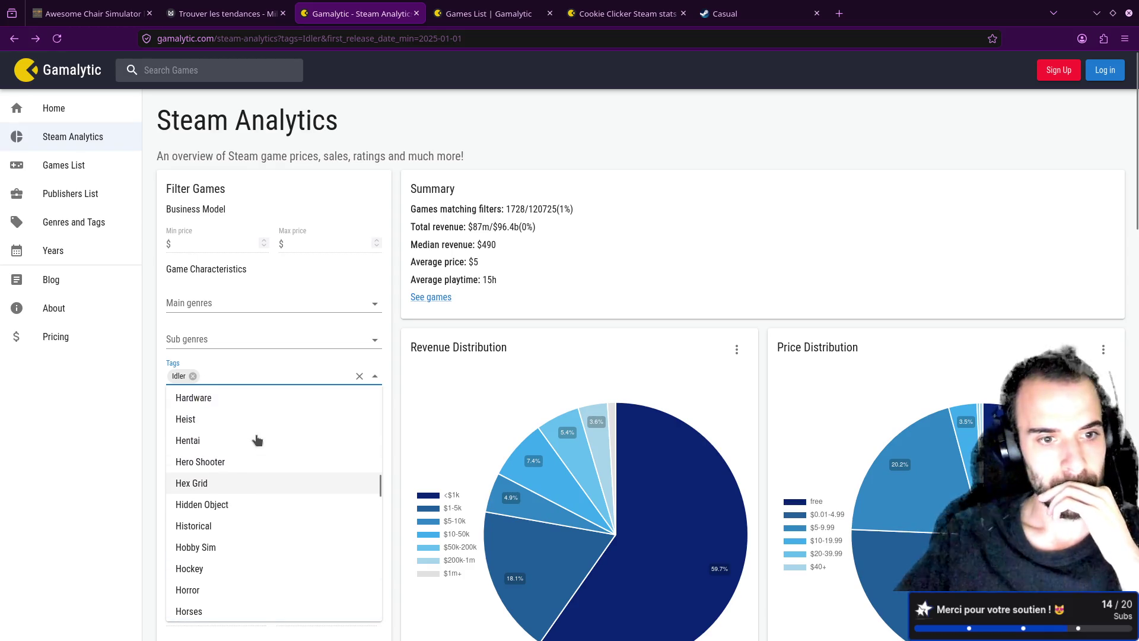
scroll(260, 423, up, 3)
scroll(264, 425, down, 2)
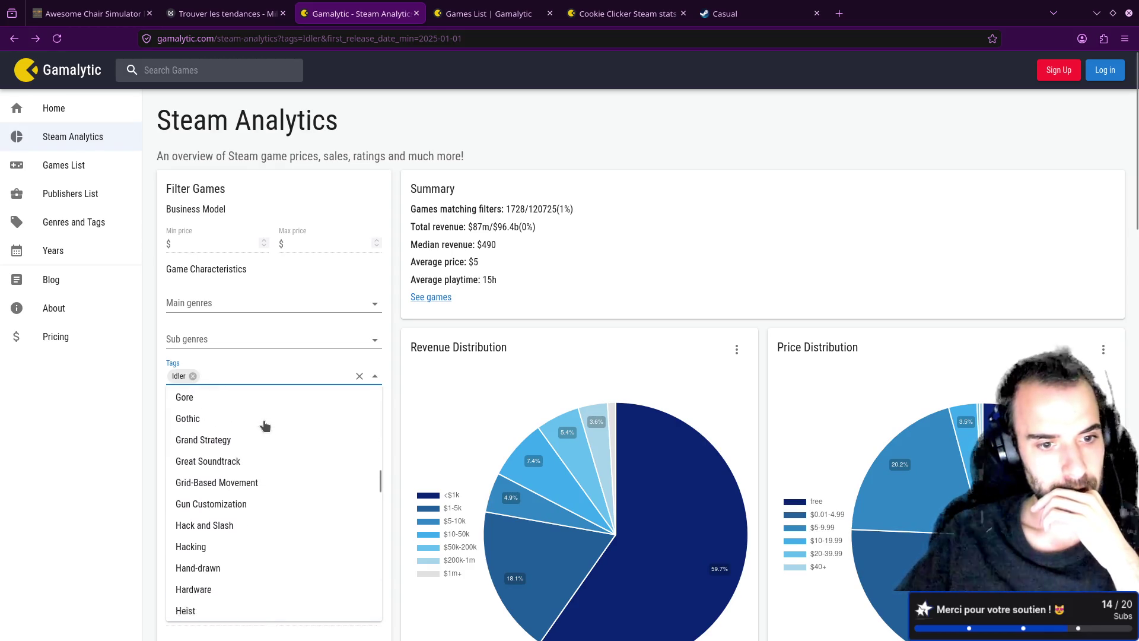
scroll(265, 424, down, 6)
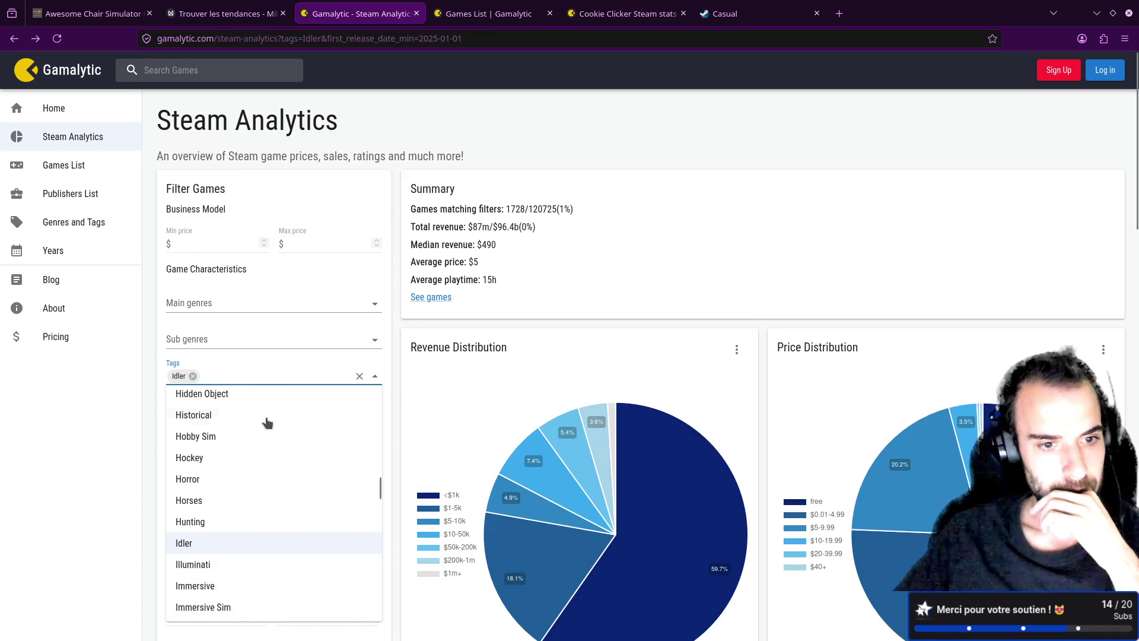
click(190, 479)
click(401, 321)
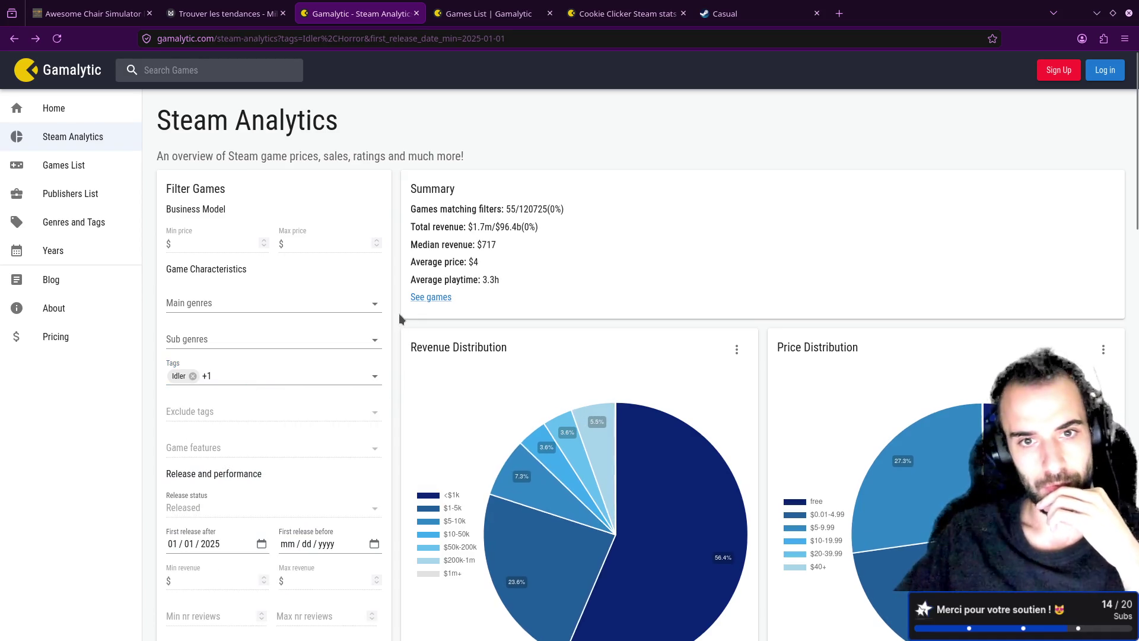
click(297, 369)
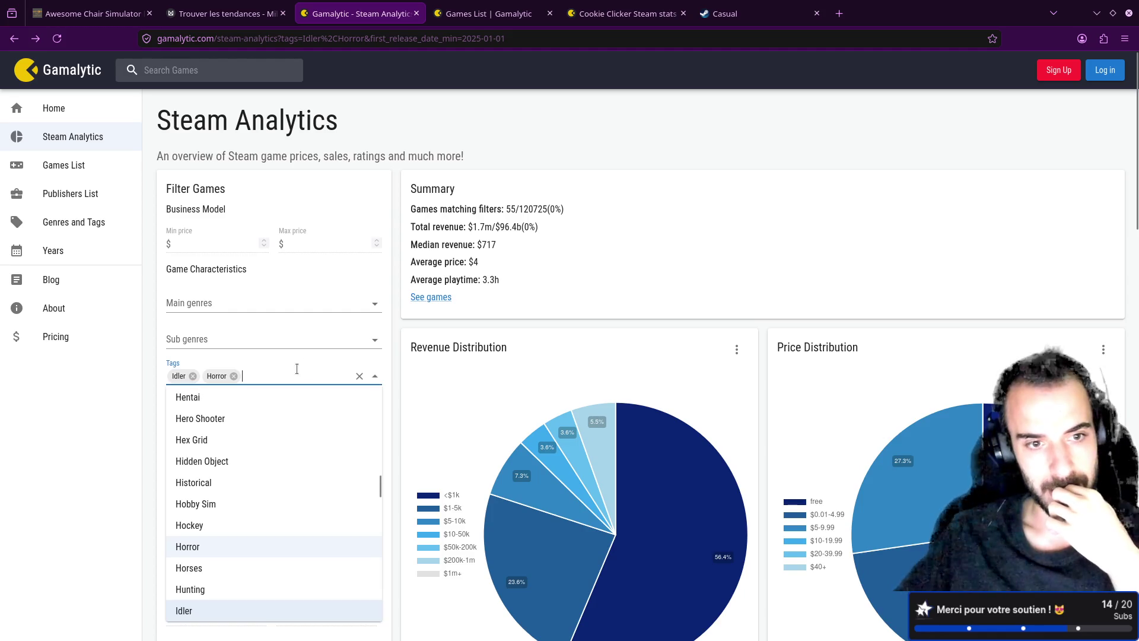
click(421, 324)
click(430, 297)
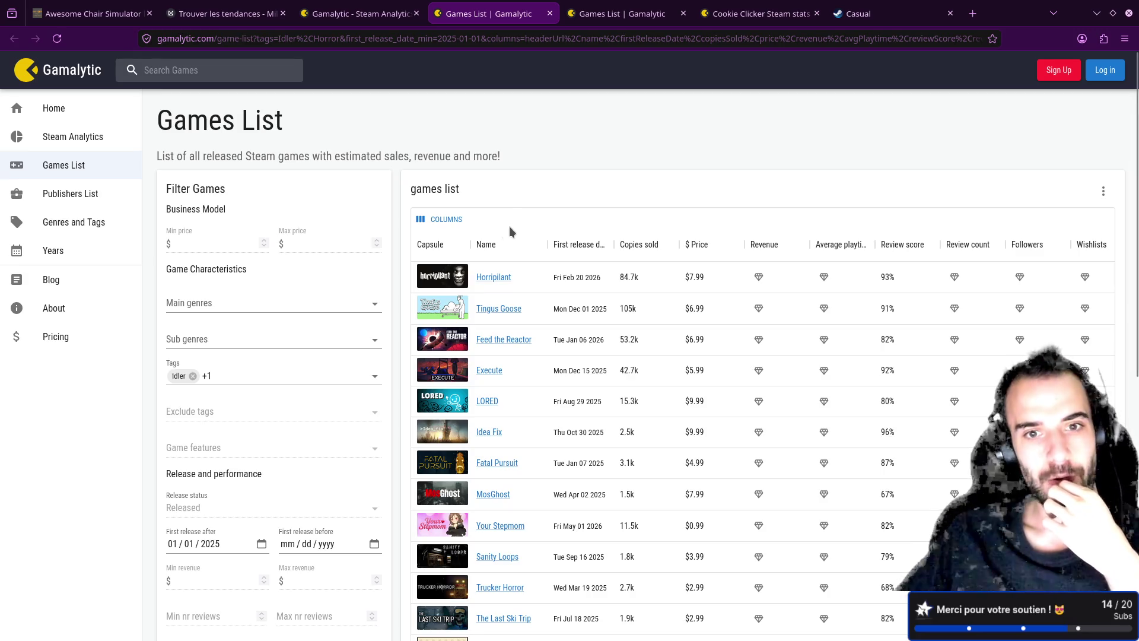
- Open Horripilant's stats and Steam store page, reopening the stats tab after accidentally closing it
middle_click(493, 278)
click(533, 5)
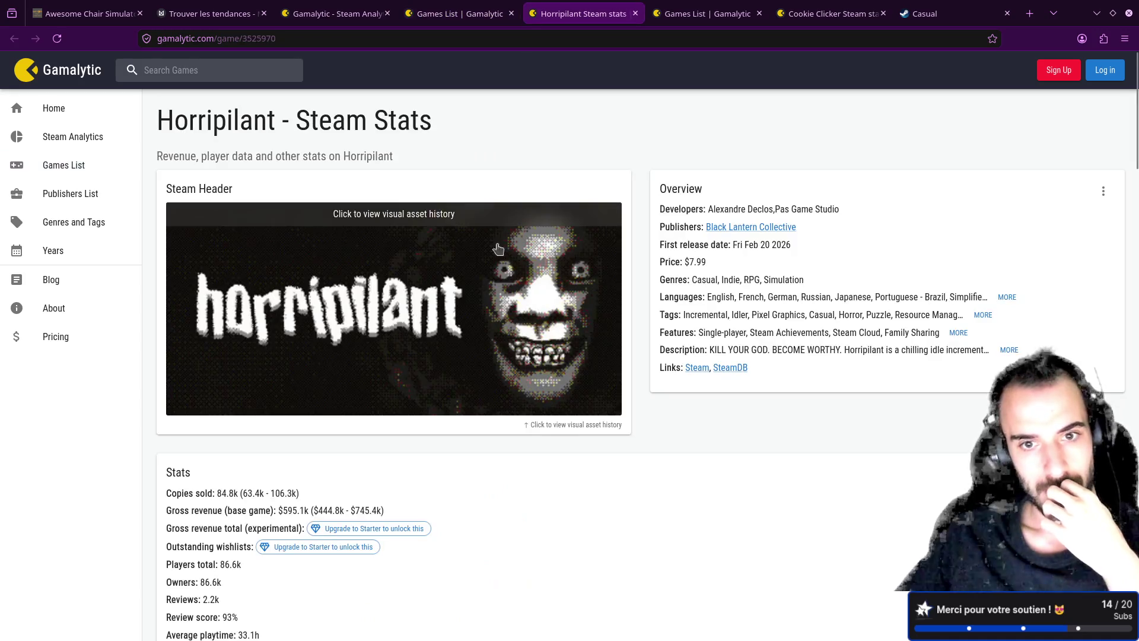
click(694, 369)
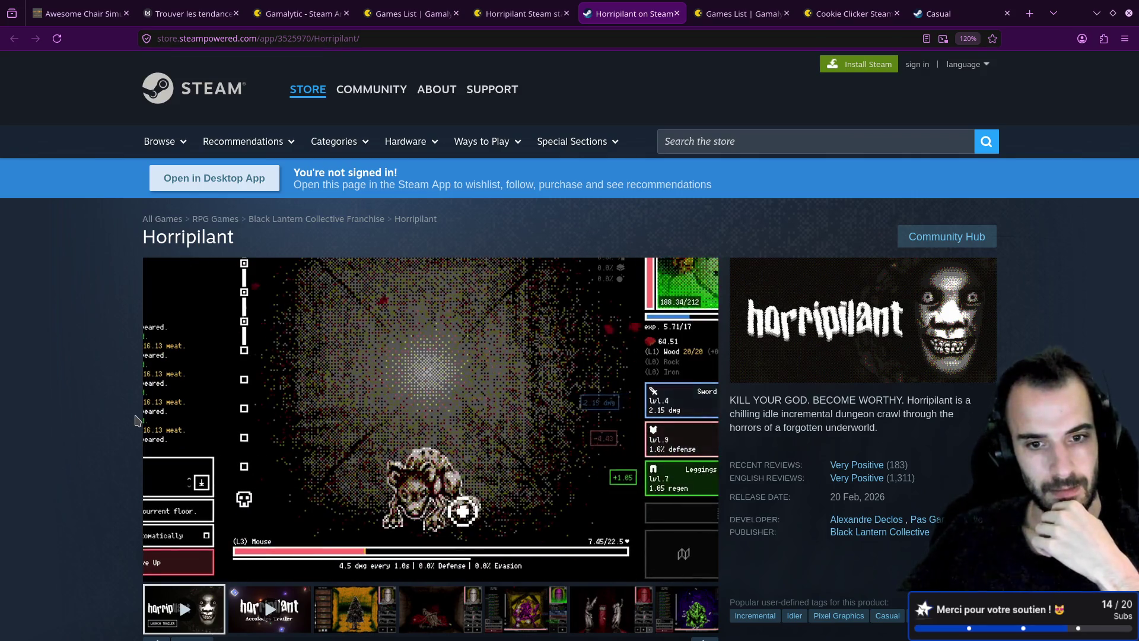
scroll(137, 419, down, 4)
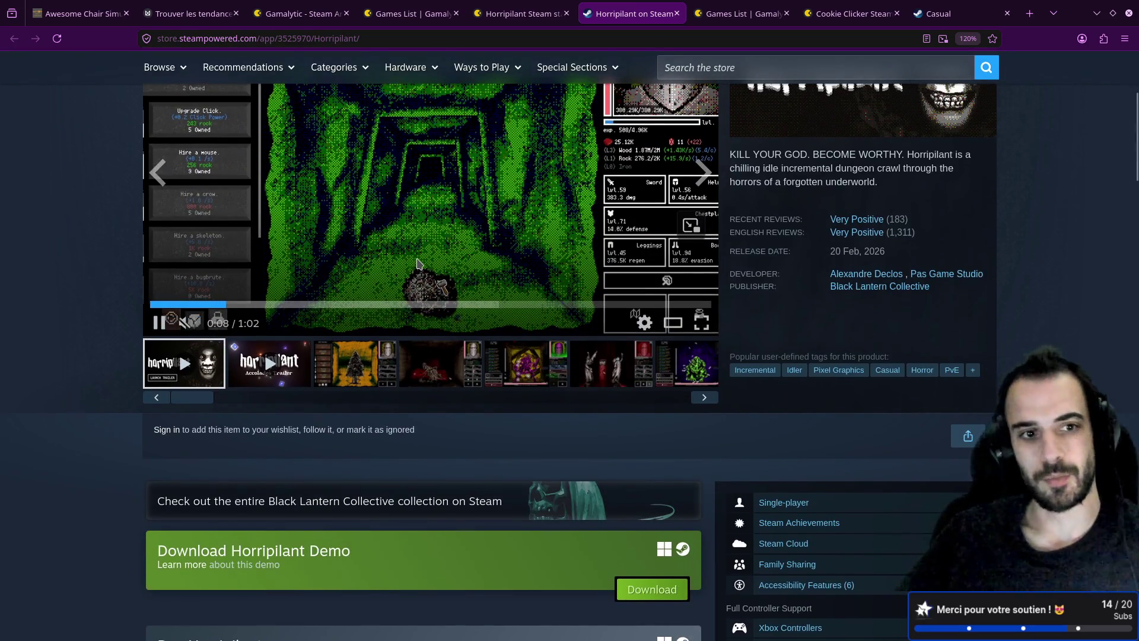
scroll(439, 256, up, 4)
middle_click(496, 10)
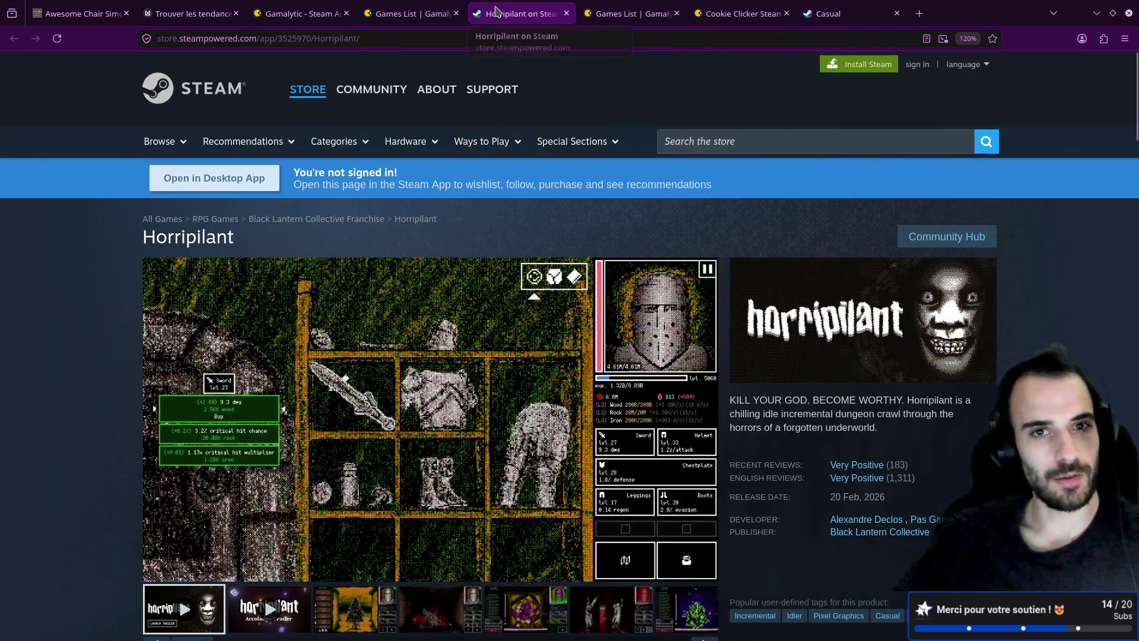
key(ctrl+shift+t)
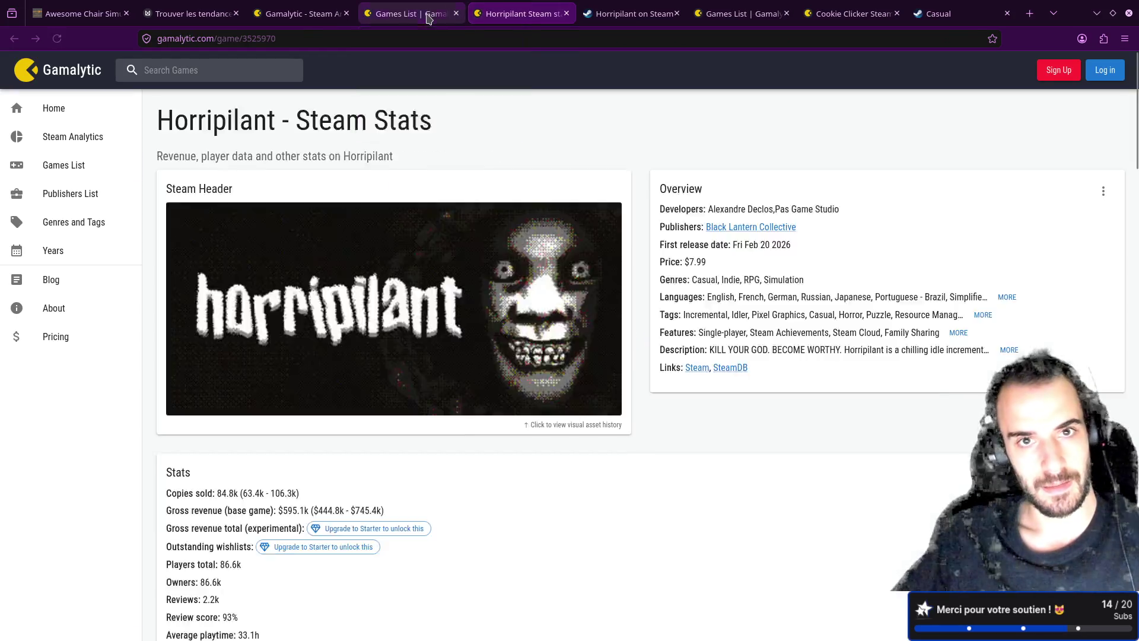
- Confirm the Idler + Horror tag filter (55 games, $717 median) in Gamalytic, then return to the board
click(331, 6)
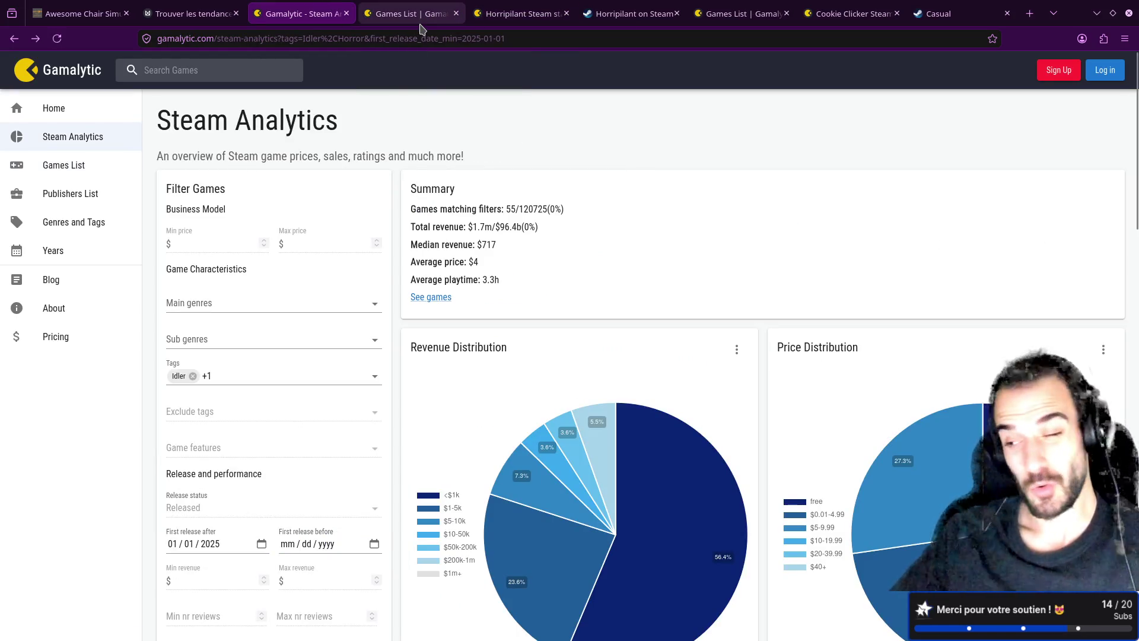
mouse_move(421, 28)
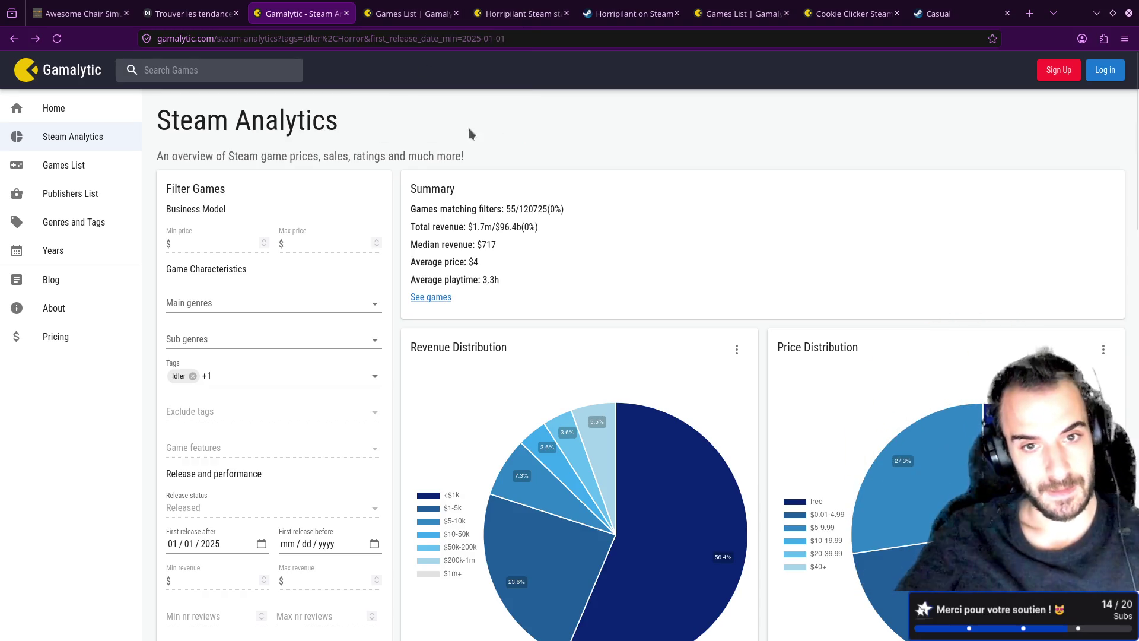
click(338, 372)
click(496, 240)
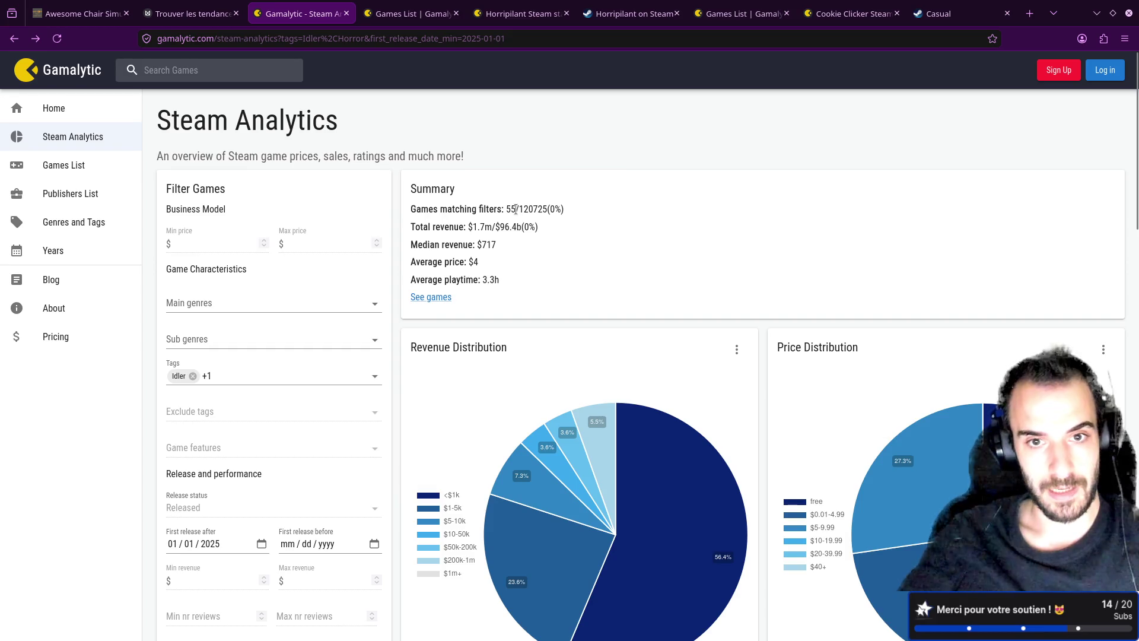
click(220, 13)
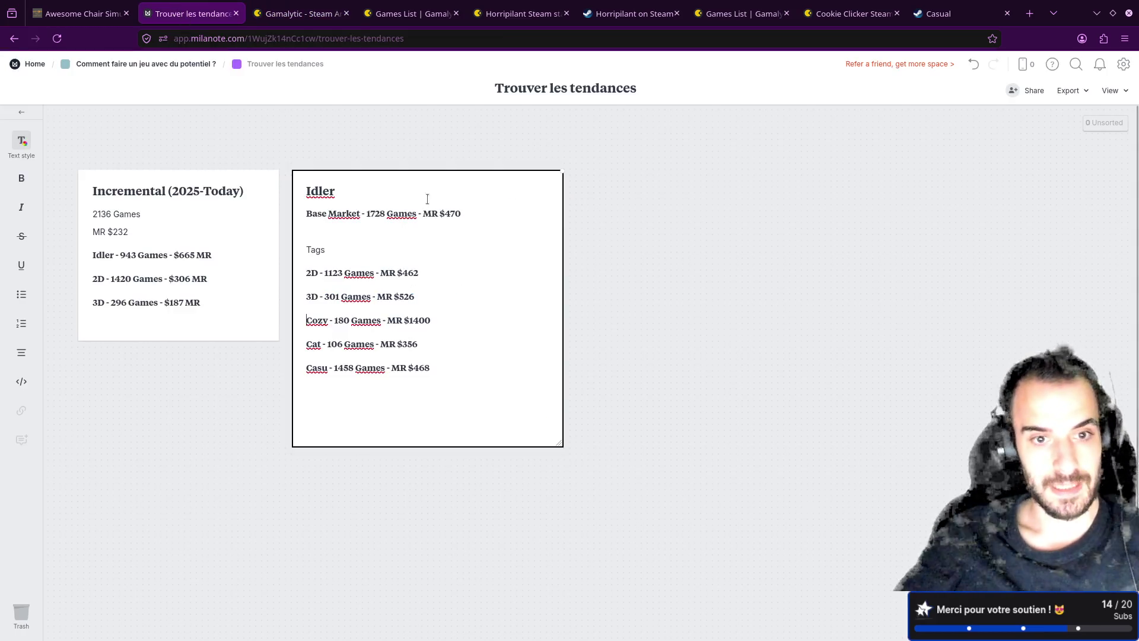
- Copy the Casu line in the Idler note and paste a duplicate on a new line below it
triple_click(447, 369)
click(445, 382)
drag(445, 382, 292, 365)
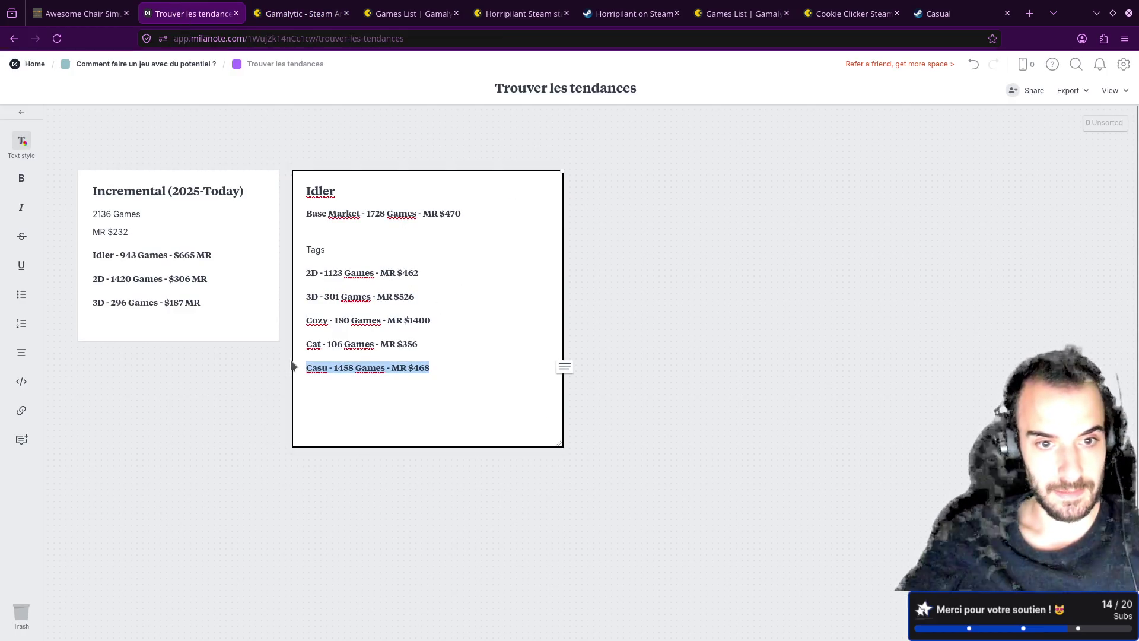
key(ctrl+c)
click(434, 368)
key(Return)
key(ctrl+v)
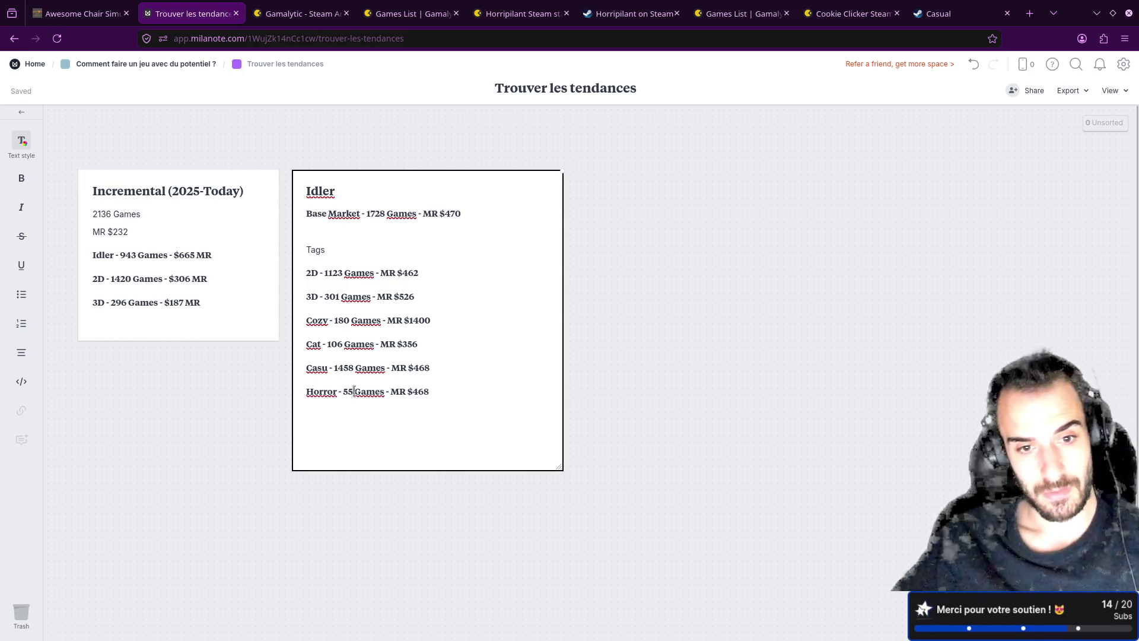
- Check the Idler + Horror stats, then open Tingus Goose's stats and its Steam store page
click(316, 7)
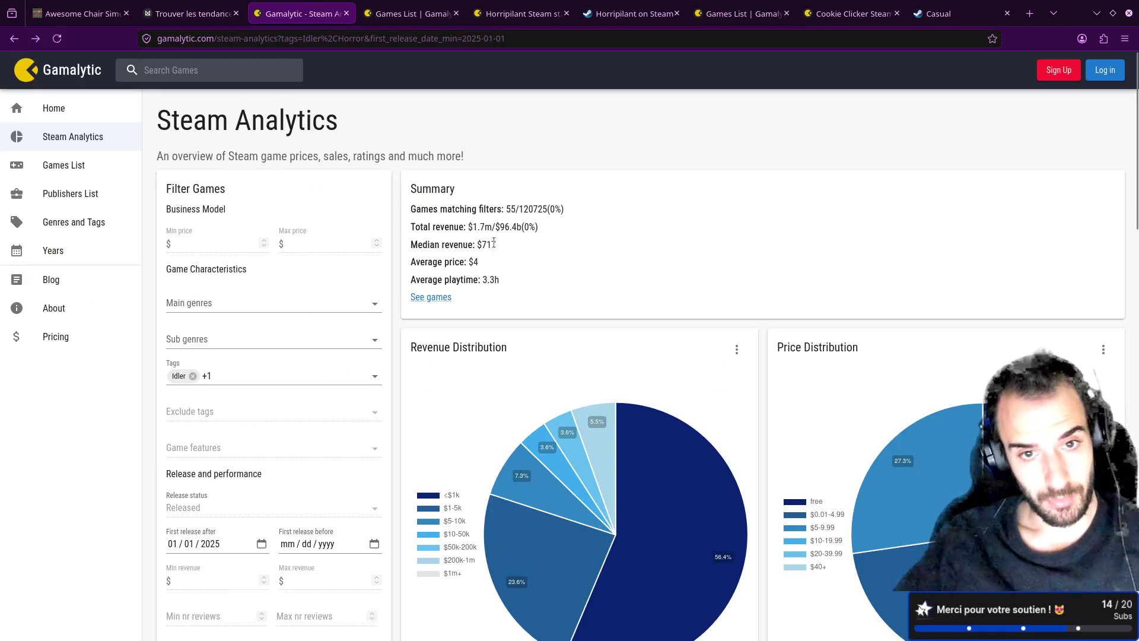
key(ctrl+Page_Up)
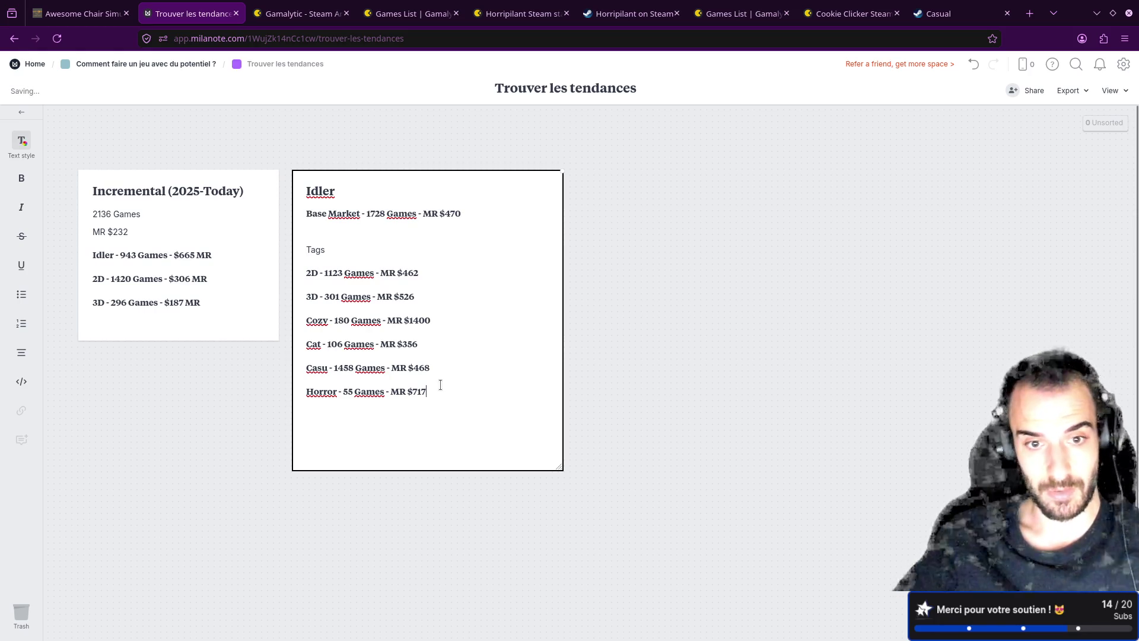
click(298, 8)
click(419, 7)
click(298, 8)
click(416, 8)
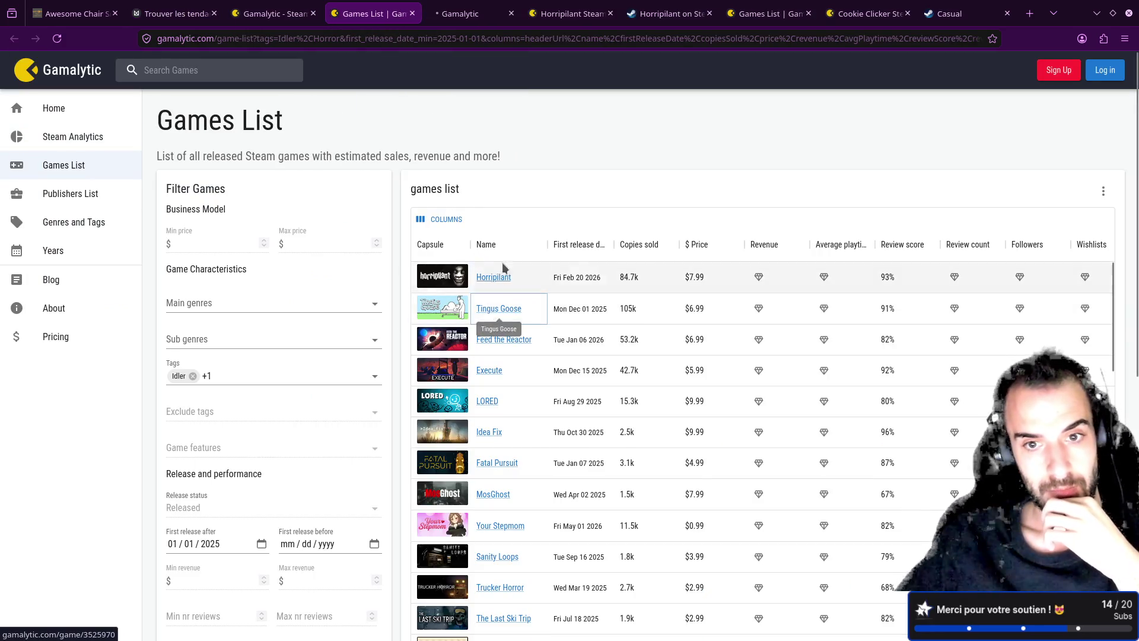
click(498, 309)
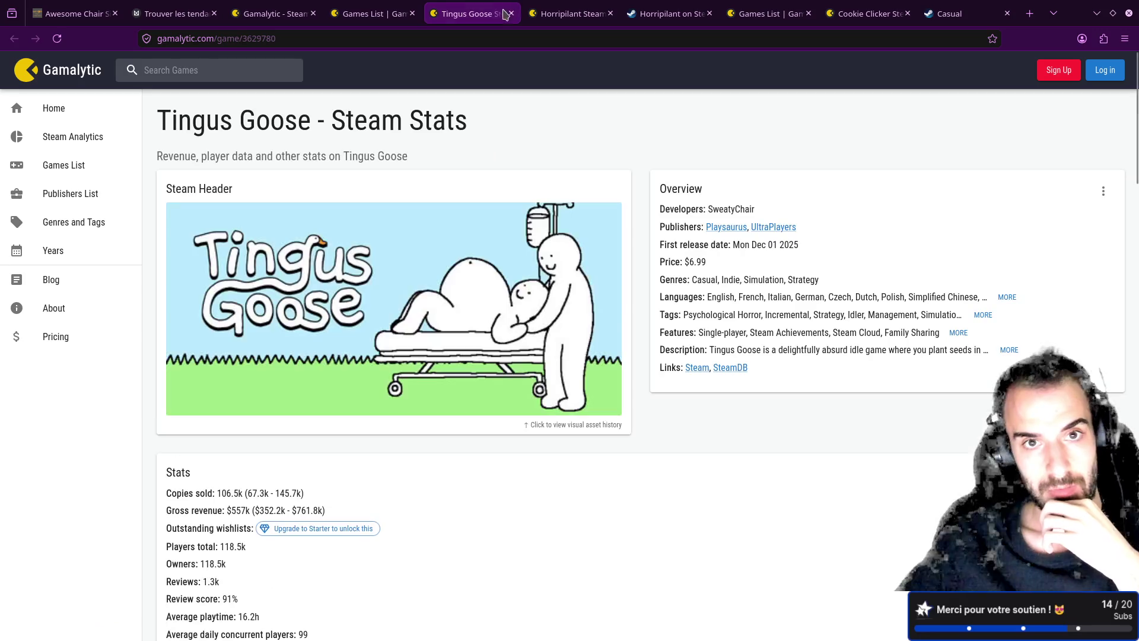
click(545, 238)
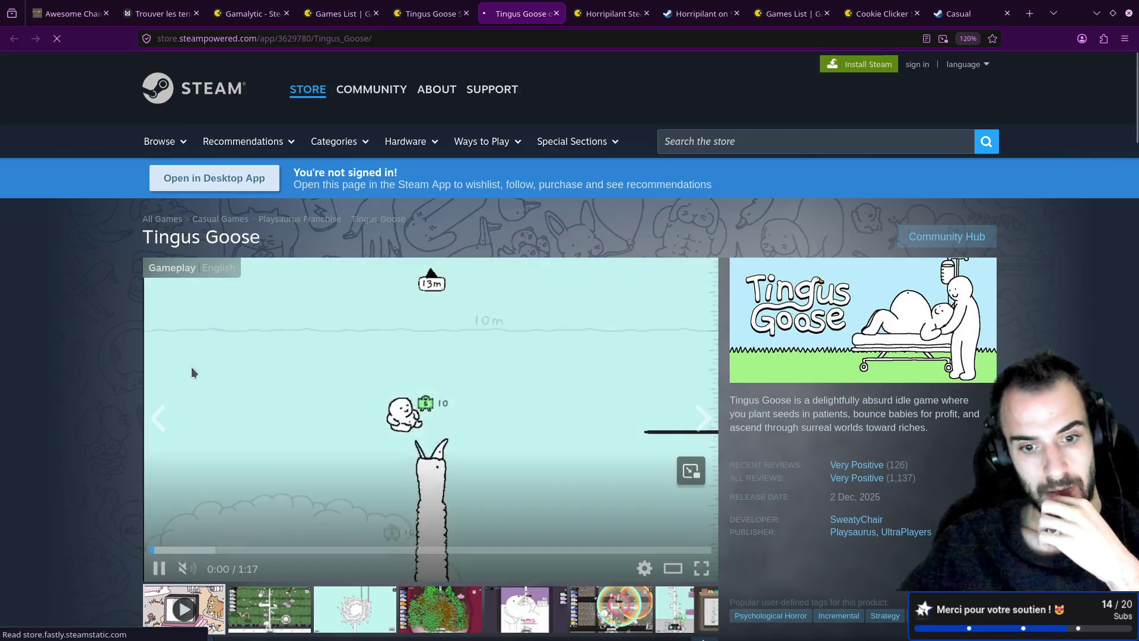
- Scroll to Tingus Goose's trailer, watch it, then close the store page
scroll(51, 382, down, 3)
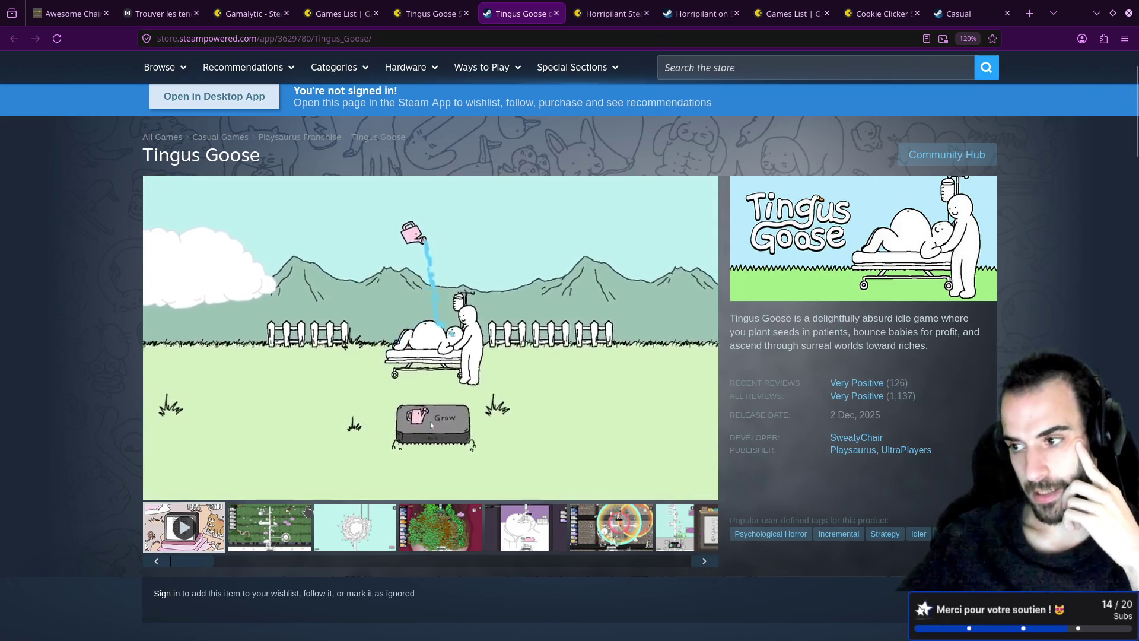
mouse_move(309, 497)
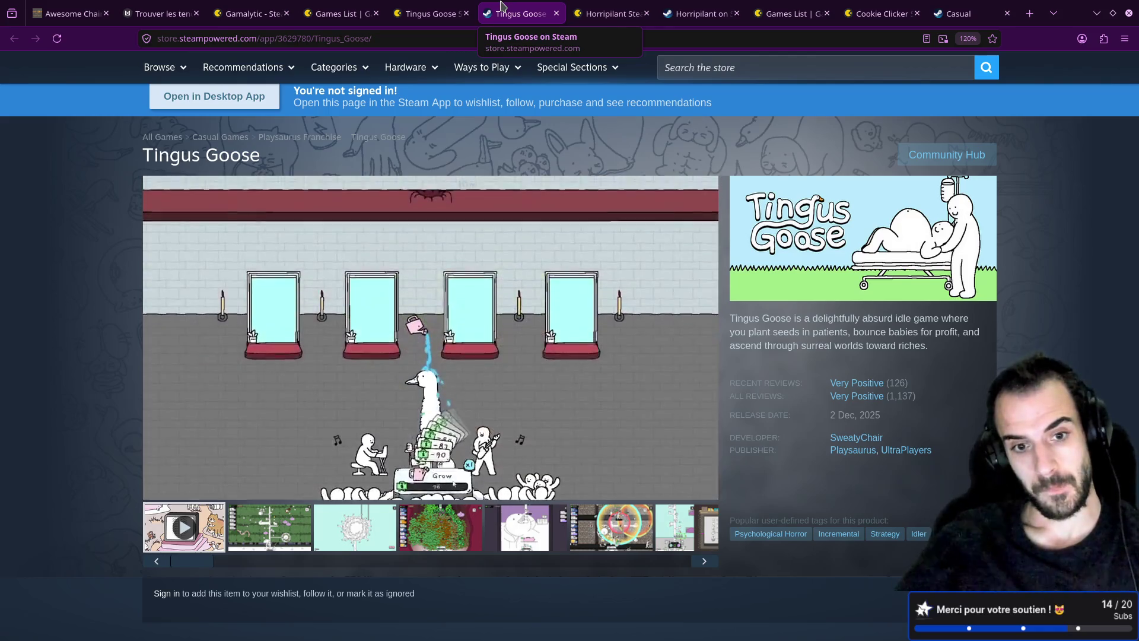
middle_click(500, 6)
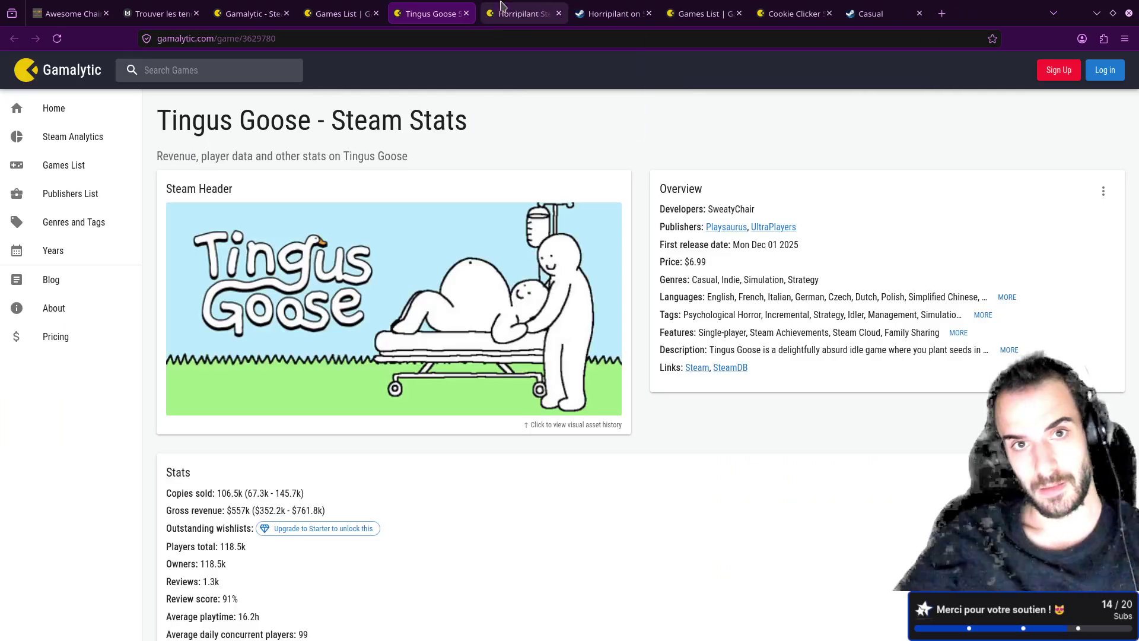
- Close the Tingus Goose and Horripilant stats pages, returning to the Idler Horror games list
middle_click(400, 5)
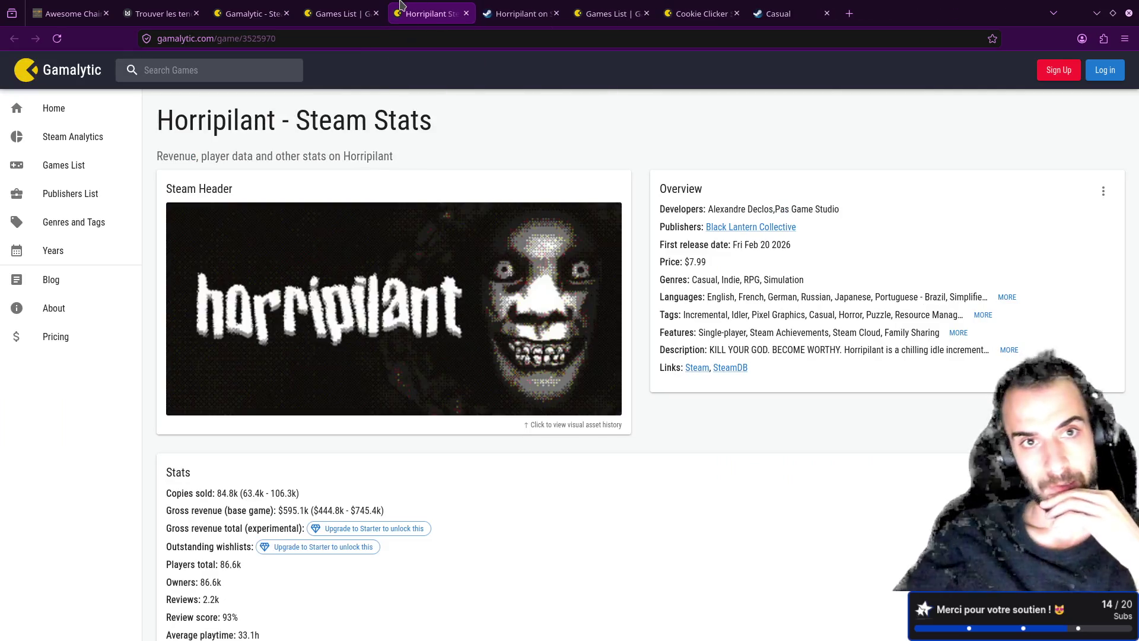
middle_click(418, 9)
click(341, 13)
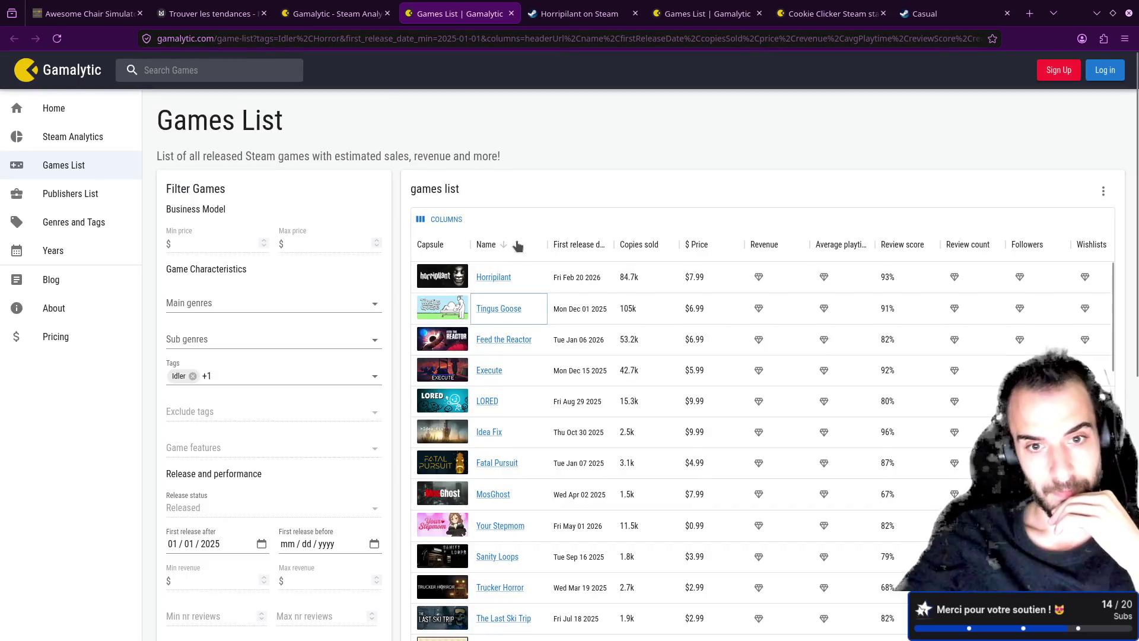
- Open Feed the Reactor's stats, expand its full tag list, and open its Steam store page
middle_click(503, 345)
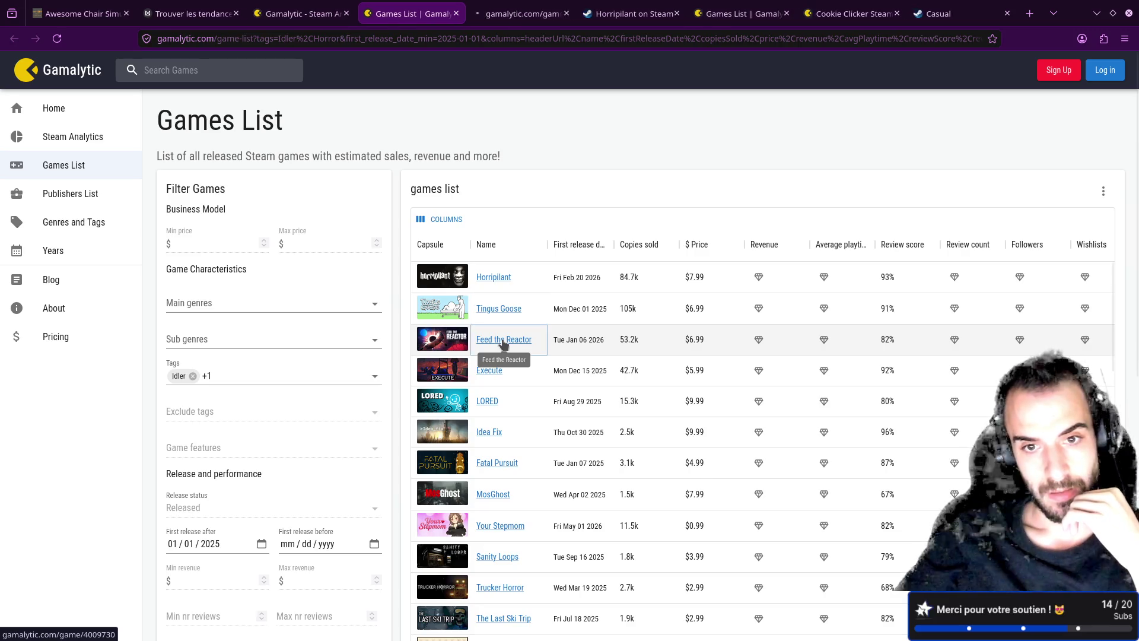
click(510, 13)
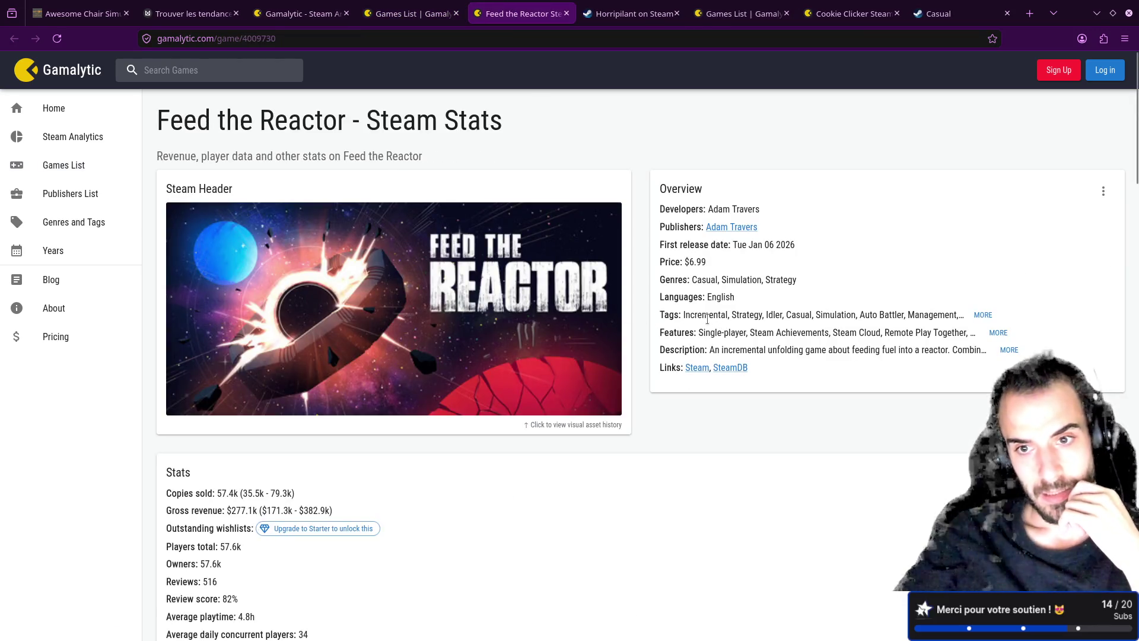
click(980, 315)
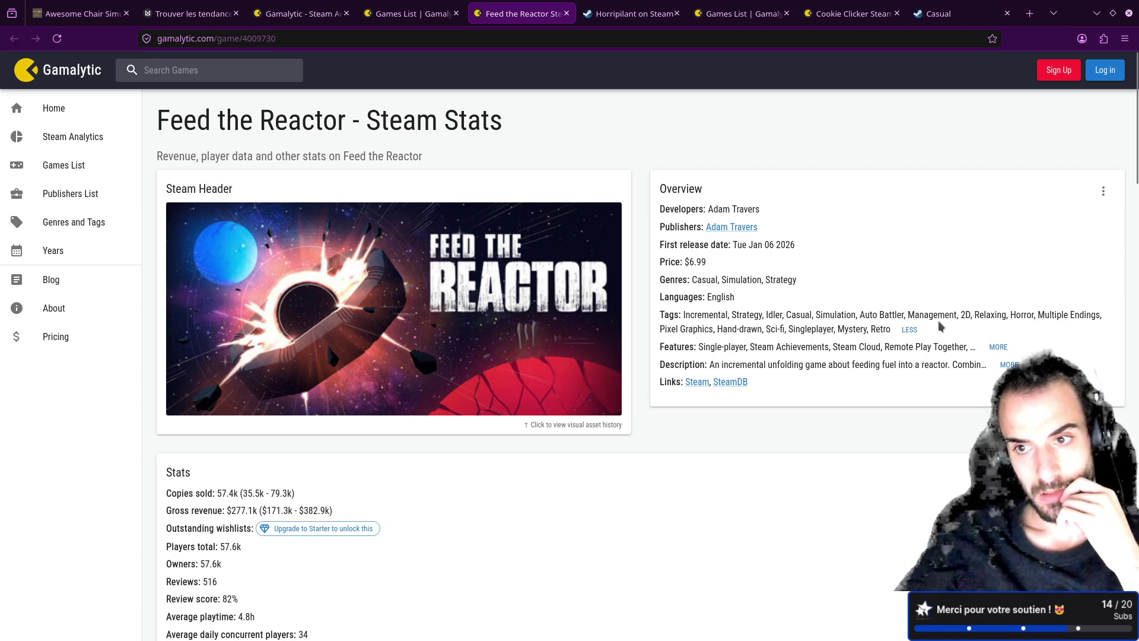
middle_click(702, 383)
click(564, 13)
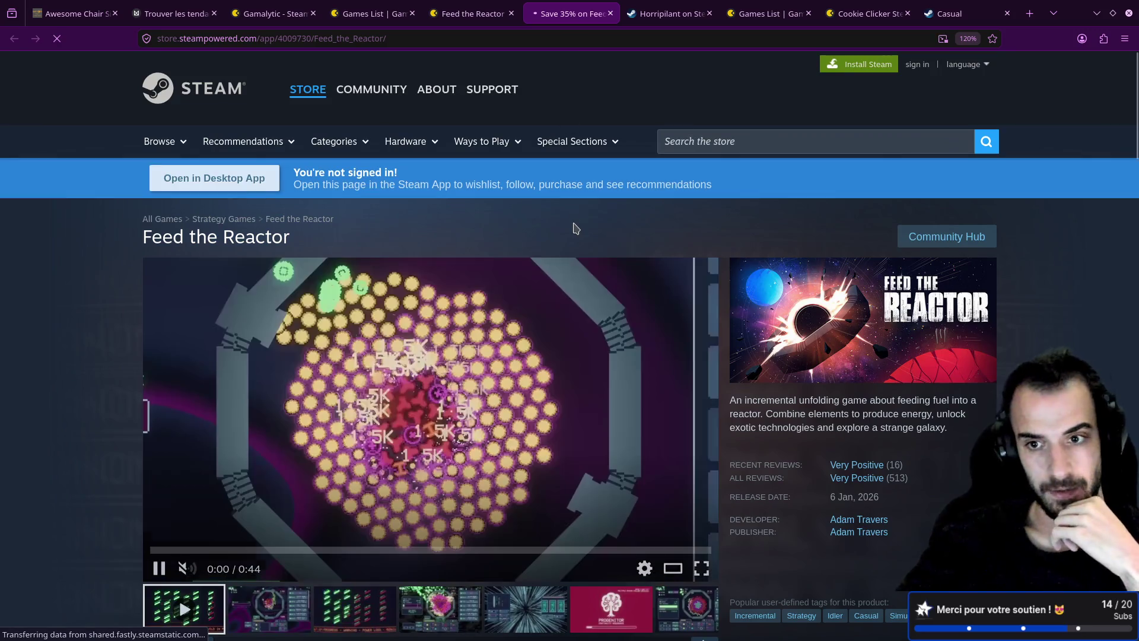
- Skim Feed the Reactor's trailer and click through its screenshots to the seventh one
scroll(573, 229, down, 1)
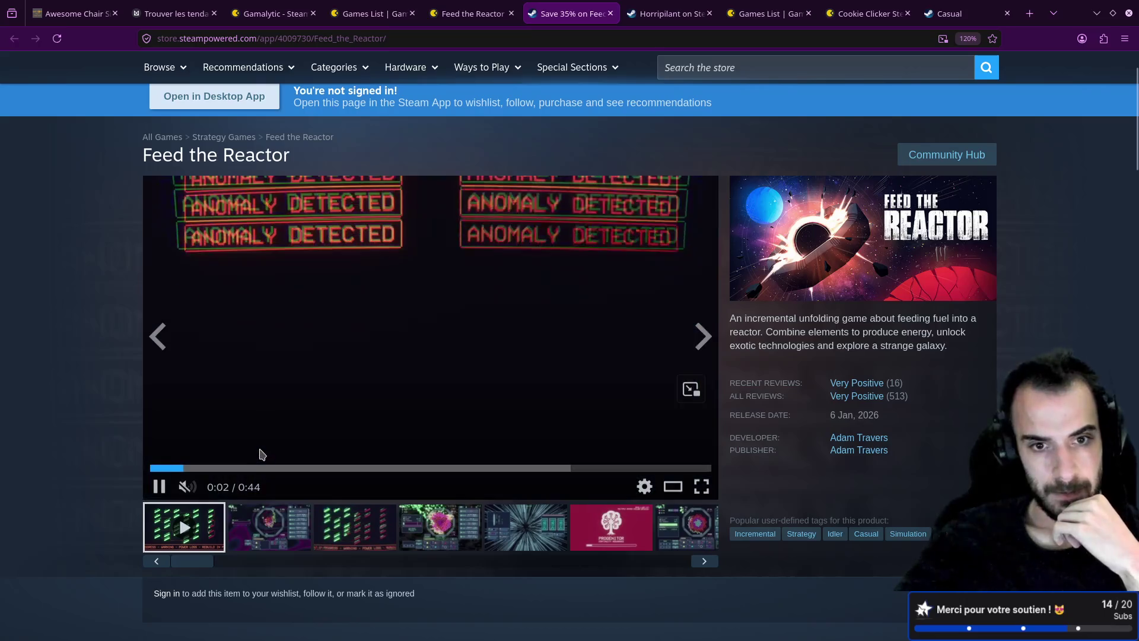
drag(288, 469, 619, 473)
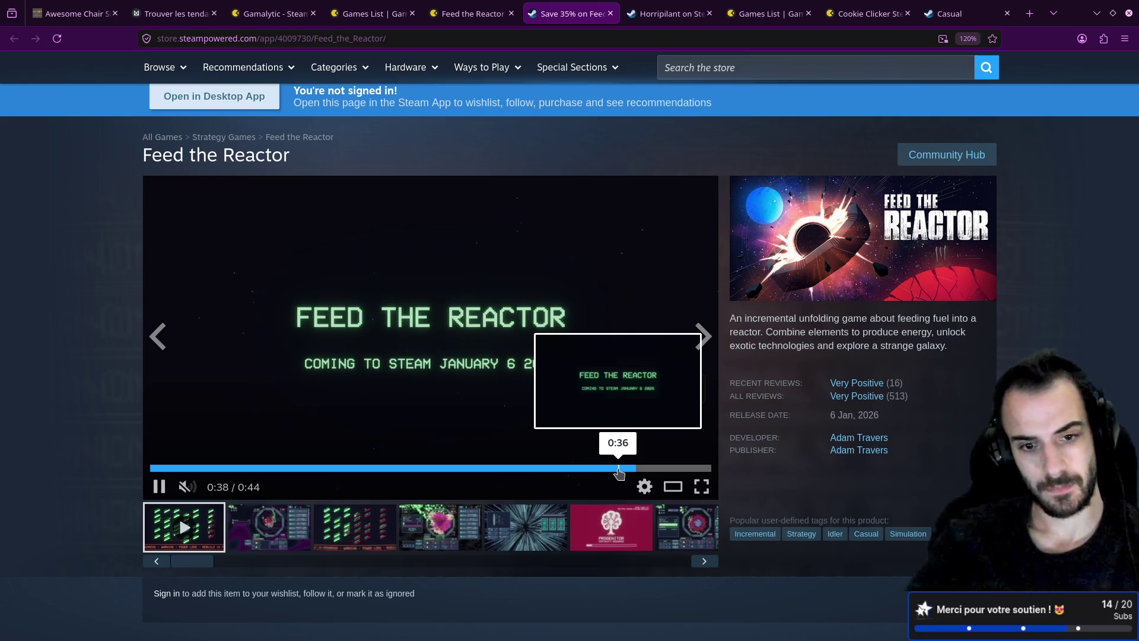
click(472, 13)
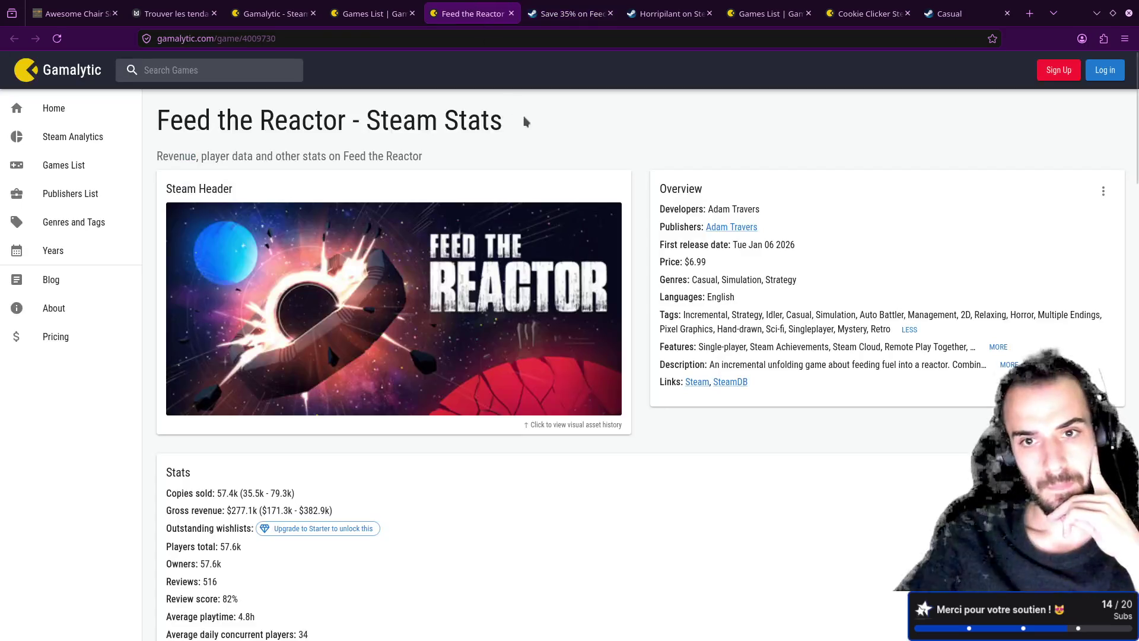
click(537, 13)
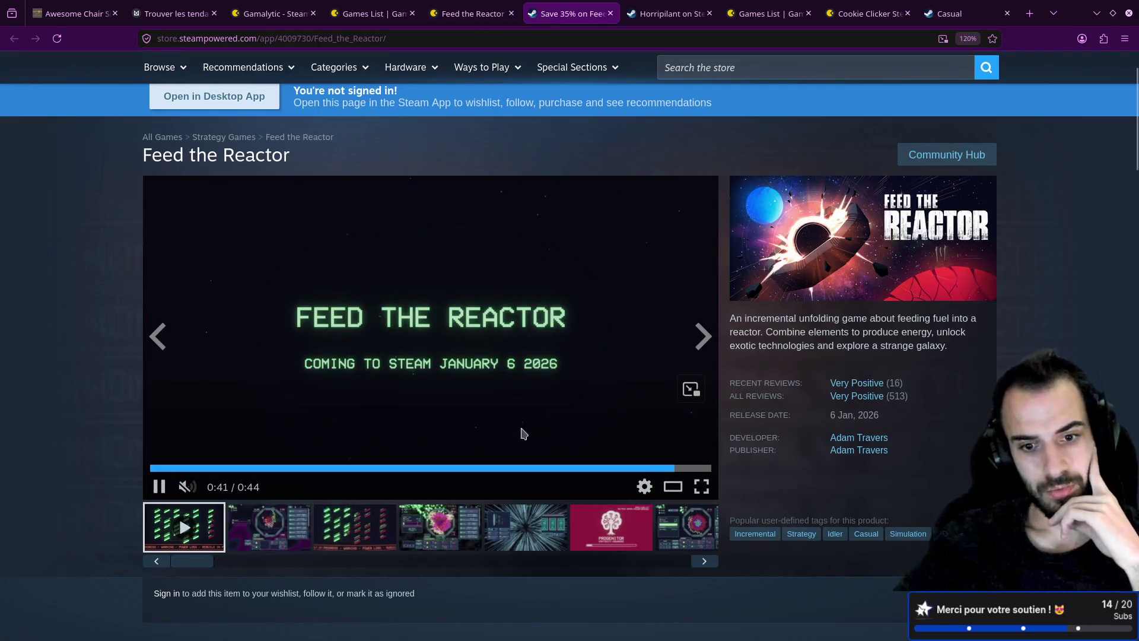
click(616, 531)
click(704, 561)
click(705, 561)
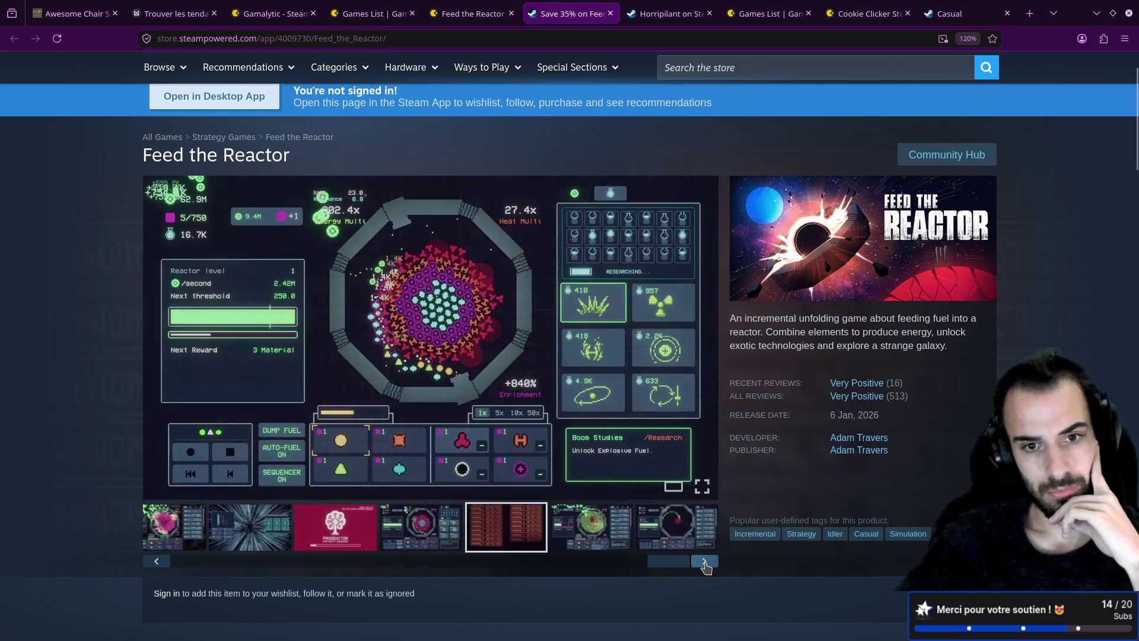
click(705, 561)
click(704, 562)
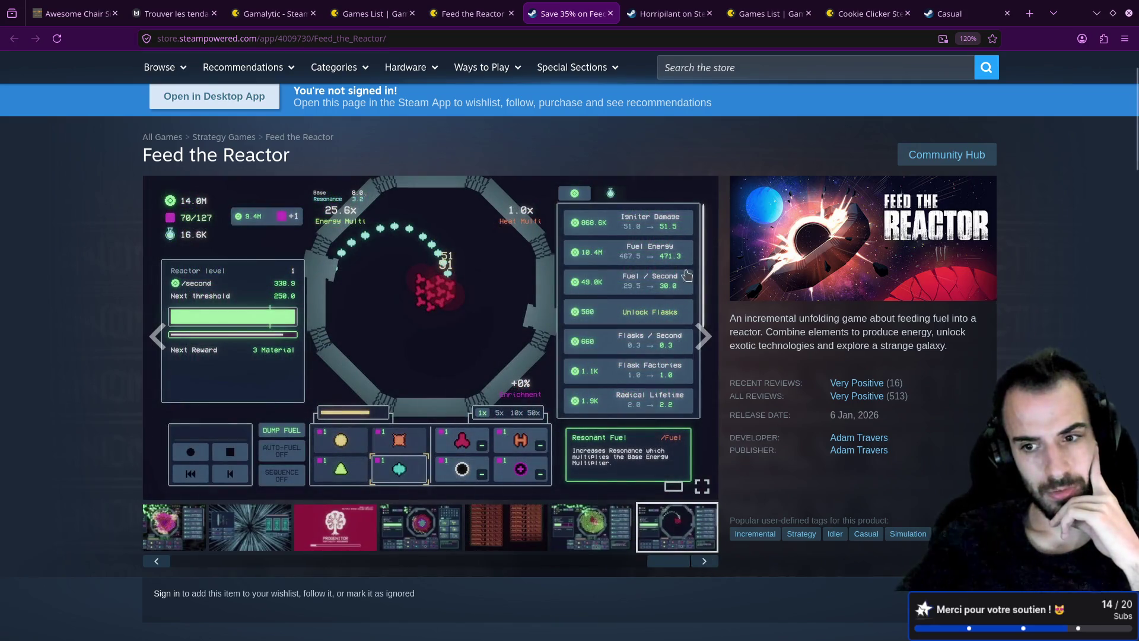
- From the Idler Horror games list, open Horripilant's stats and then its Steam store page
click(371, 14)
click(471, 13)
click(370, 13)
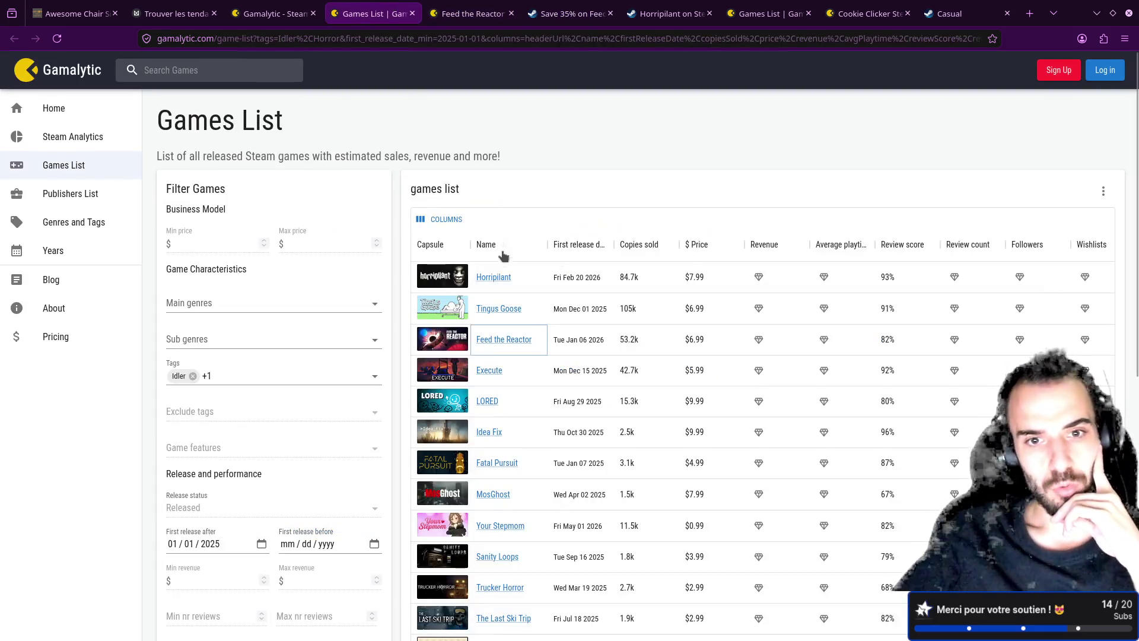
middle_click(500, 280)
key(ctrl+Tab)
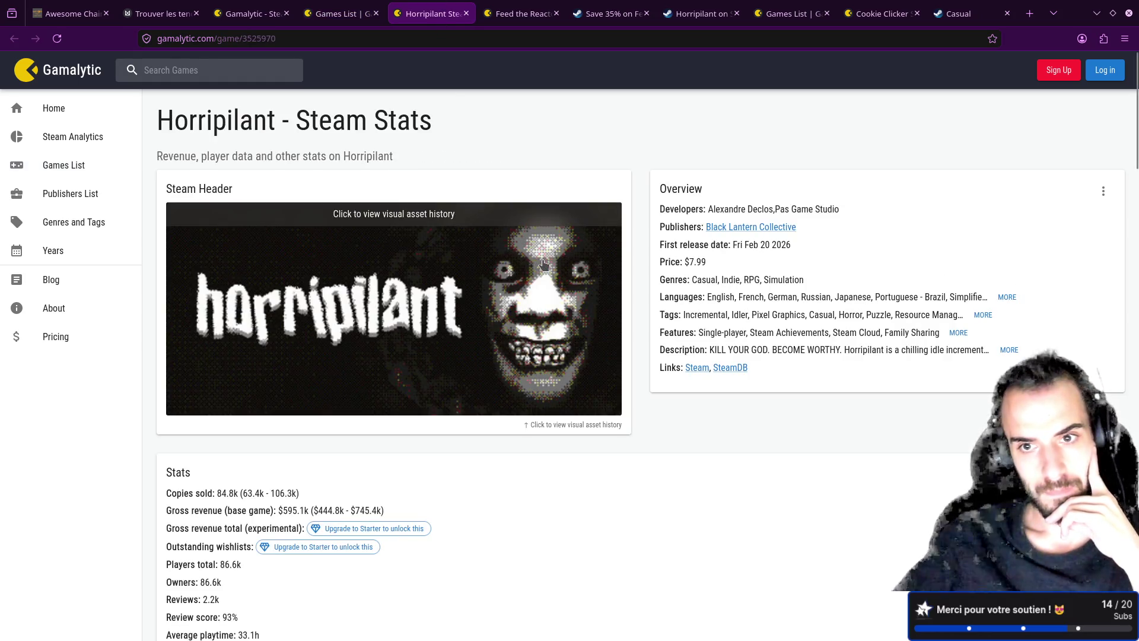
click(697, 370)
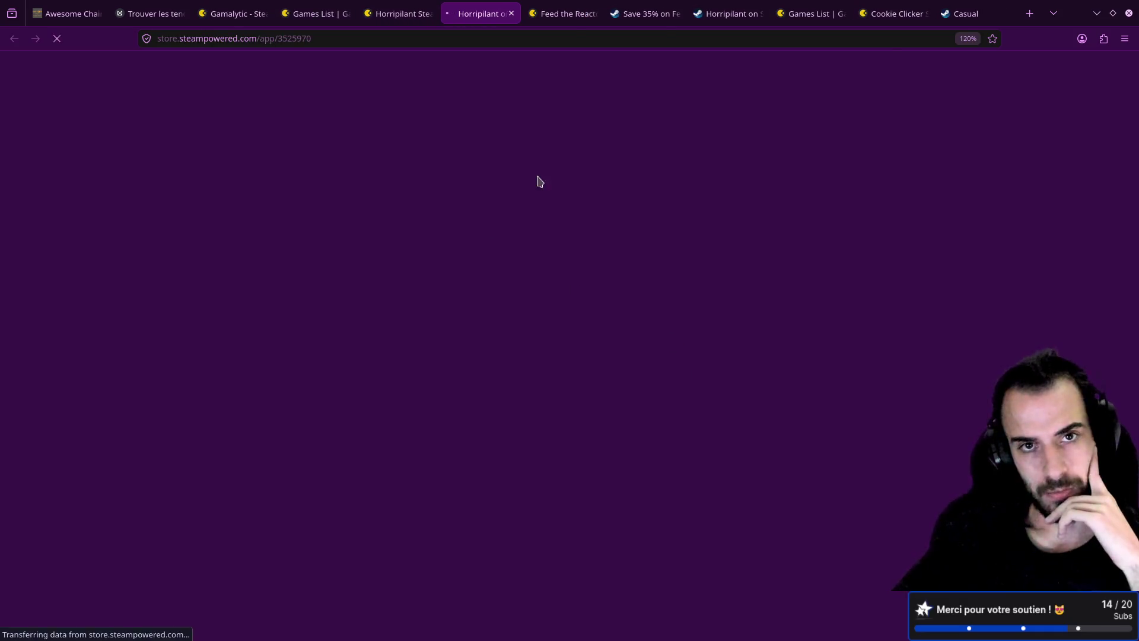
- Scroll Horripilant's store page (7,79€, with demo) and glance back at its Gamalytic stats
scroll(564, 199, down, 10)
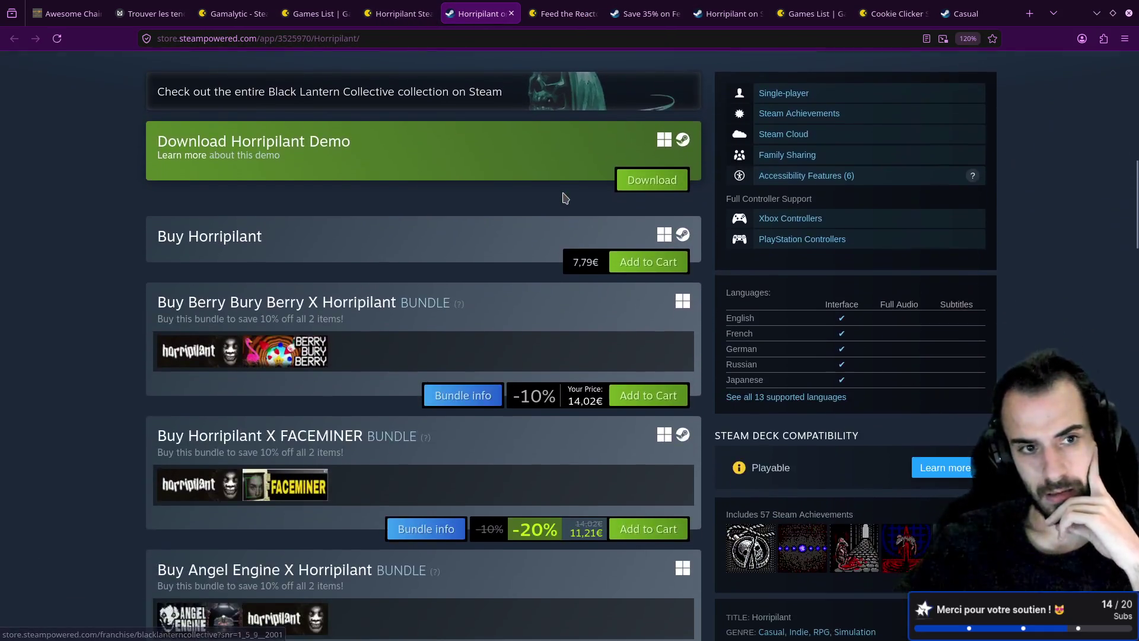
scroll(415, 178, up, 6)
click(368, 7)
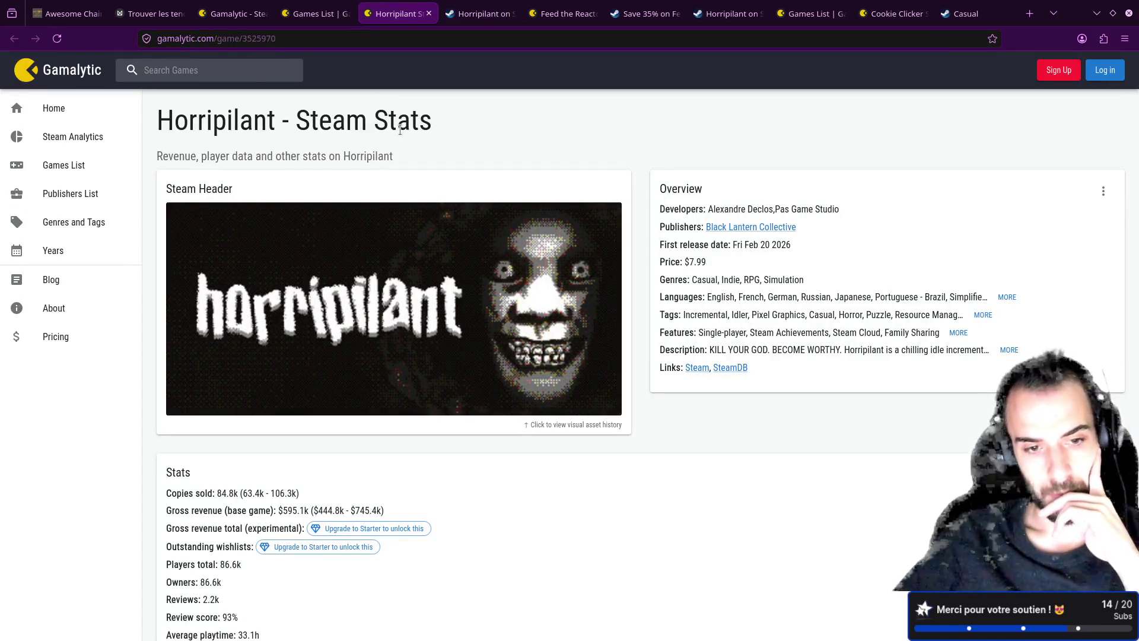
scroll(399, 130, down, 3)
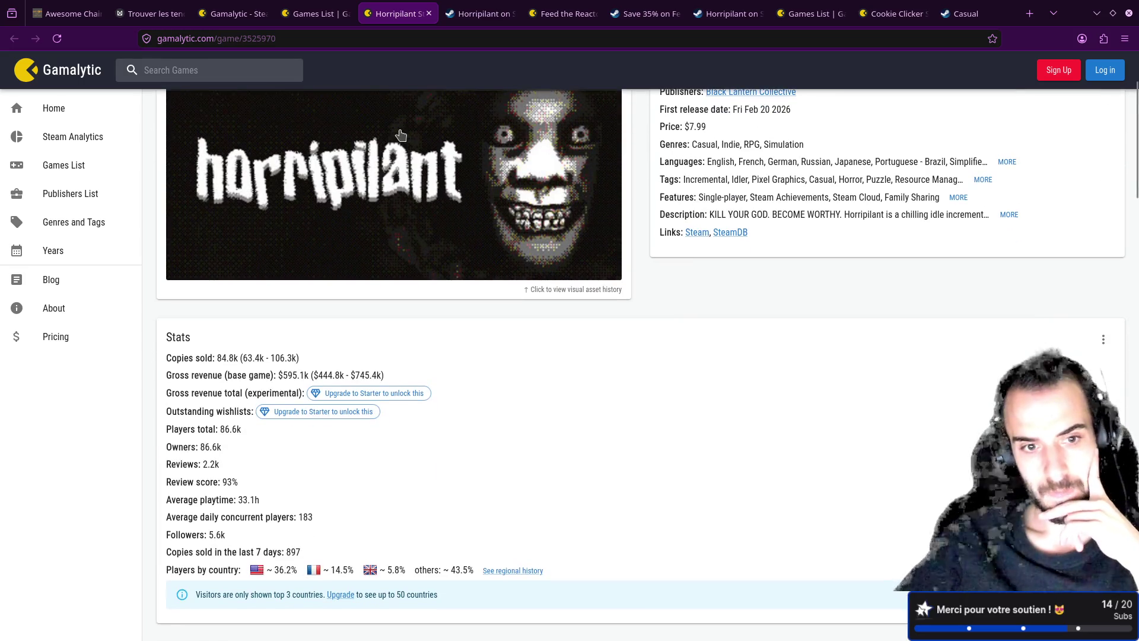
scroll(402, 135, up, 3)
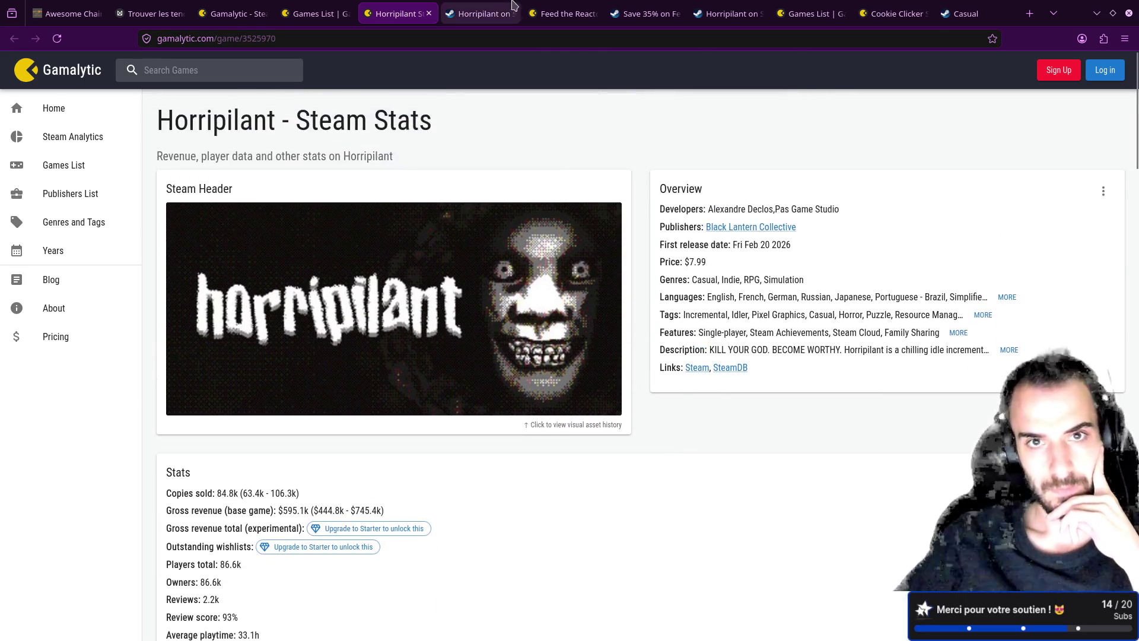
key(ctrl+Tab)
scroll(532, 270, up, 4)
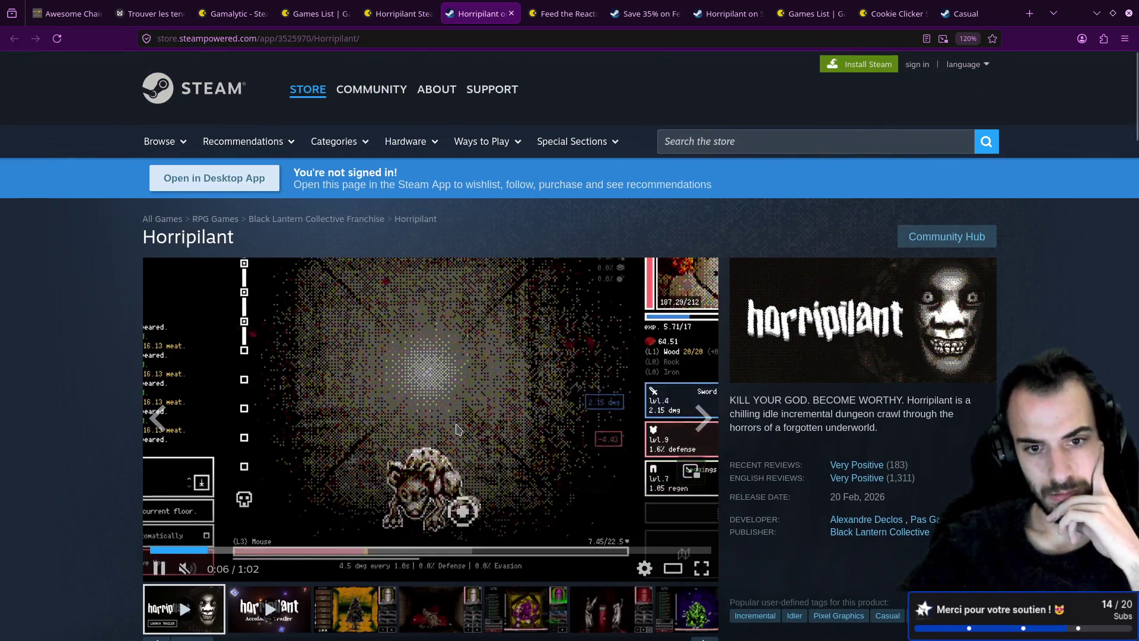
scroll(454, 426, down, 2)
- Browse Horripilant's screenshots: tree, skeleton, purple combat, statues, Amalgam, skill tree, goblin, spider-web
click(368, 530)
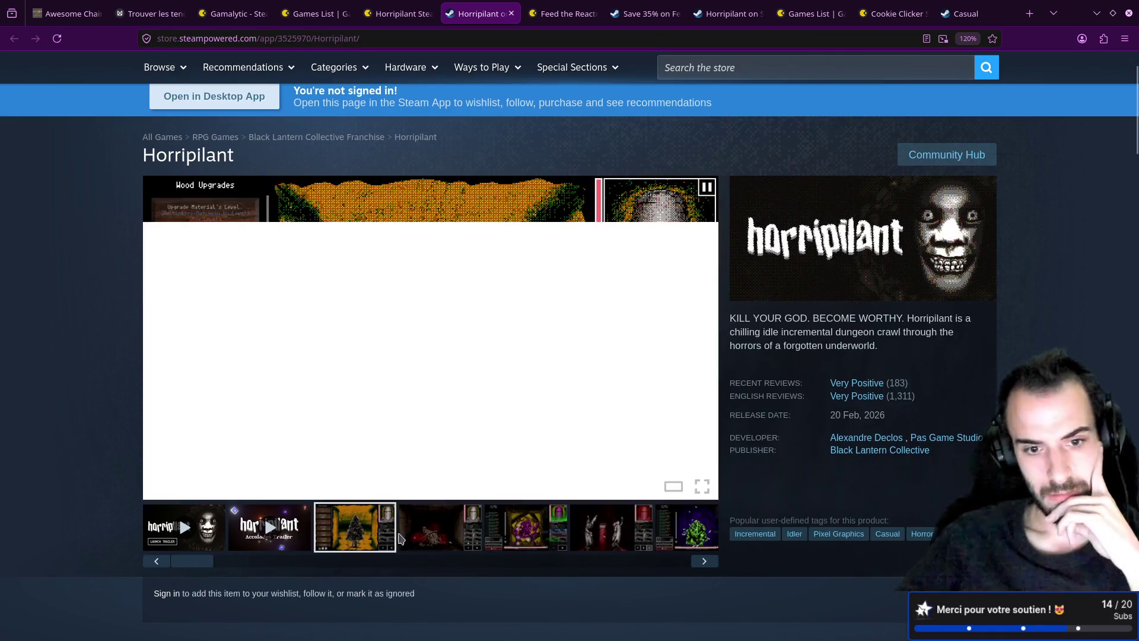
click(446, 539)
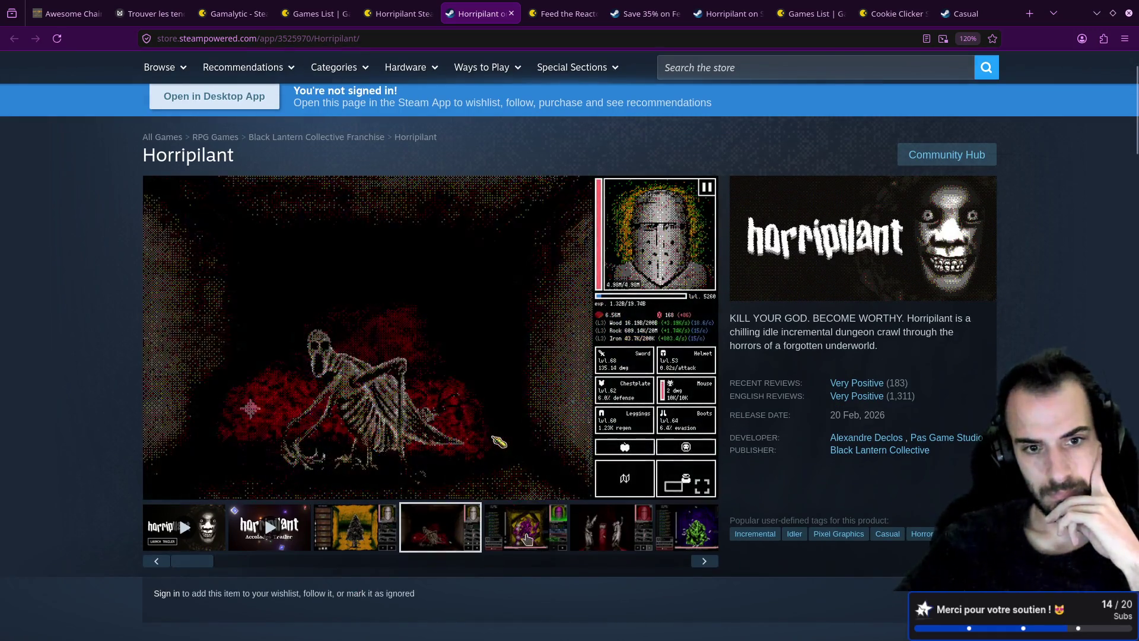
click(528, 522)
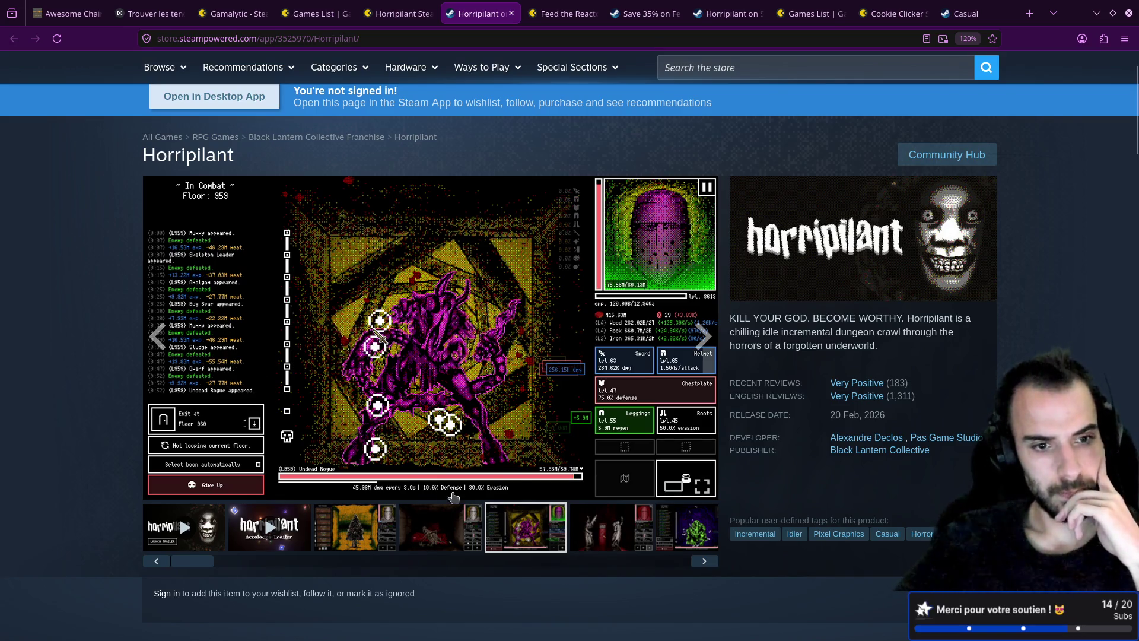
click(609, 534)
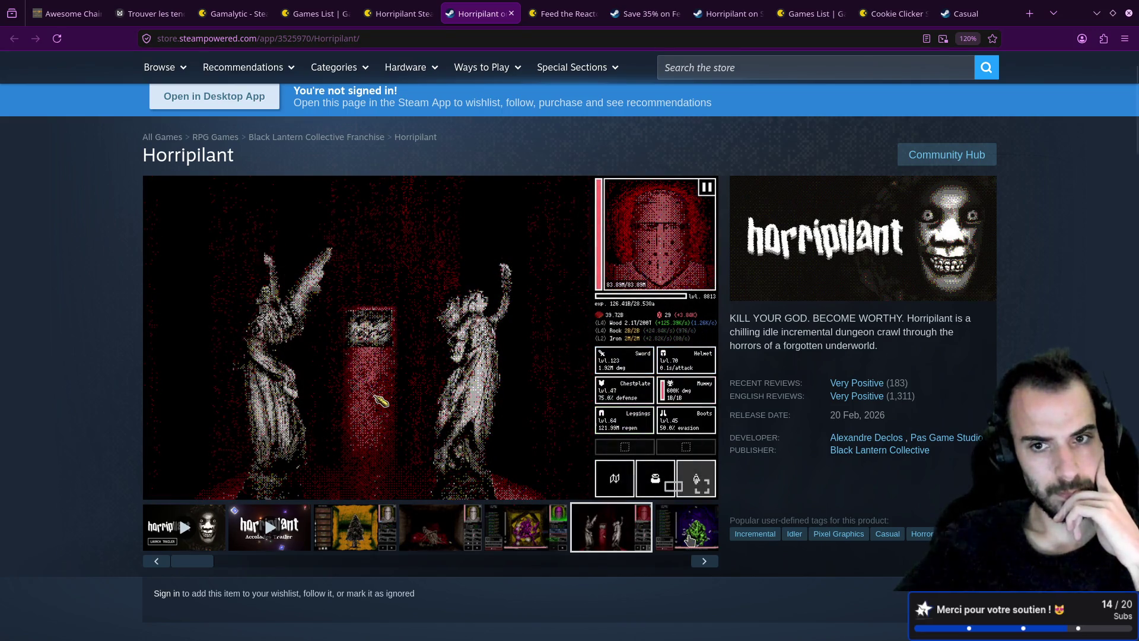
click(688, 539)
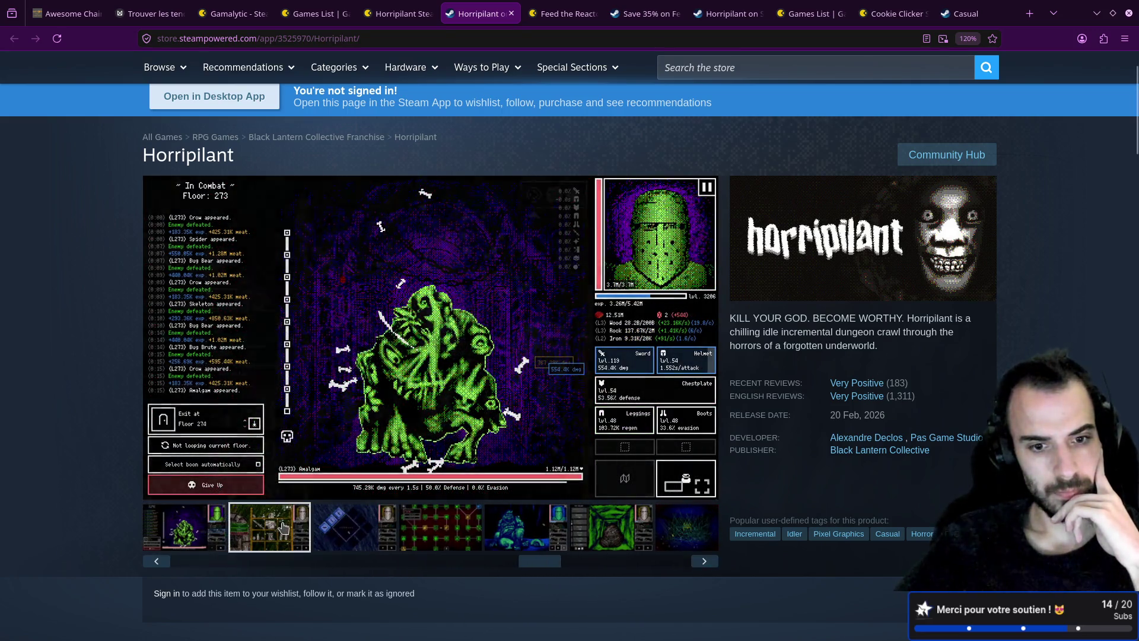
click(355, 528)
click(445, 527)
click(501, 529)
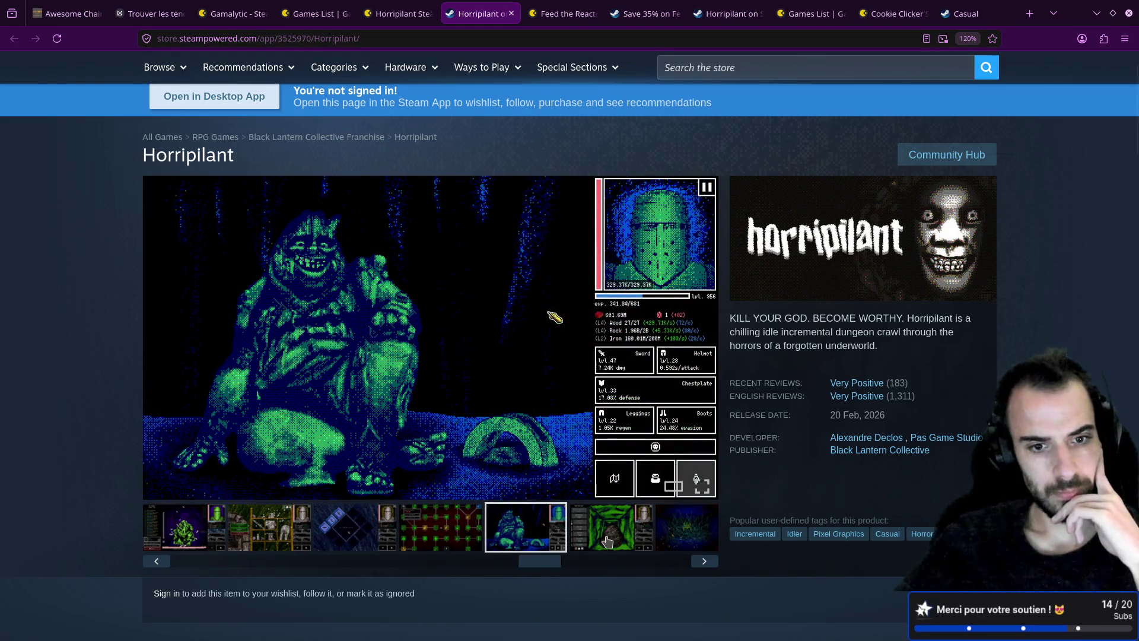
click(606, 540)
click(703, 561)
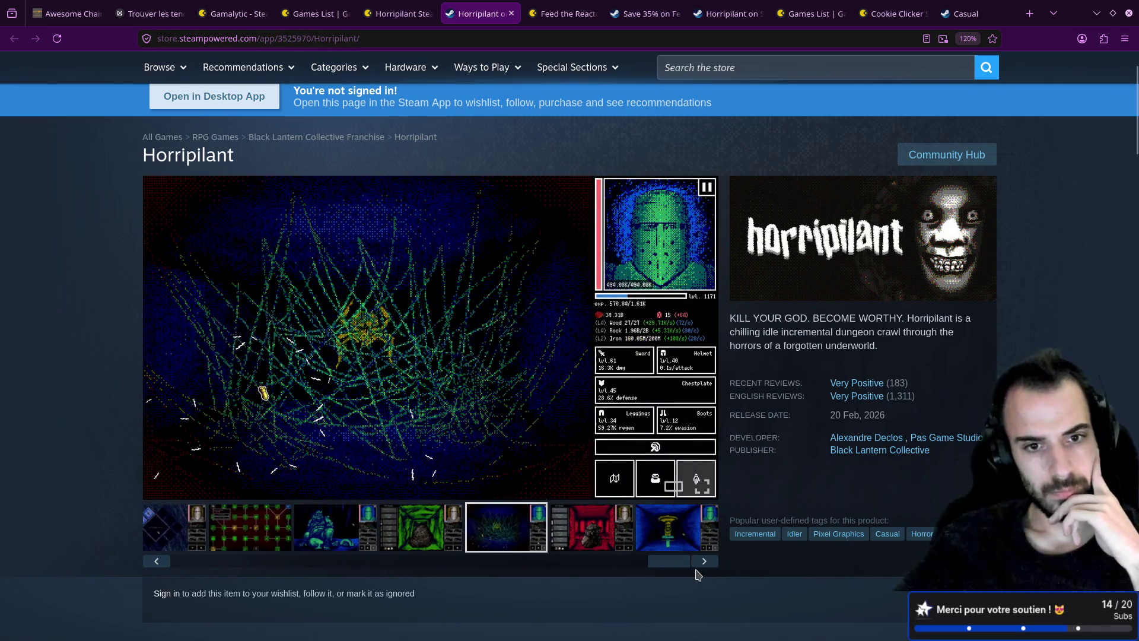
scroll(743, 502, down, 20)
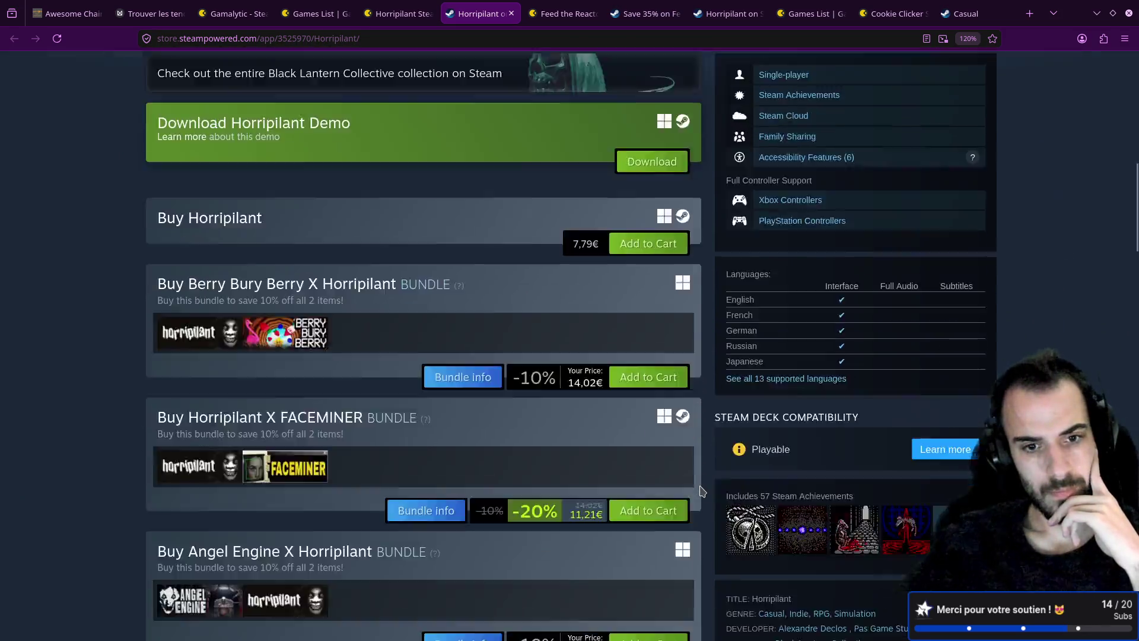
scroll(700, 480, down, 8)
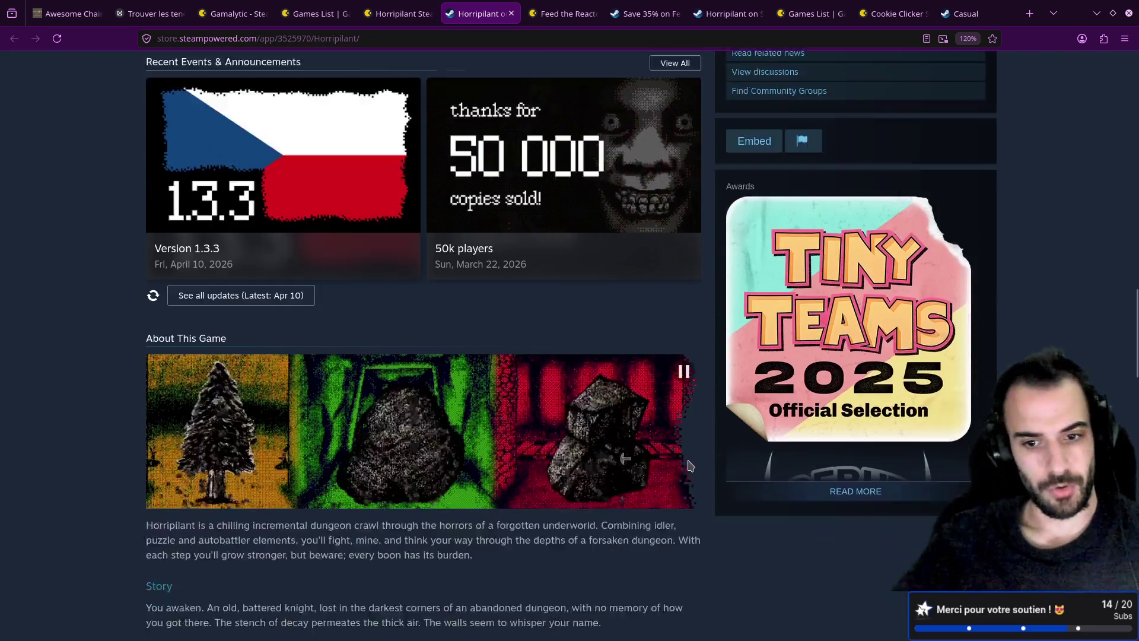
scroll(712, 451, up, 20)
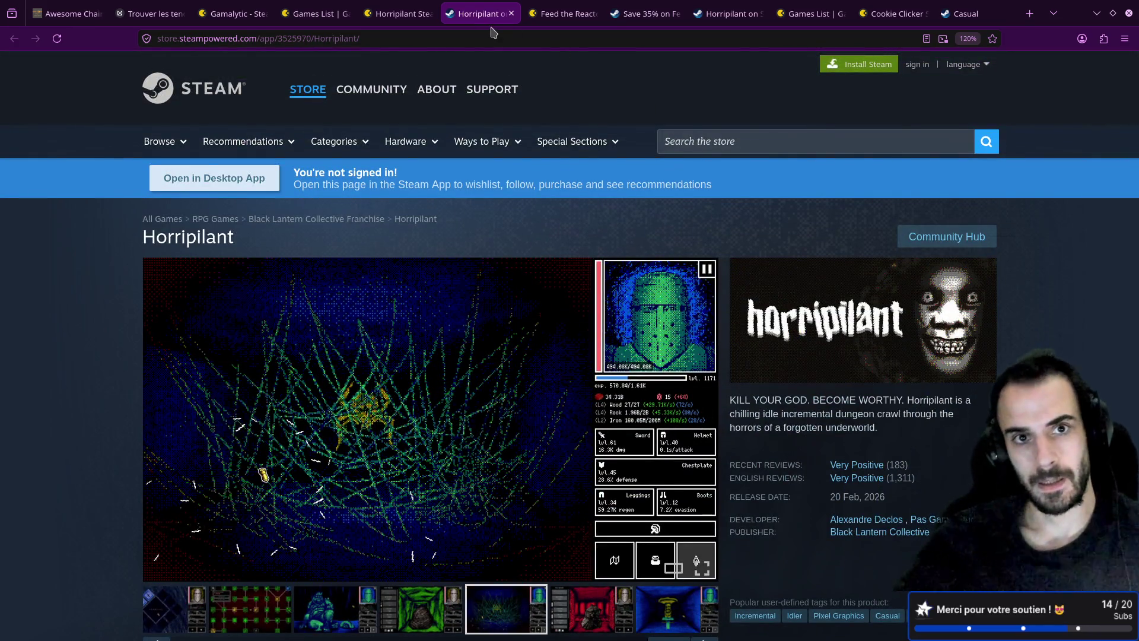
- Close the Horripilant store, stats and leftover pages, back on the Idler + Horror summary
click(511, 13)
click(398, 13)
click(428, 13)
click(309, 6)
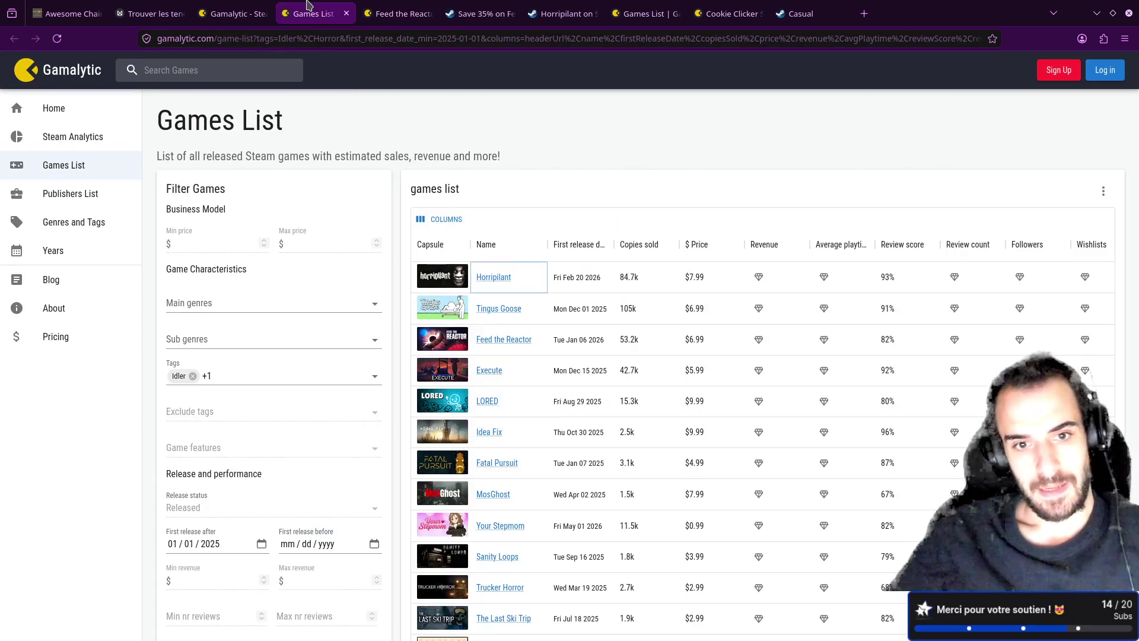
click(226, 12)
middle_click(497, 11)
middle_click(497, 12)
middle_click(498, 11)
middle_click(497, 12)
middle_click(497, 12)
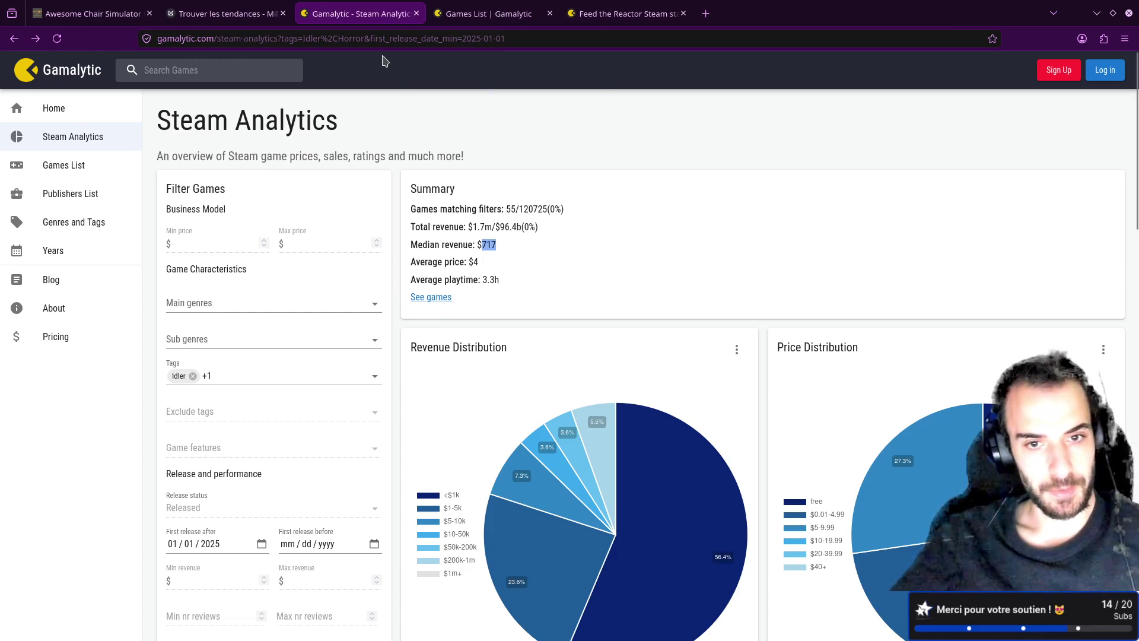
- Replace the Horror tag with Escape Room in the Idler tag filter
scroll(340, 180, down, 2)
click(248, 296)
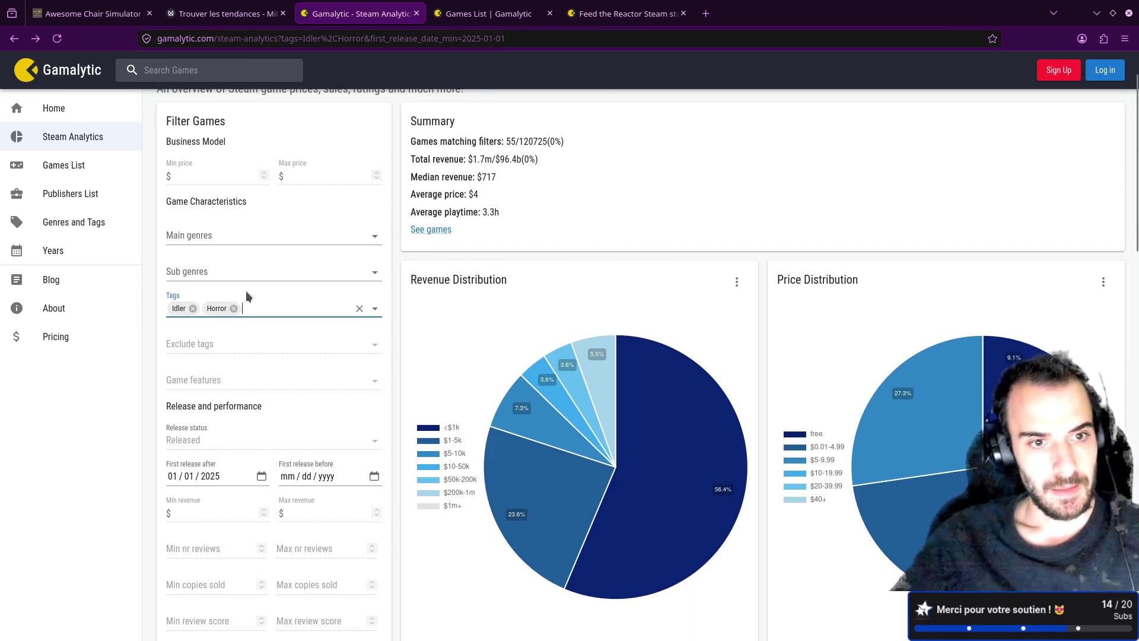
click(235, 309)
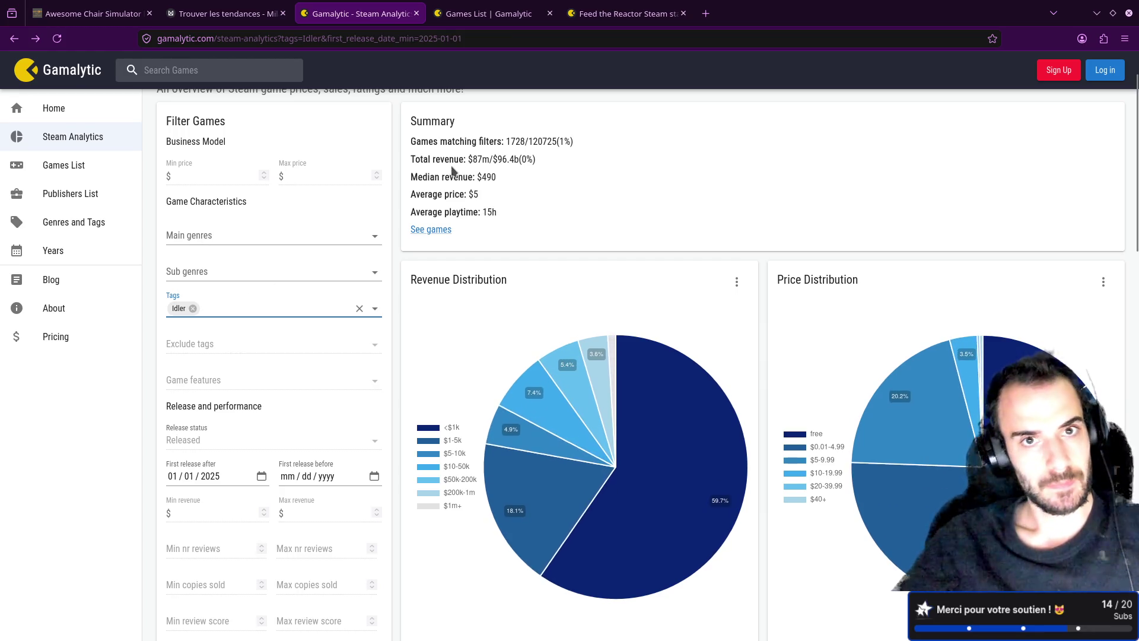
click(238, 306)
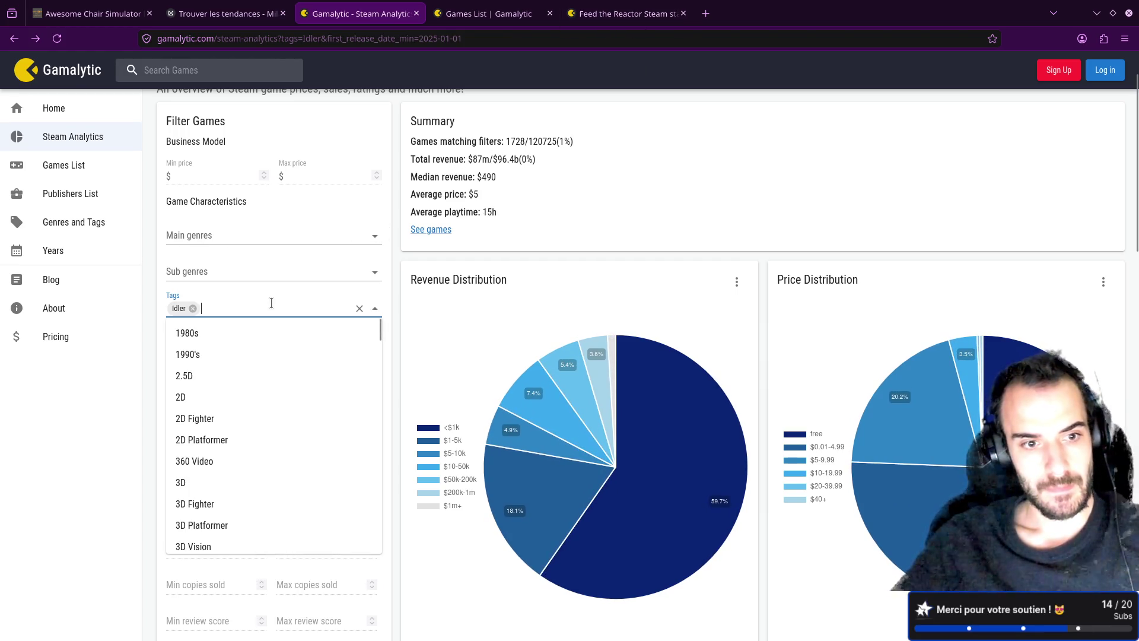
scroll(221, 393, down, 3)
scroll(222, 392, down, 3)
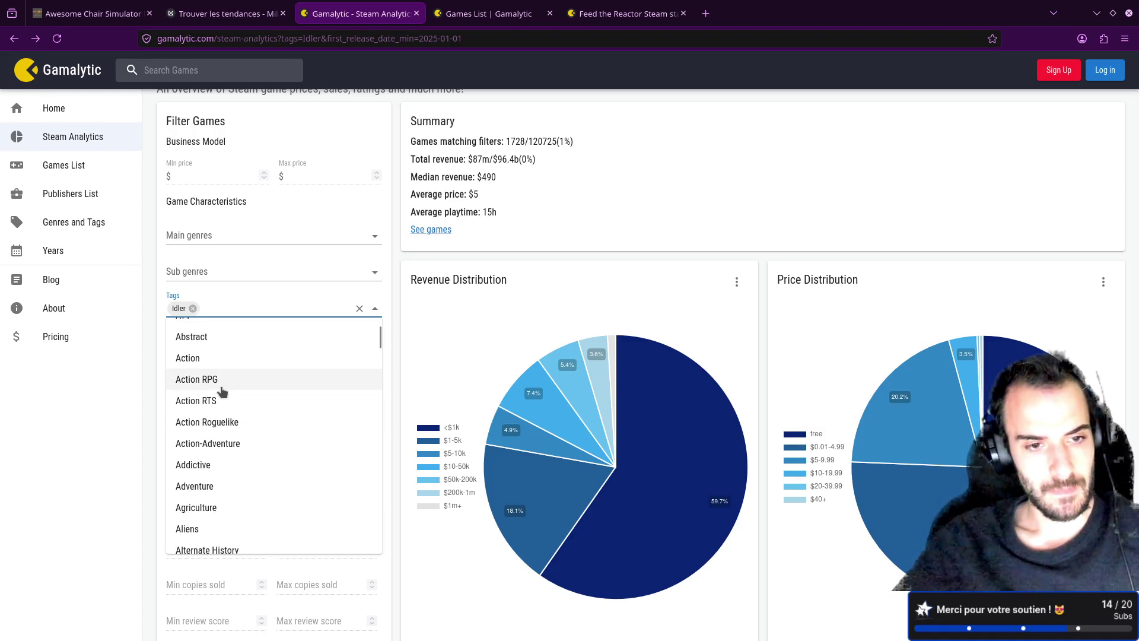
scroll(222, 392, down, 5)
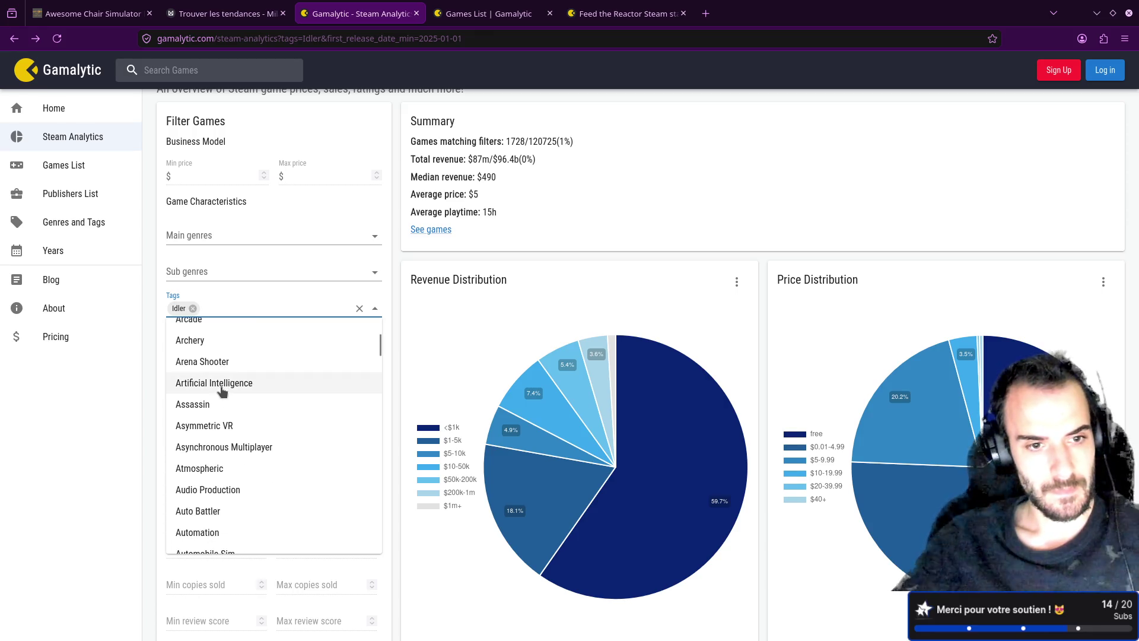
scroll(221, 390, down, 2)
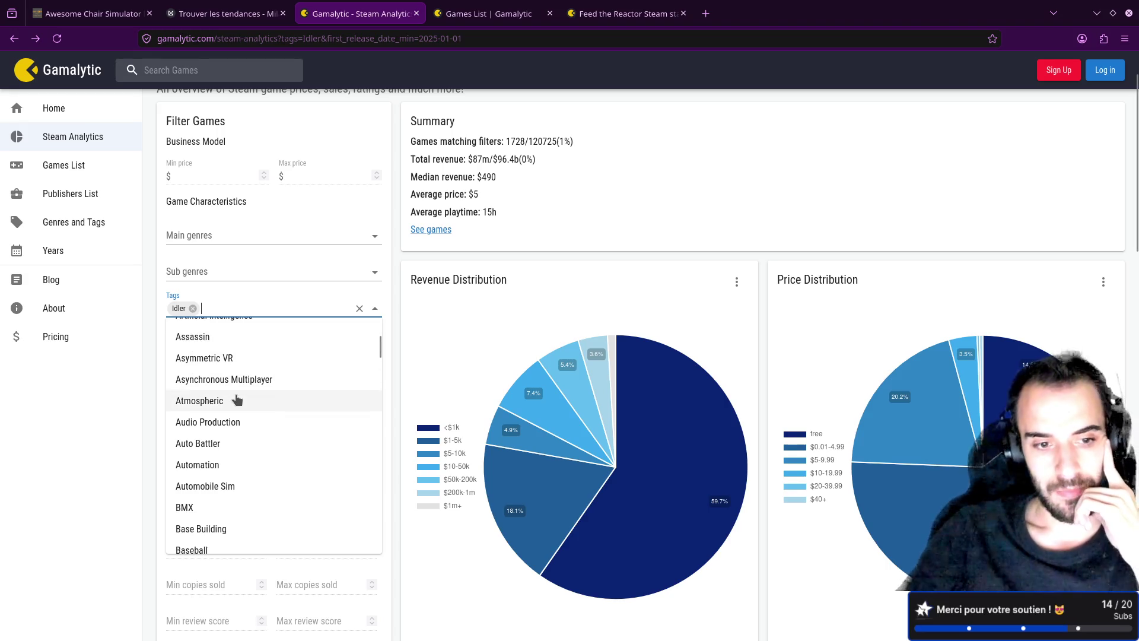
scroll(238, 400, down, 4)
scroll(237, 402, down, 3)
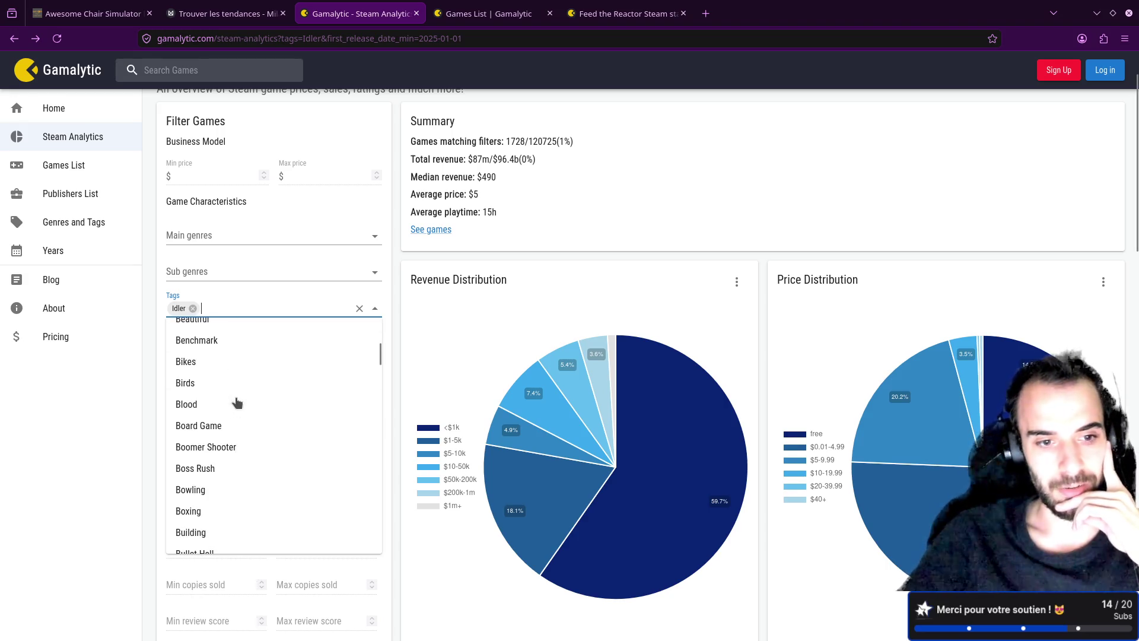
scroll(238, 403, down, 3)
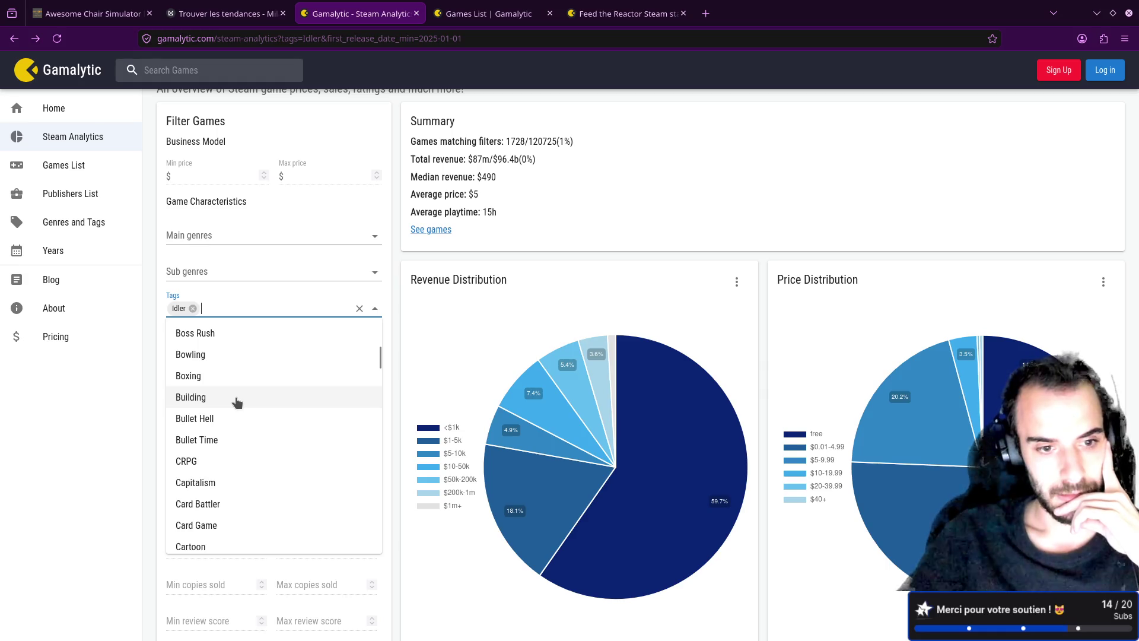
scroll(237, 403, down, 3)
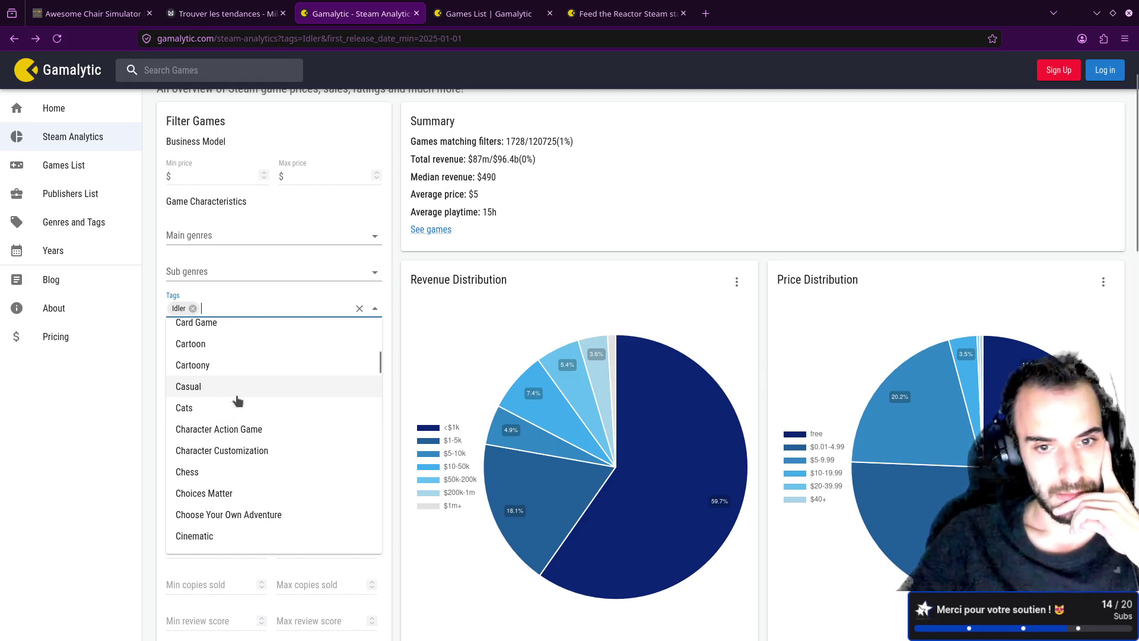
scroll(237, 401, down, 2)
scroll(237, 401, down, 1)
scroll(238, 399, down, 2)
scroll(237, 400, down, 3)
scroll(238, 400, down, 5)
scroll(238, 399, down, 4)
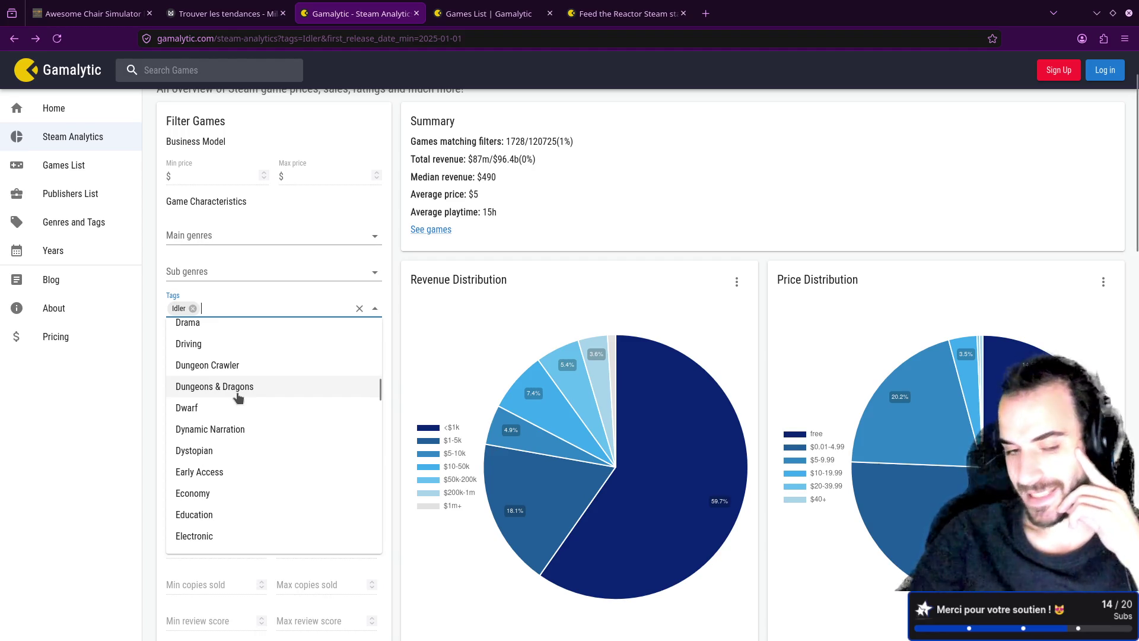
scroll(238, 397, down, 3)
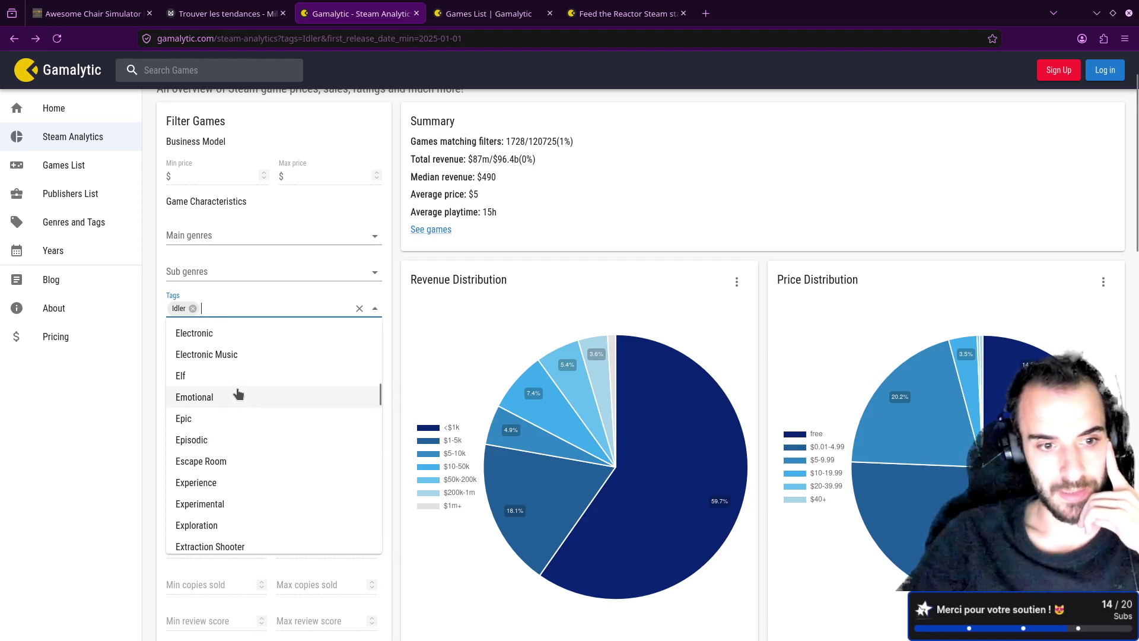
click(223, 462)
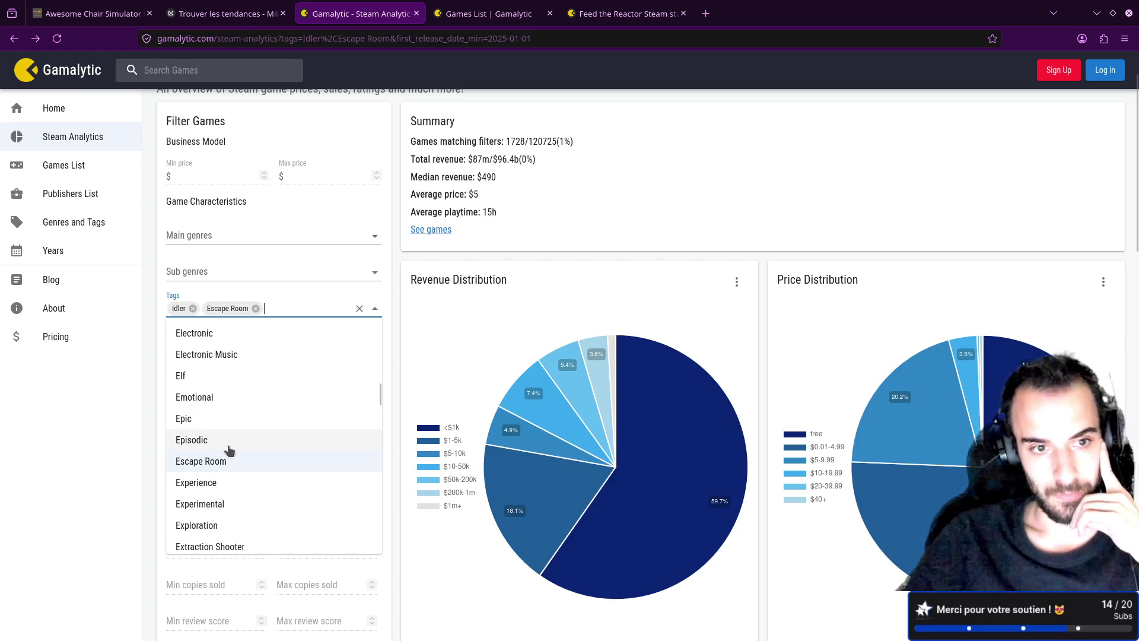
click(150, 328)
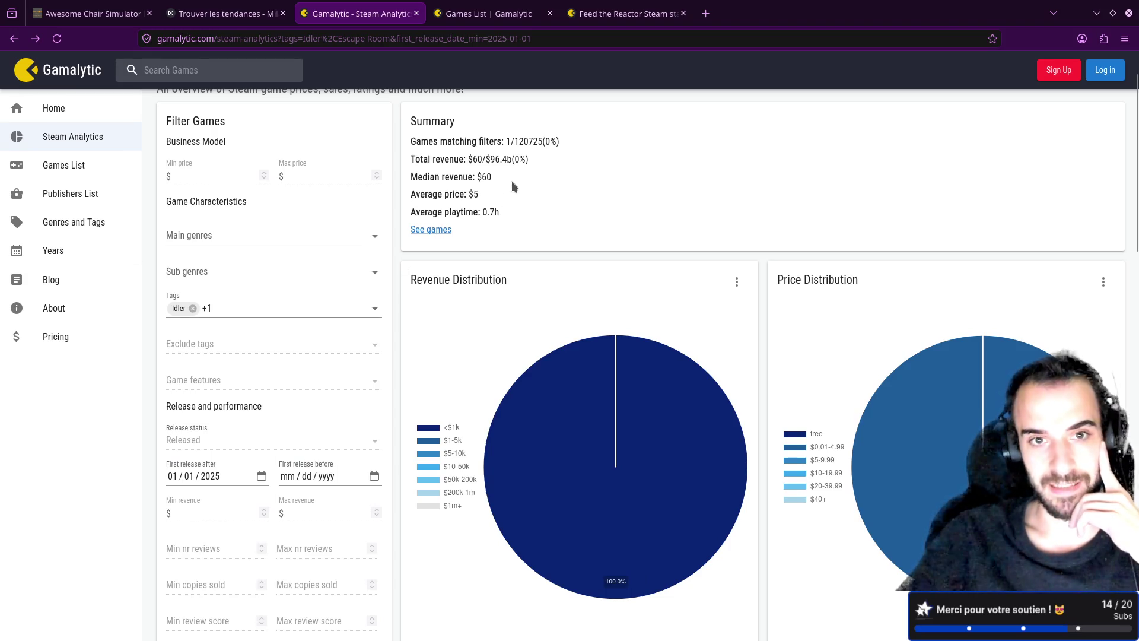
- Open the single match, The Stare ($60 revenue), and its Steam store page
click(418, 231)
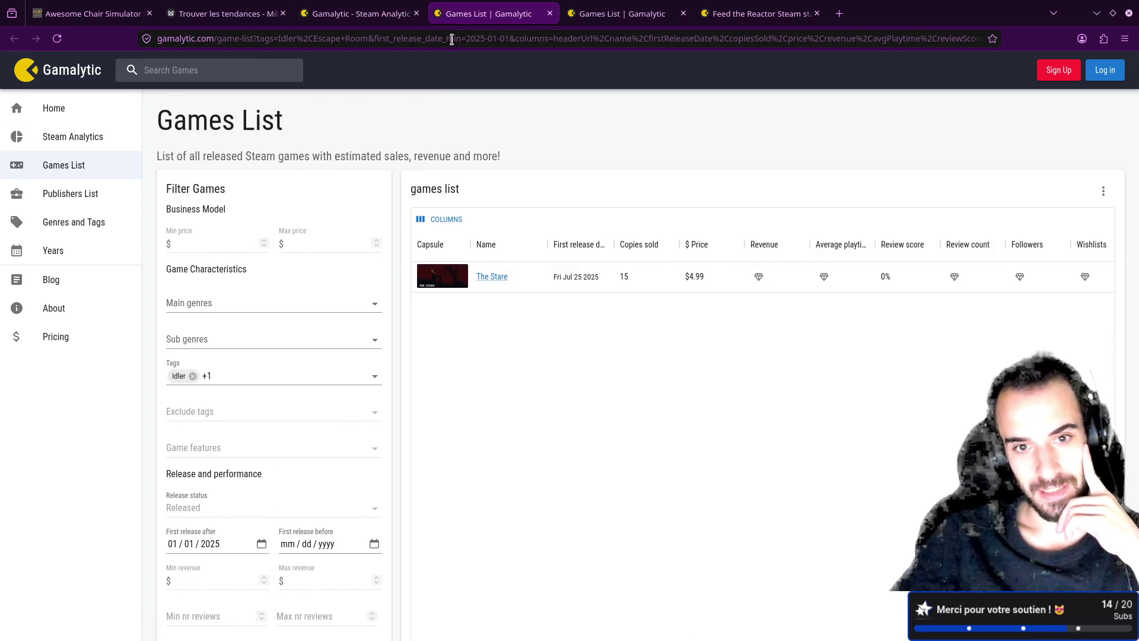
click(485, 275)
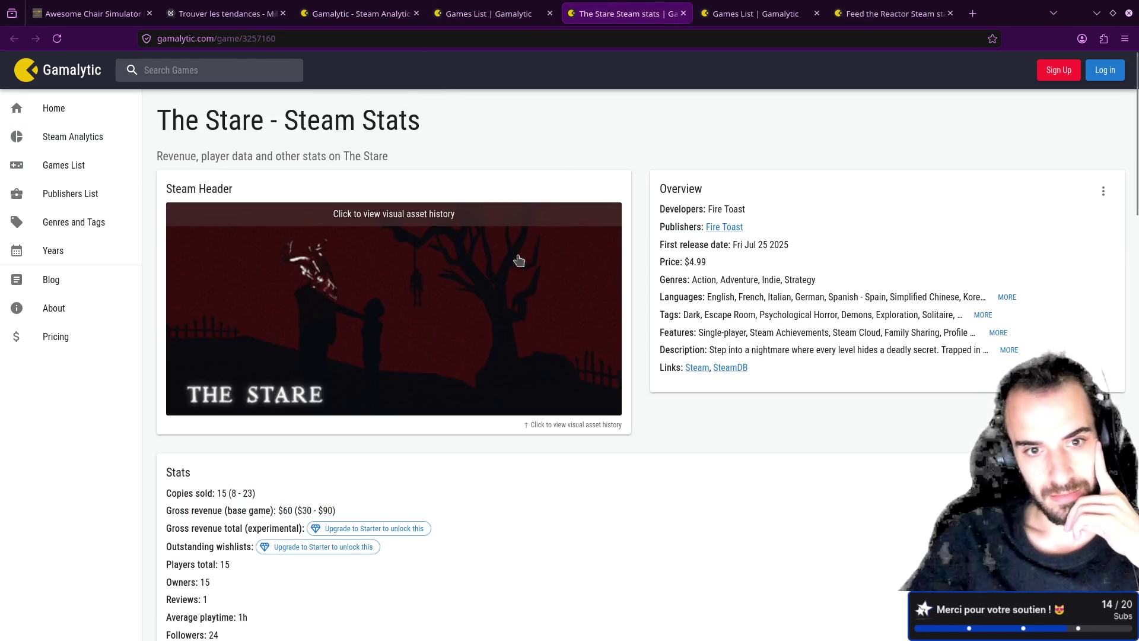
click(697, 368)
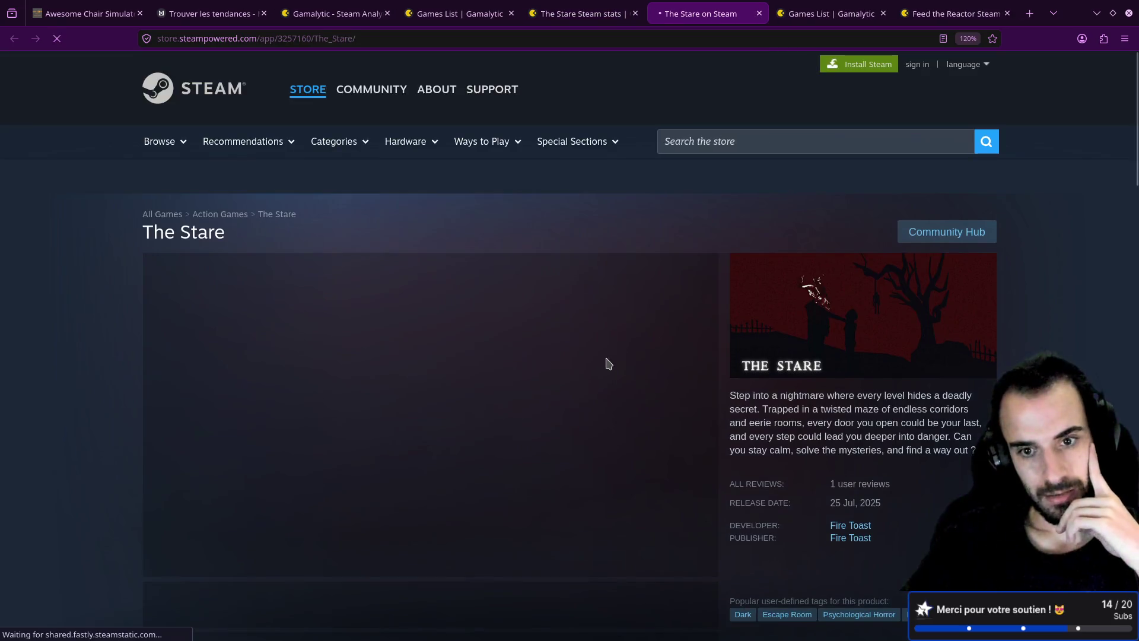
- Browse The Stare's screenshots, including the red-moon castle and checkerboard corridor, then close its 4,99€ store page
scroll(605, 361, down, 2)
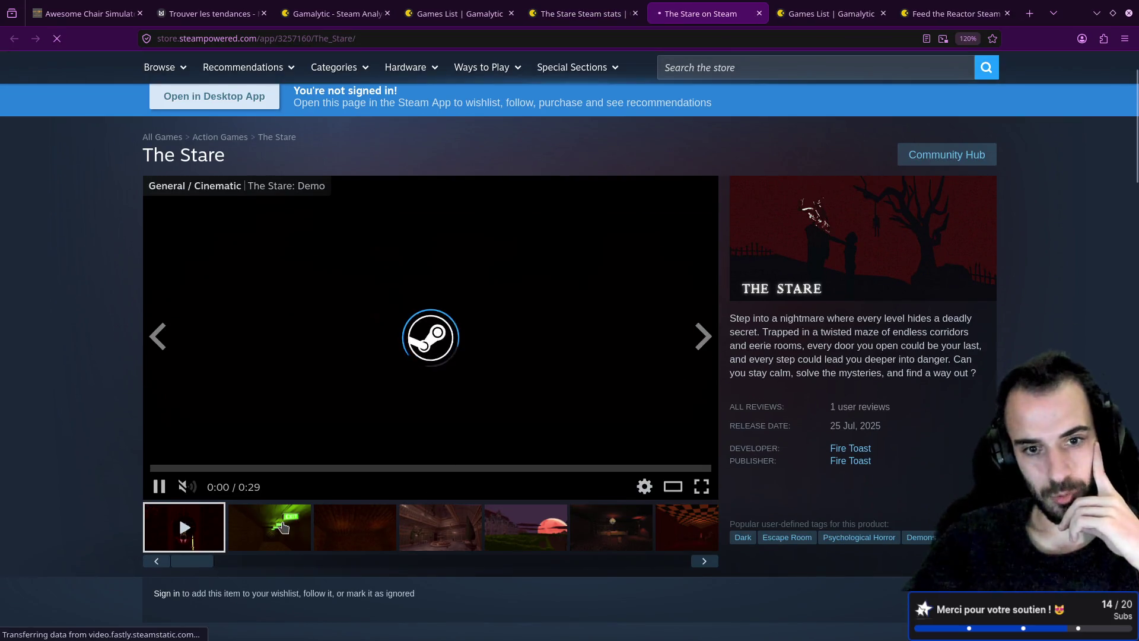
click(283, 527)
click(350, 525)
click(461, 538)
click(522, 534)
click(626, 545)
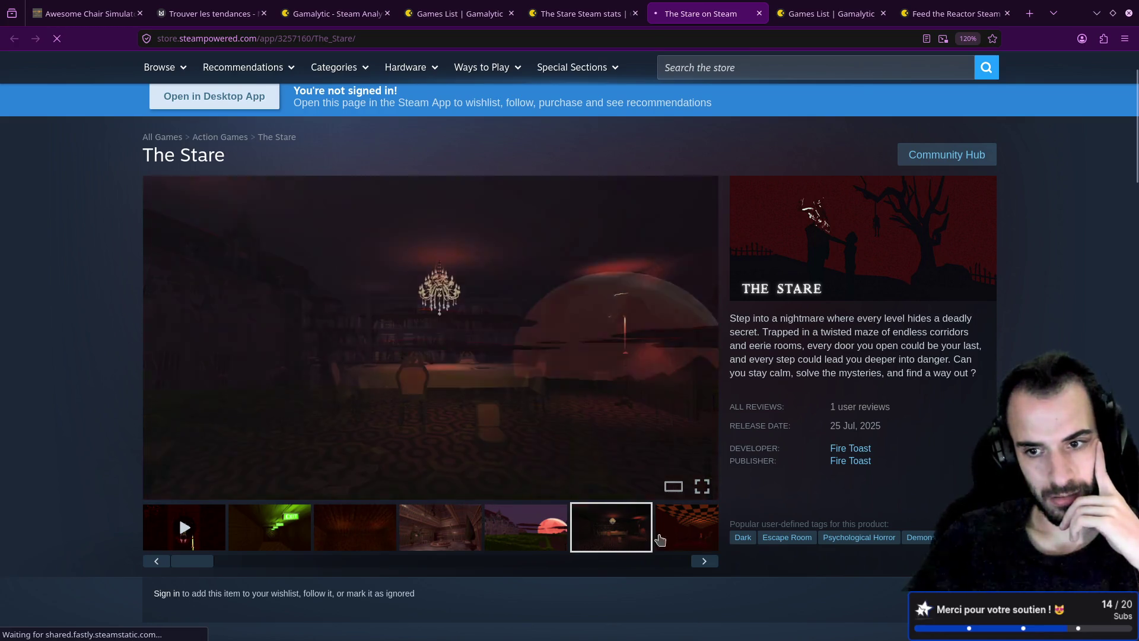
click(682, 538)
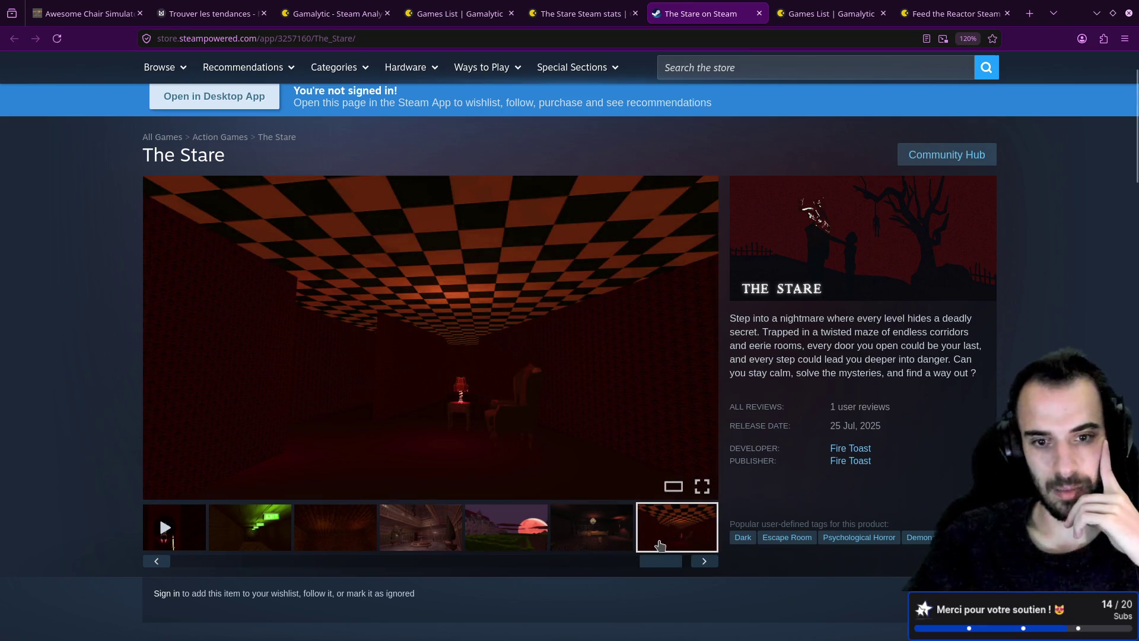
drag(669, 564, 274, 555)
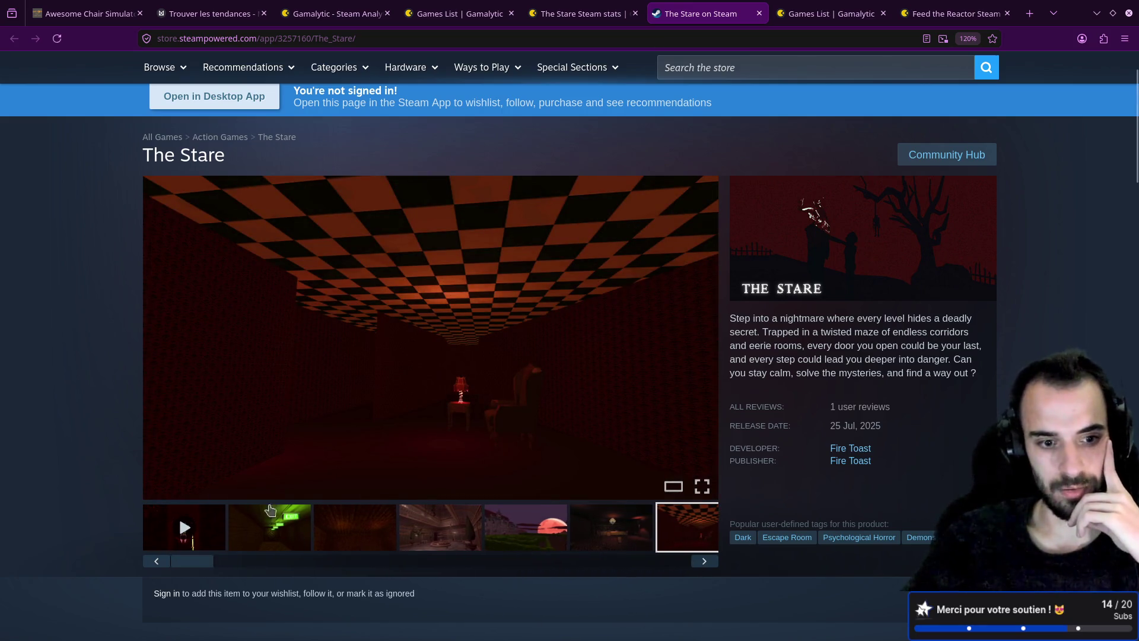
scroll(306, 496, down, 6)
scroll(326, 483, down, 4)
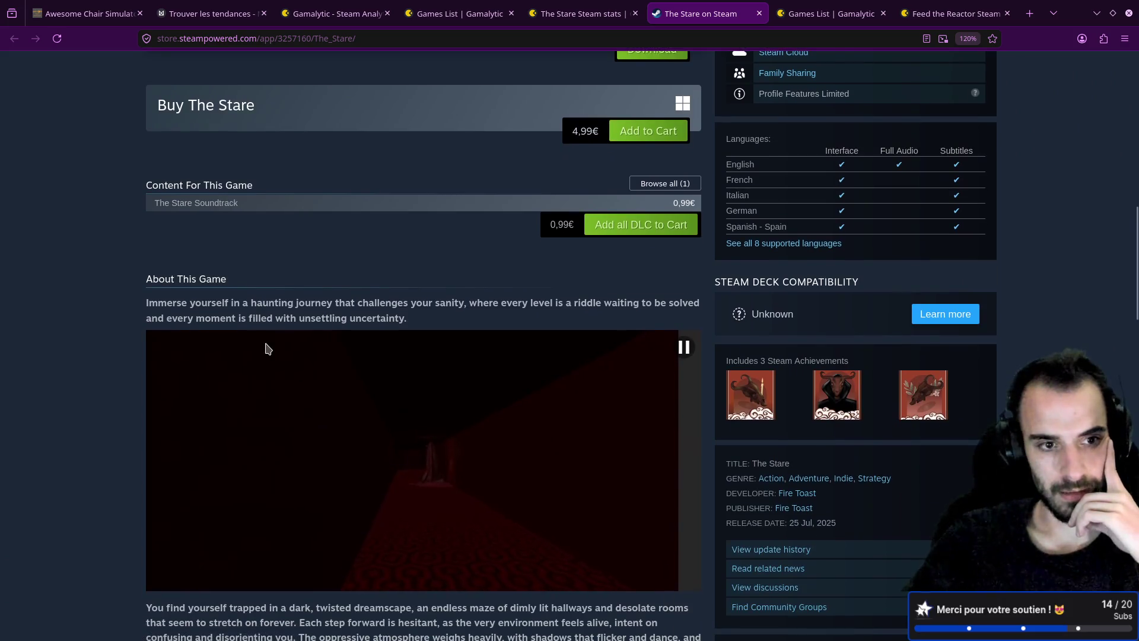
middle_click(674, 7)
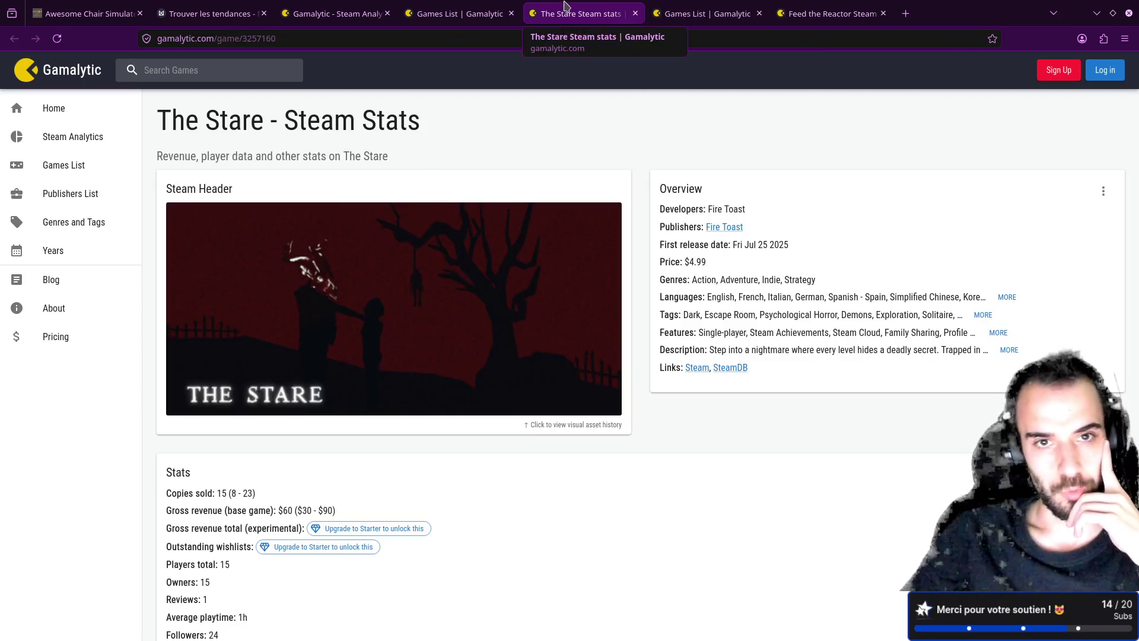
- Close leftover tabs and remove the Idler tag, leaving Escape Room as the only filter
middle_click(566, 8)
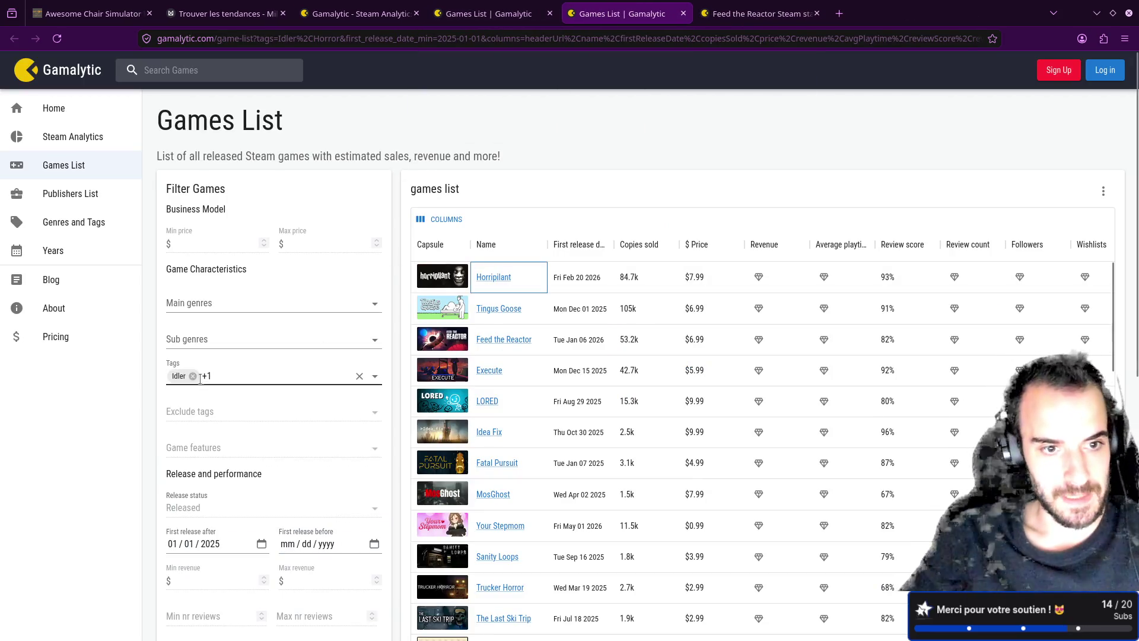
click(203, 382)
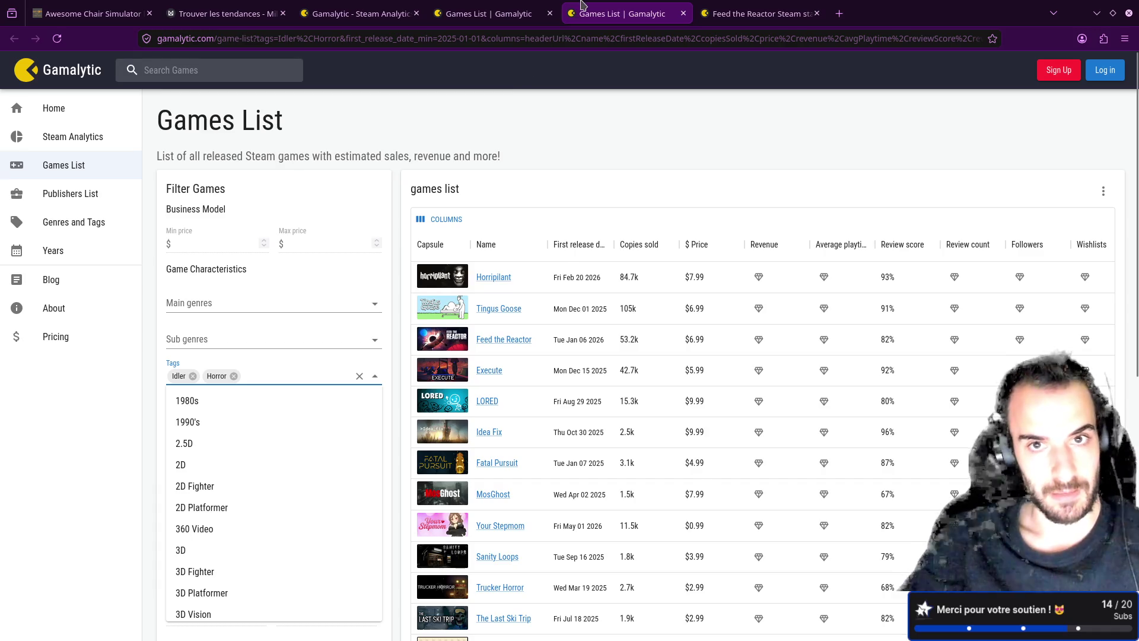
middle_click(581, 7)
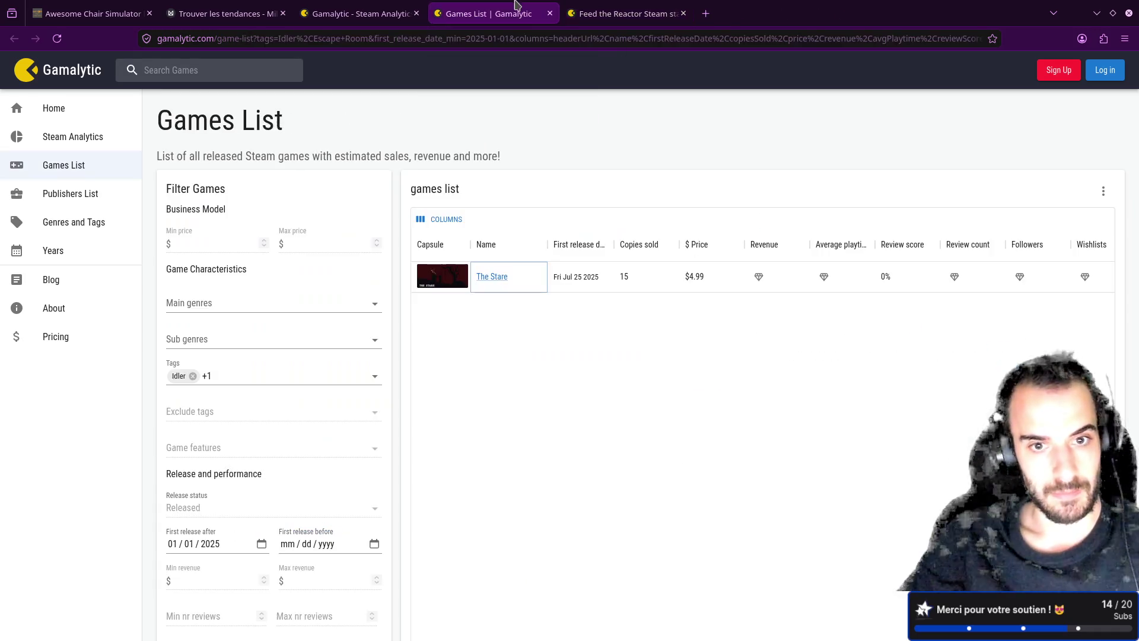
click(227, 379)
click(194, 375)
click(146, 369)
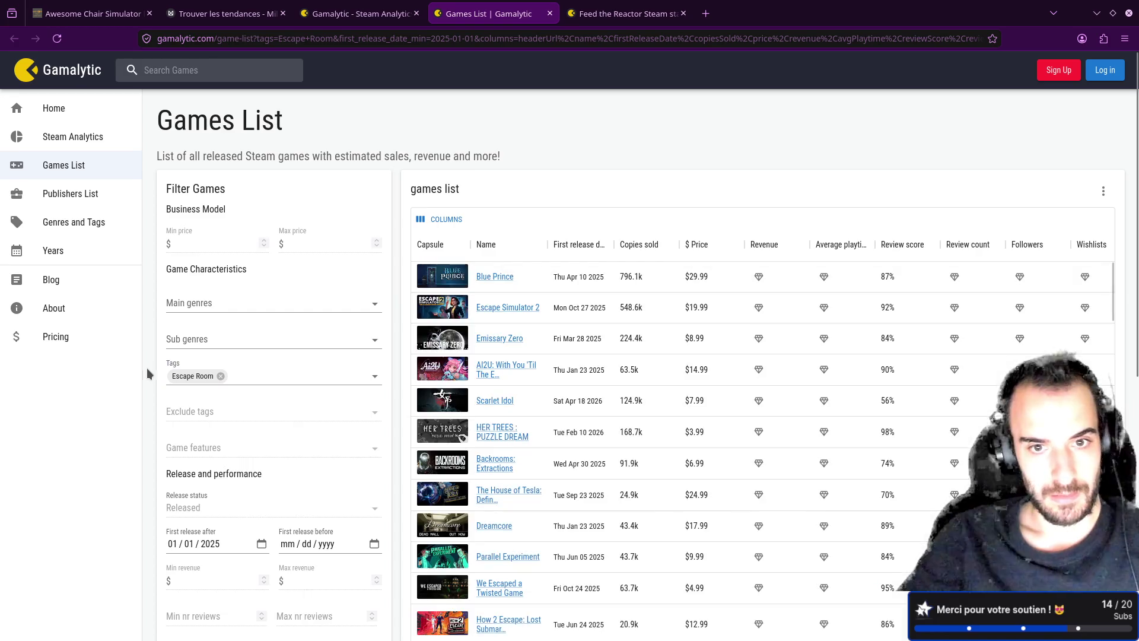
middle_click(491, 18)
click(356, 15)
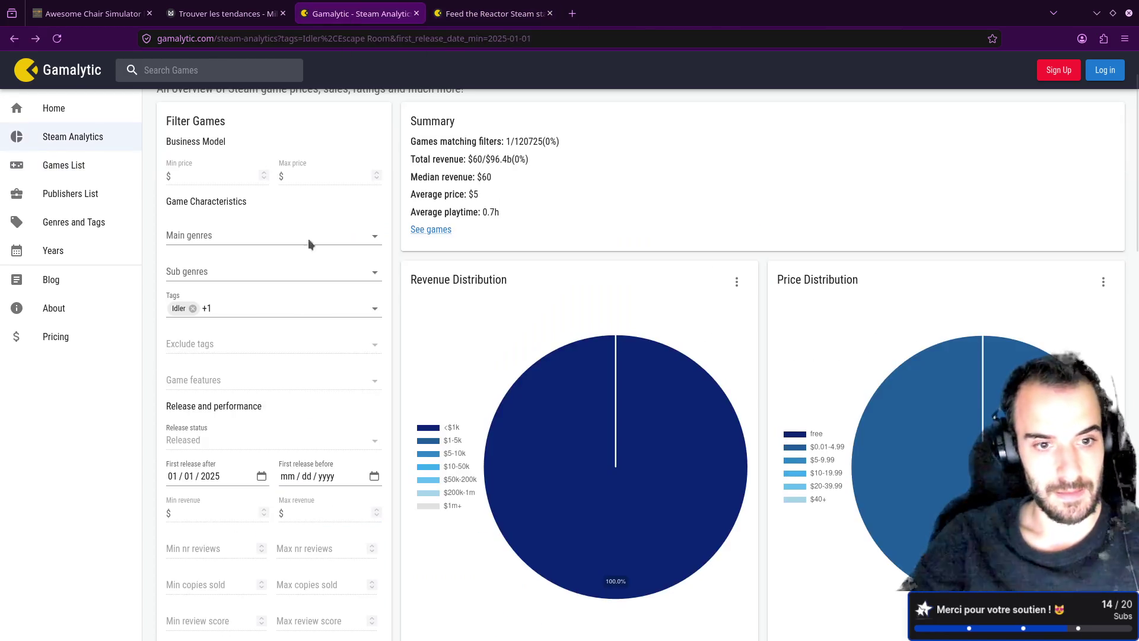
click(193, 309)
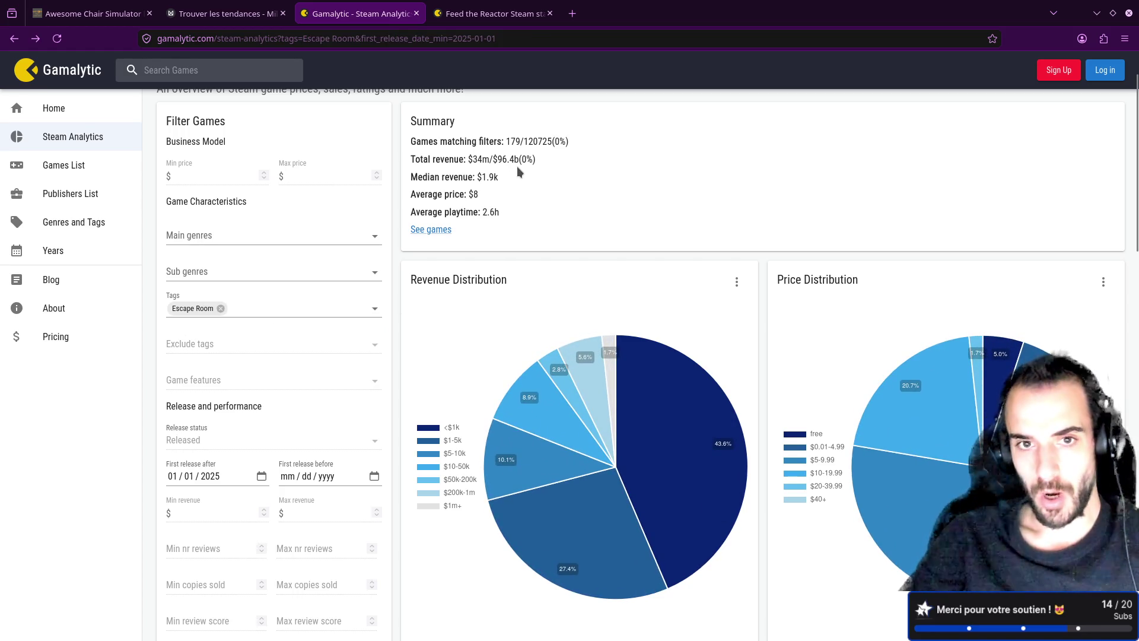
- List the 179 Escape Room games by copies sold and open Escape Simulator 2's stats and store page
double_click(513, 140)
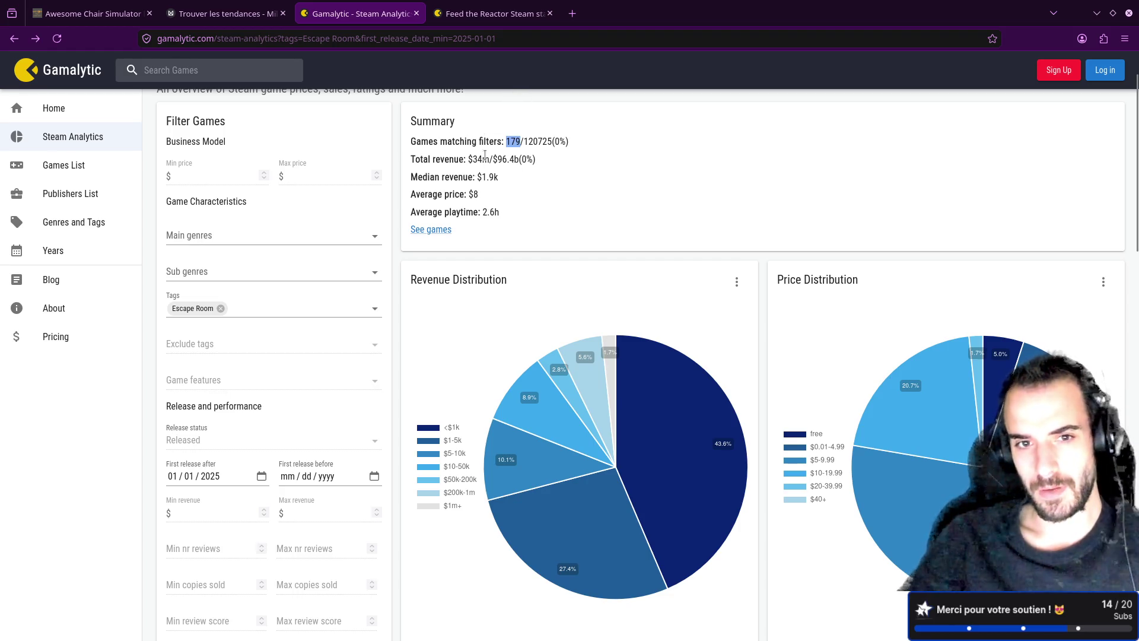
click(431, 229)
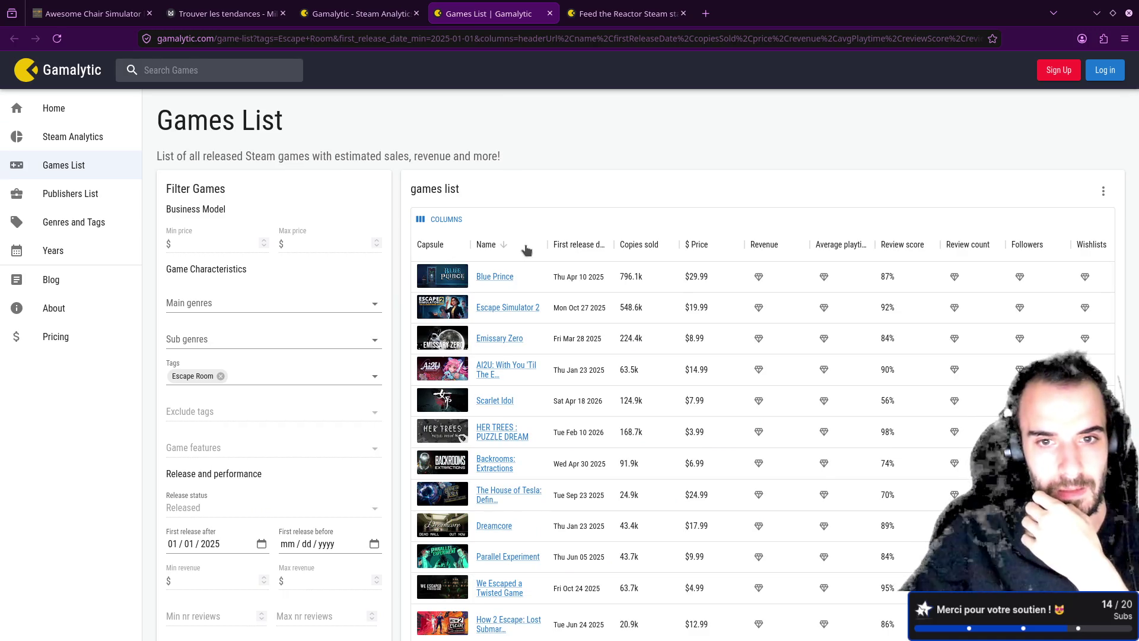
click(666, 251)
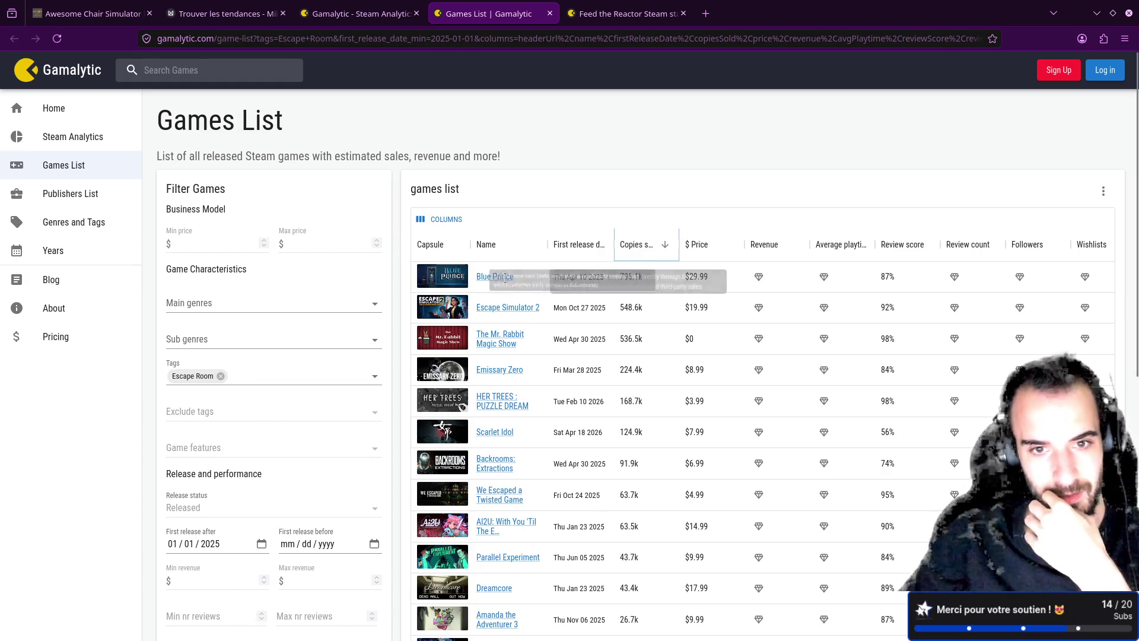
click(495, 308)
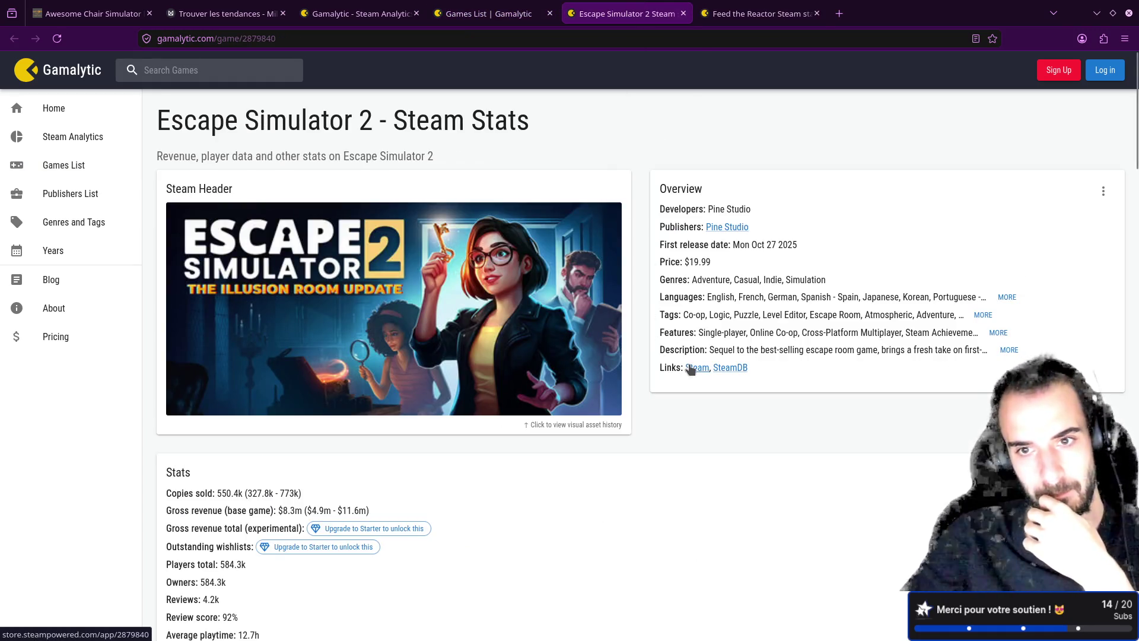
click(689, 368)
scroll(669, 281, down, 5)
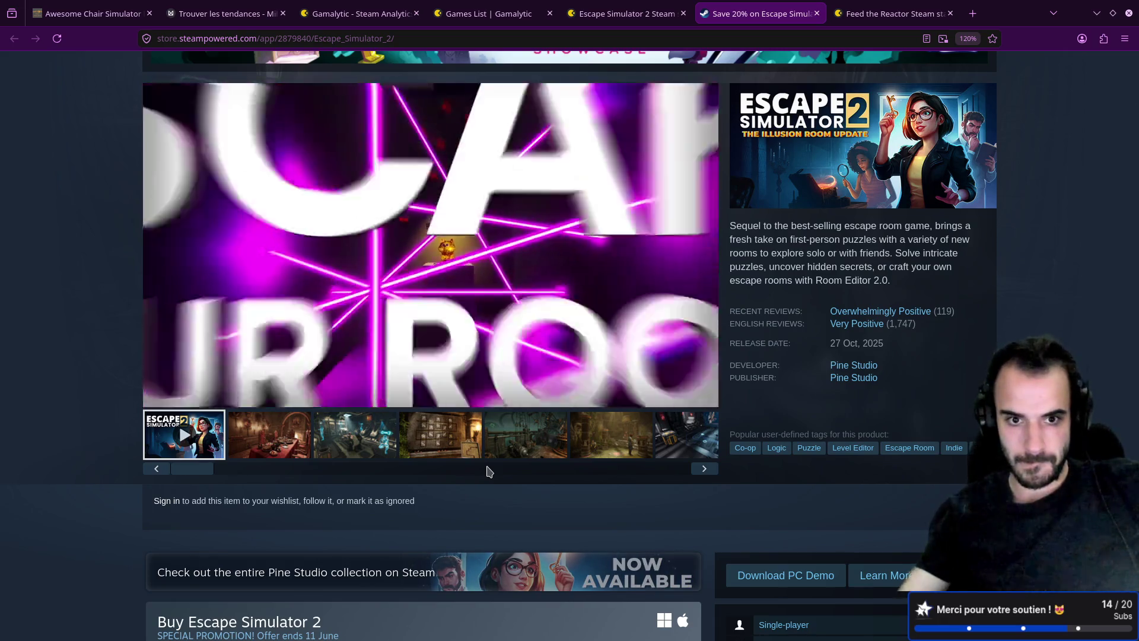
- Watch Escape Simulator 2's trailer, then close its store page and its Gamalytic stats
mouse_move(699, 305)
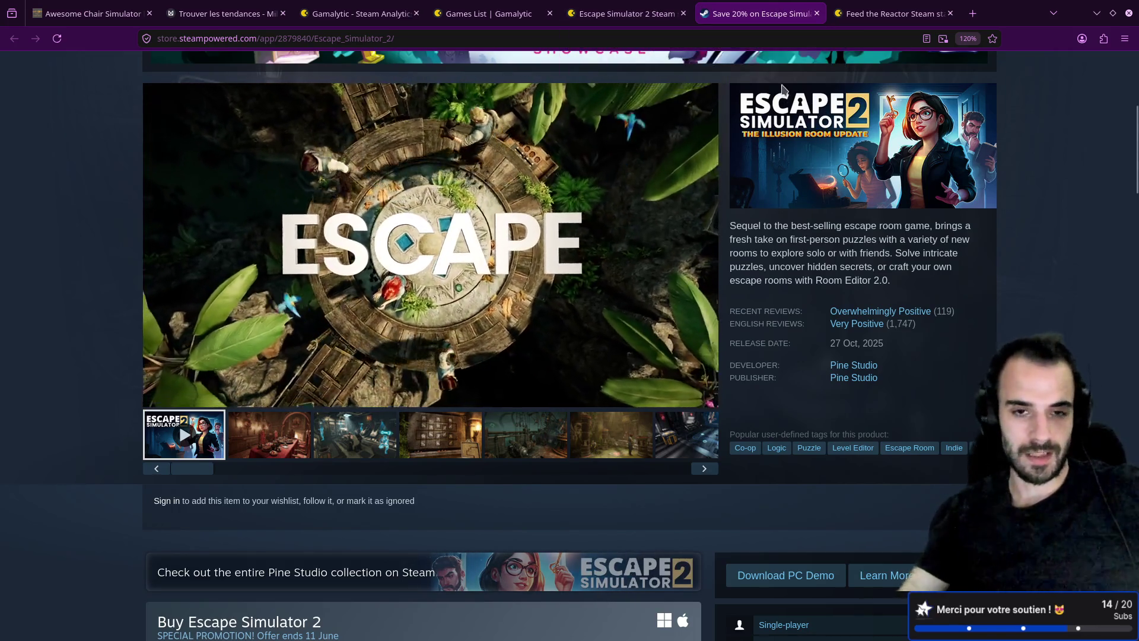
middle_click(746, 18)
middle_click(652, 18)
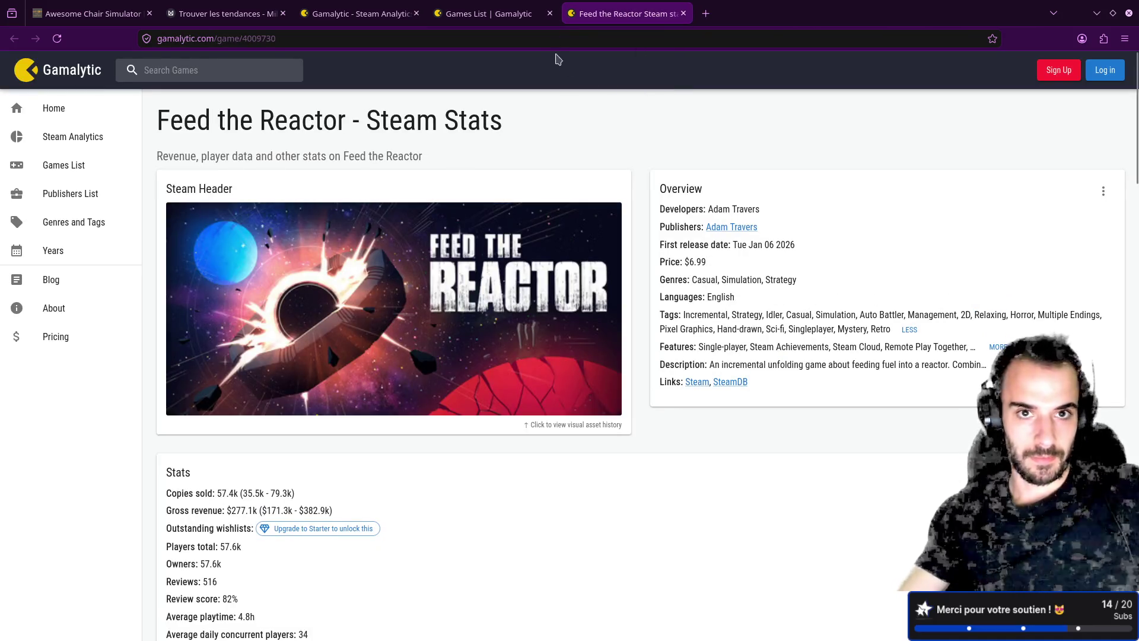
- Close Feed the Reactor, view Emissary Zero's stats (224.5k copies, $1.6m gross), then browse its Steam page
middle_click(618, 13)
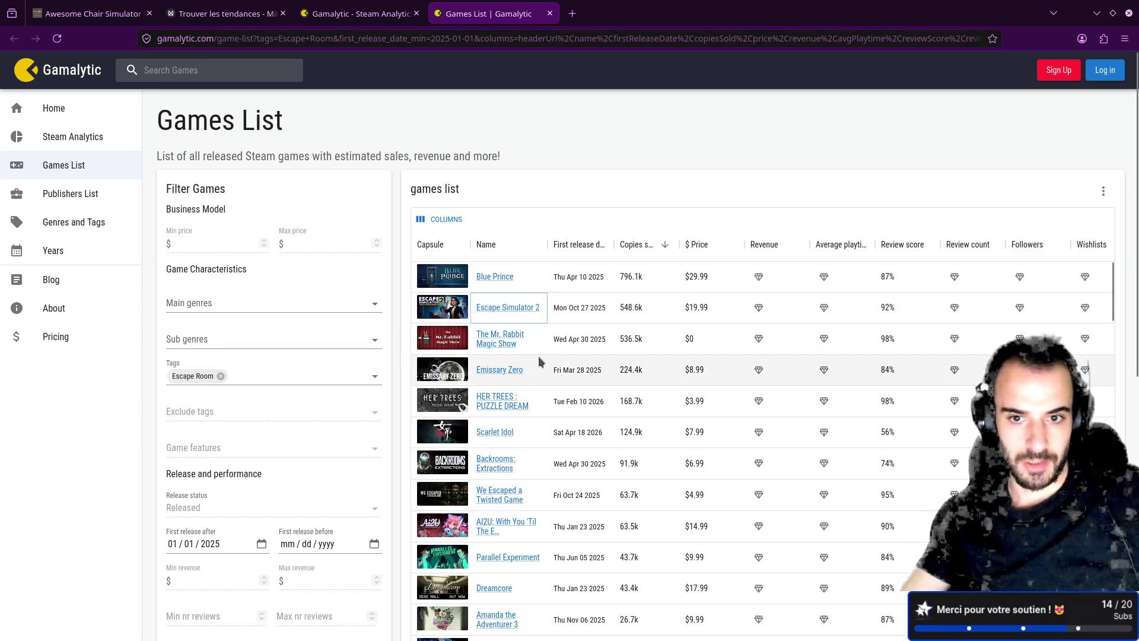
click(498, 370)
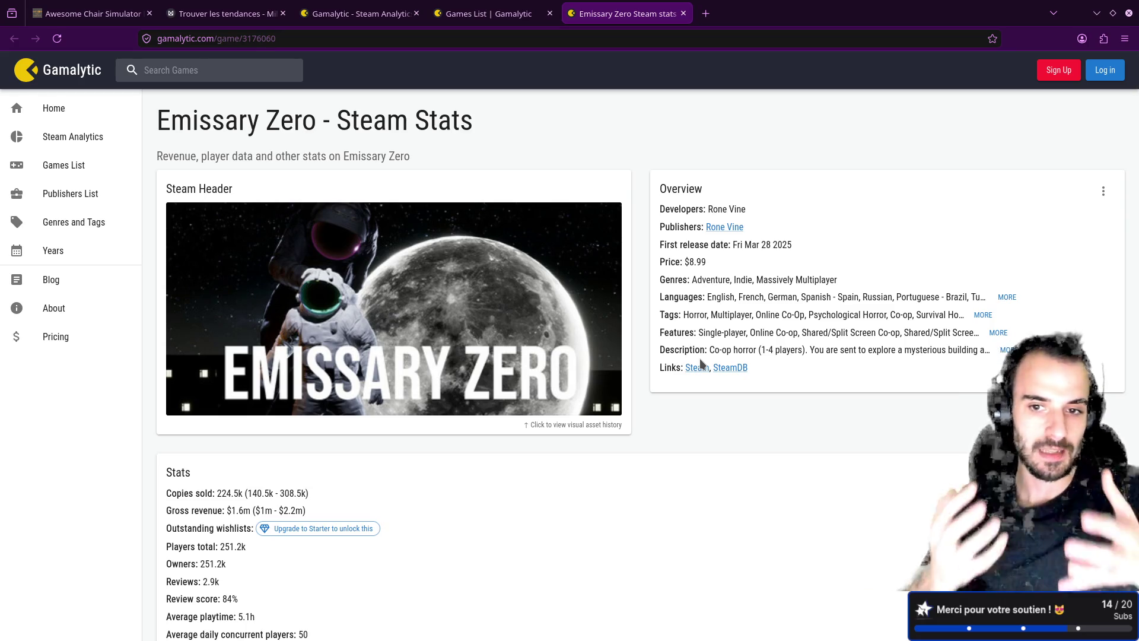
click(701, 364)
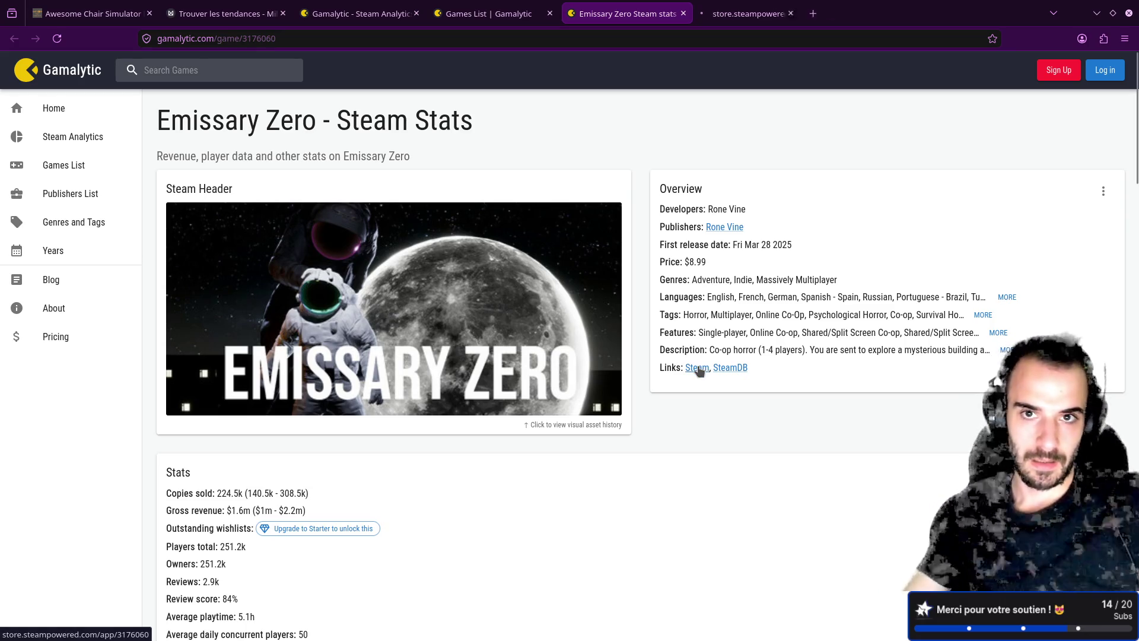
scroll(542, 329, down, 3)
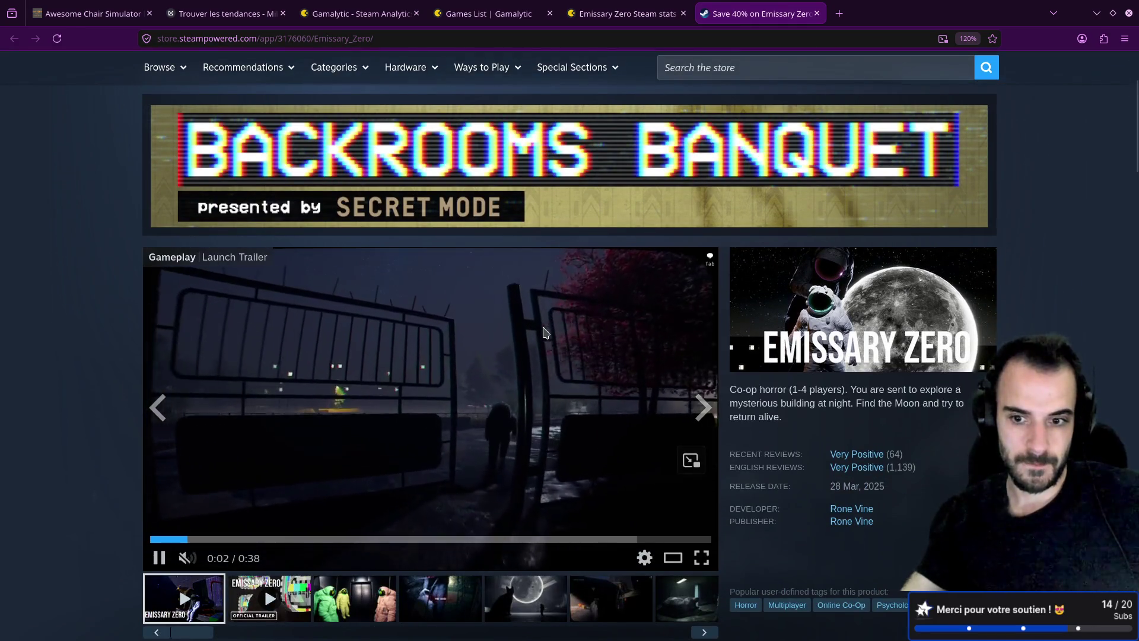
scroll(546, 332, down, 3)
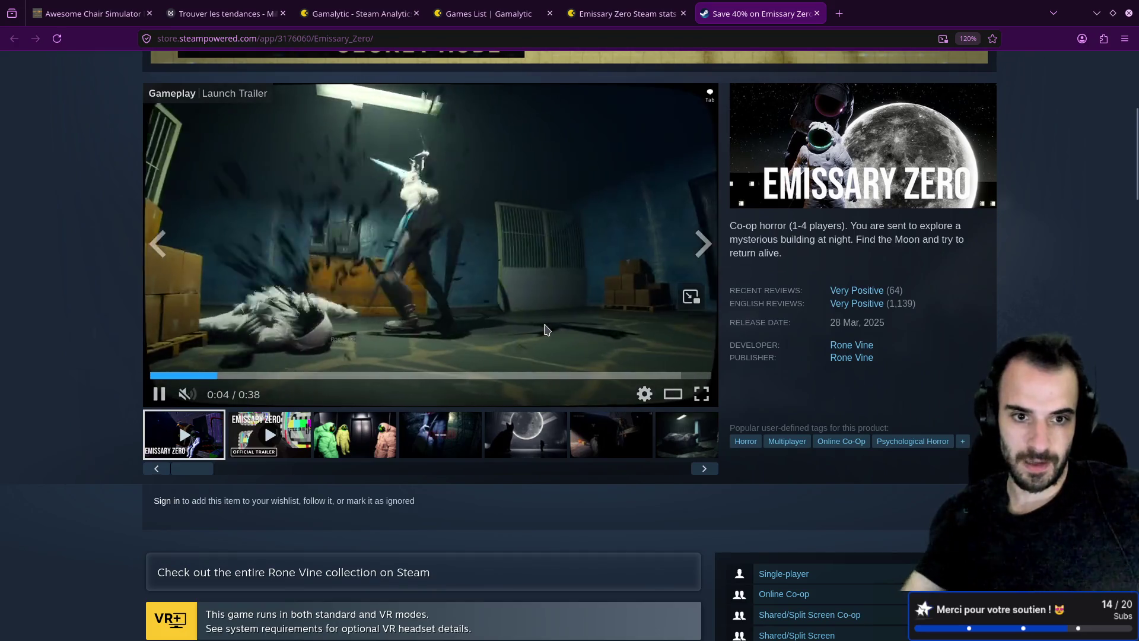
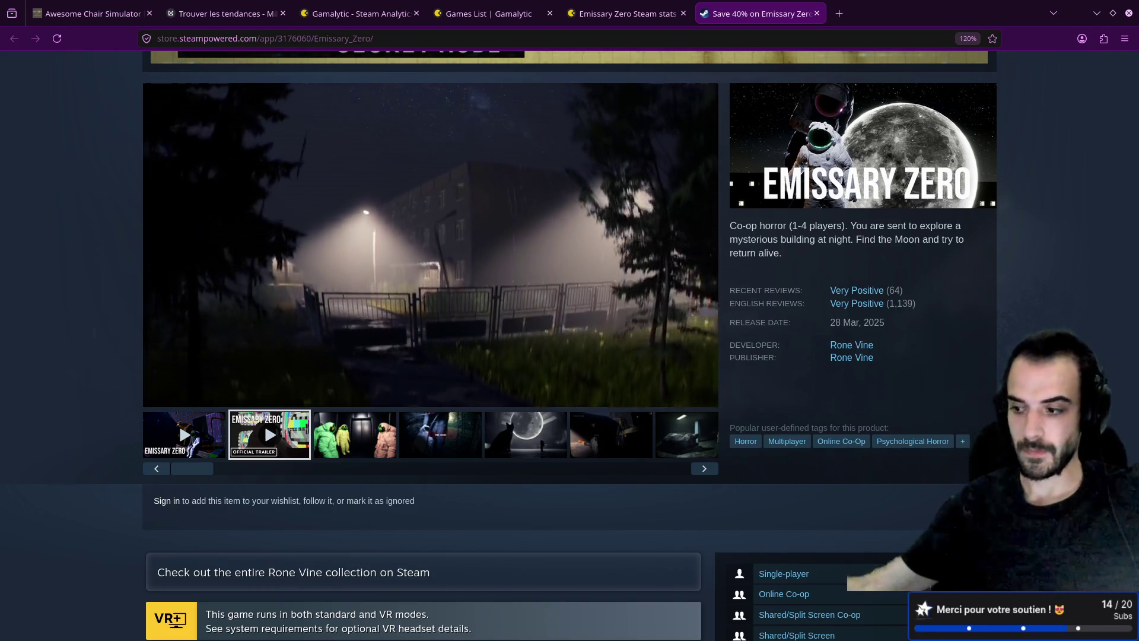
- Close the Emissary Zero Steam store tab and go back to the 'Trouver les tendances' board
mouse_move(675, 322)
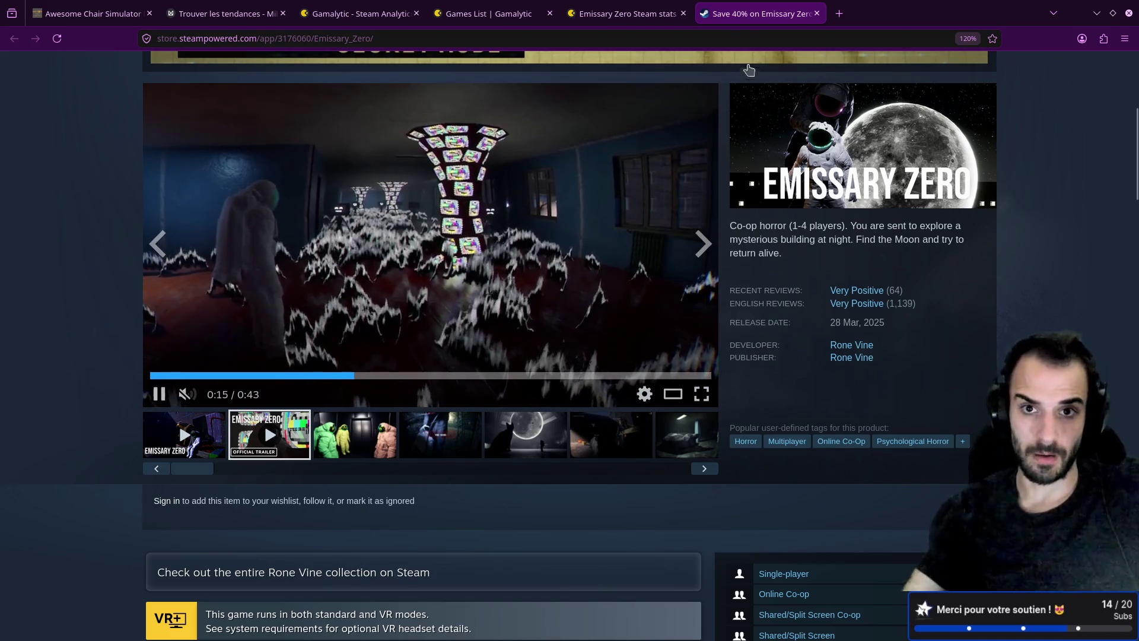
key(ctrl+w)
click(241, 12)
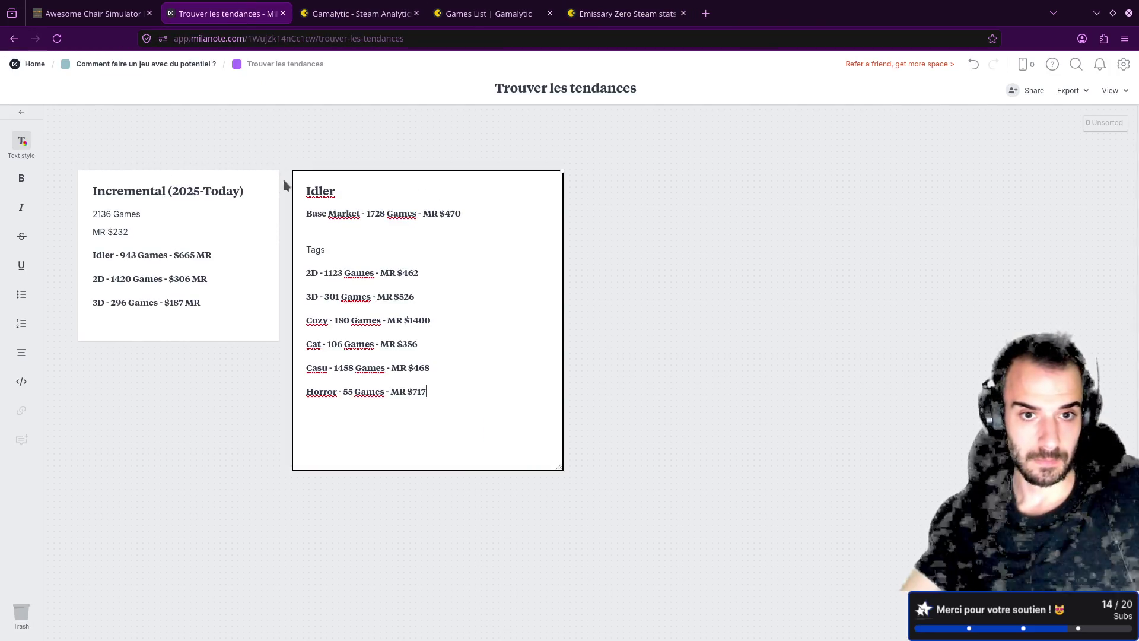
- Look up the Escape Room median revenue and game count on Gamalytic
click(357, 13)
triple_click(508, 177)
click(476, 157)
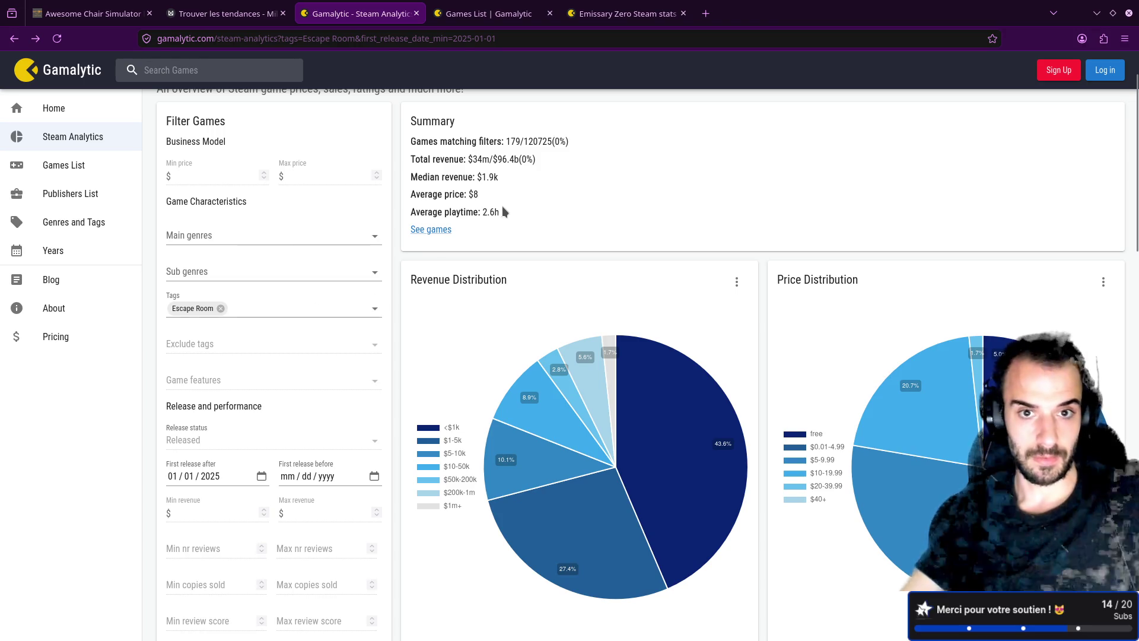
- Duplicate the Idler card, delete its tag lines and retitle the copy Escape Room
click(226, 13)
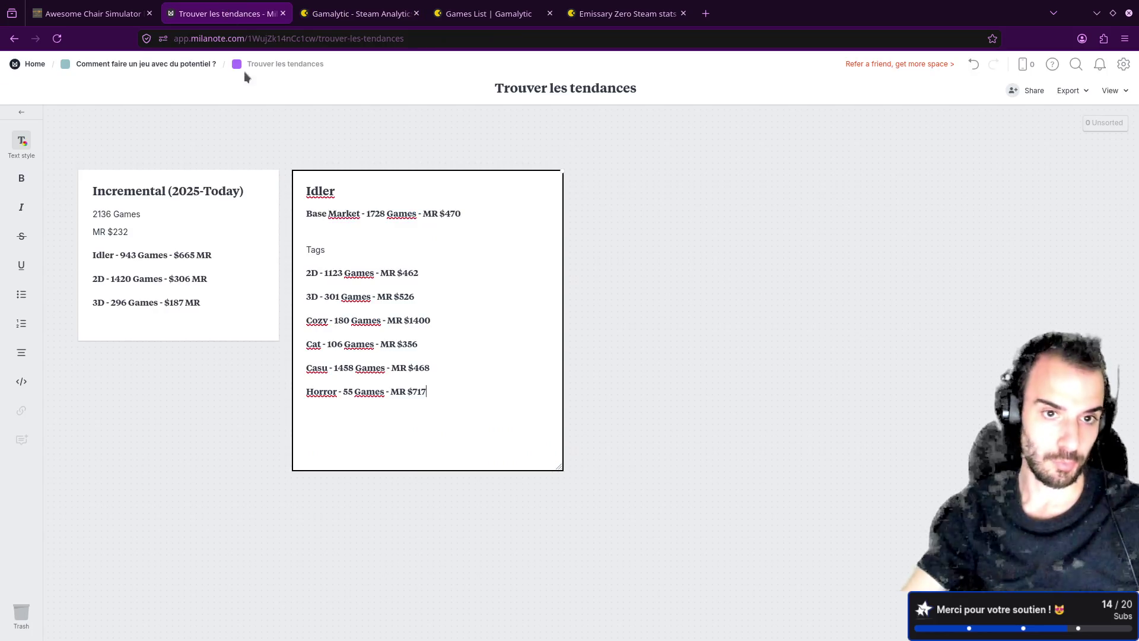
click(568, 295)
click(561, 250)
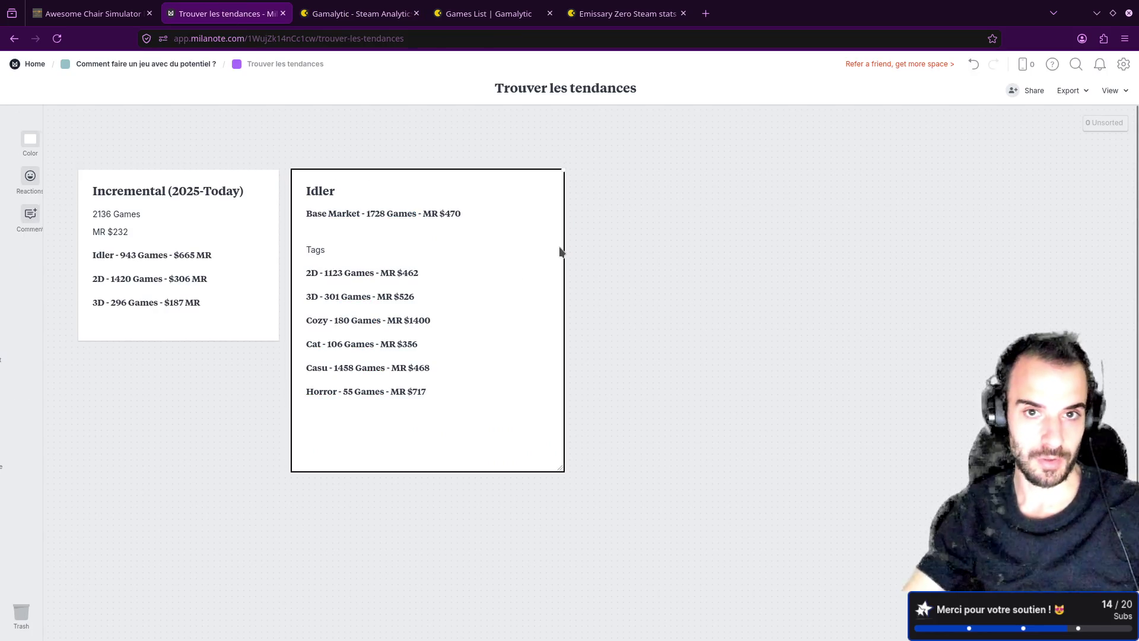
key(ctrl+d)
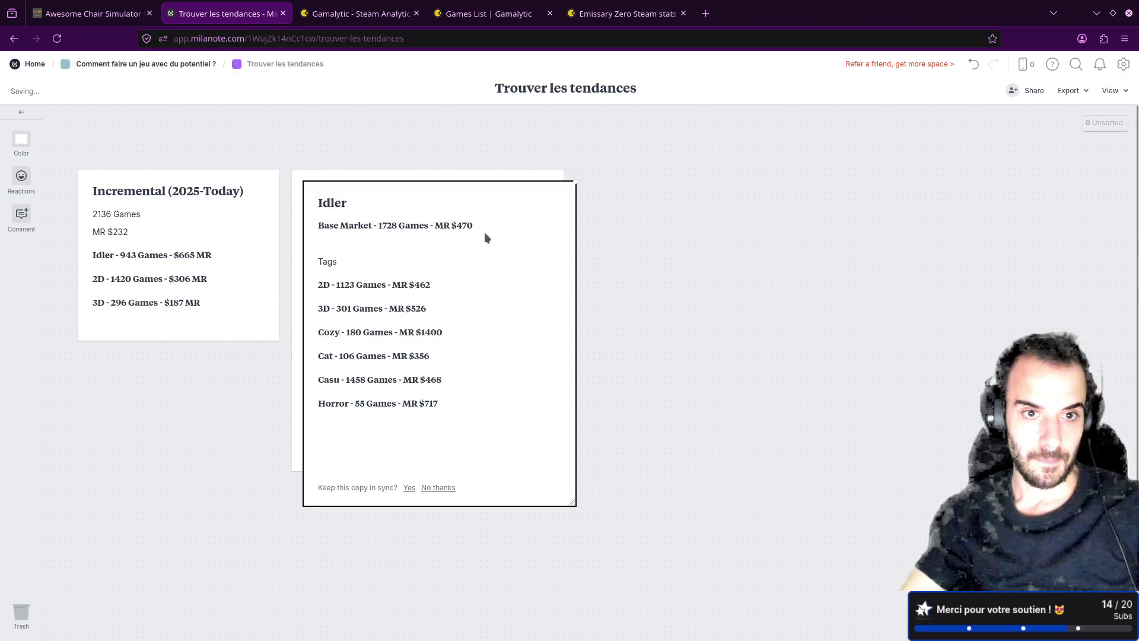
mouse_move(762, 387)
mouse_down()
mouse_move(638, 315)
mouse_move(640, 229)
mouse_up()
key(BackSpace)
key(BackSpace)
double_click(650, 187)
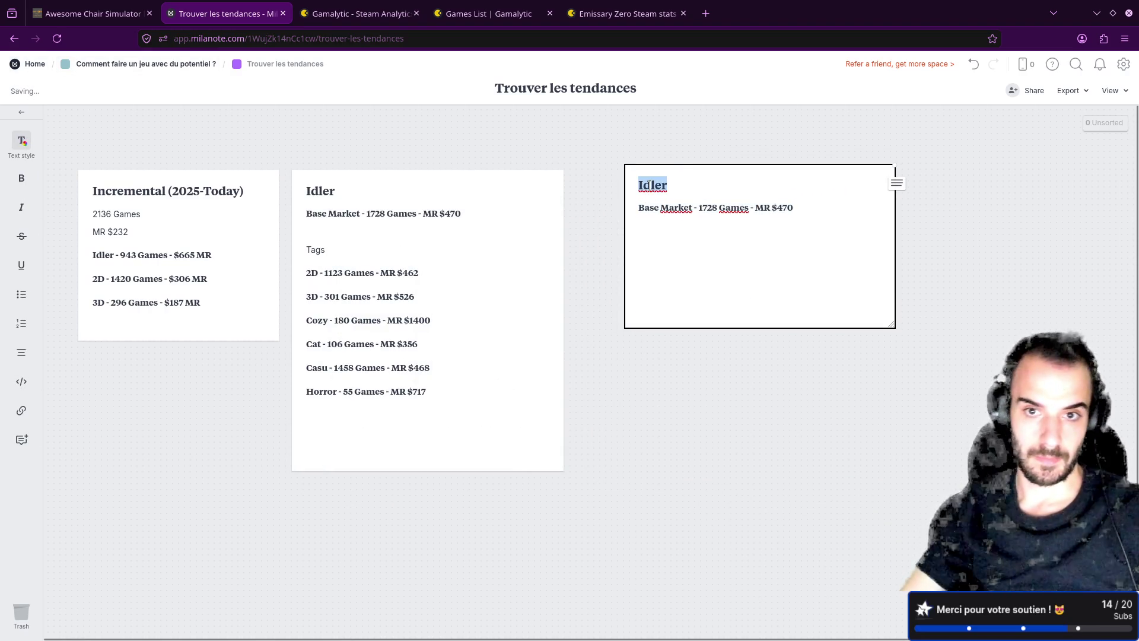
text(Escape Room)
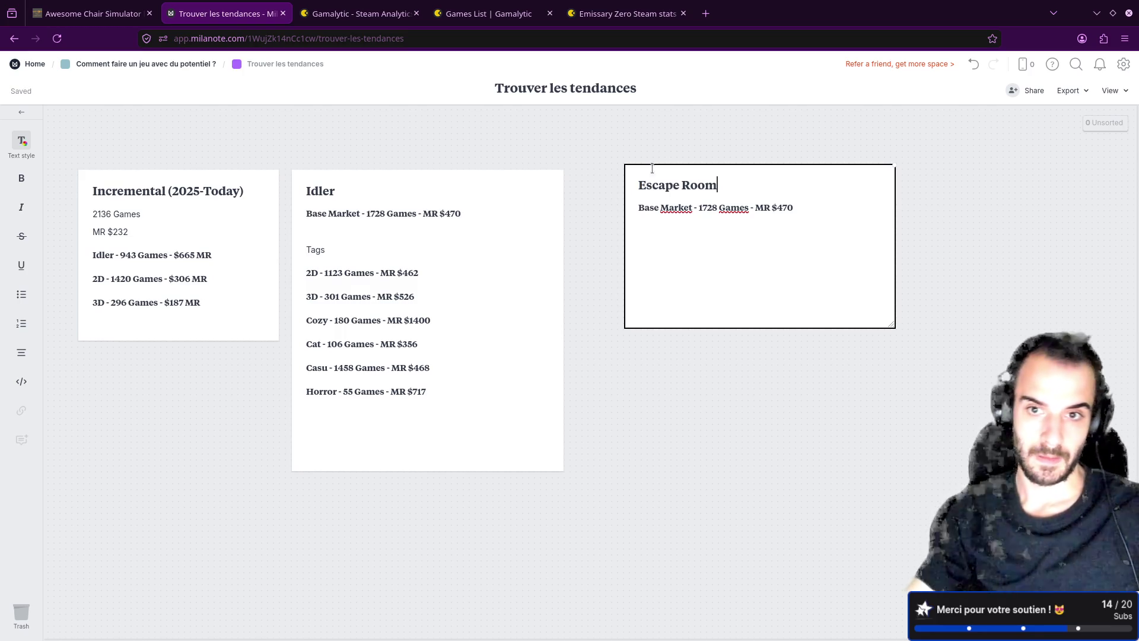
- Set the Escape Room card's Base Market game count to 179
click(385, 16)
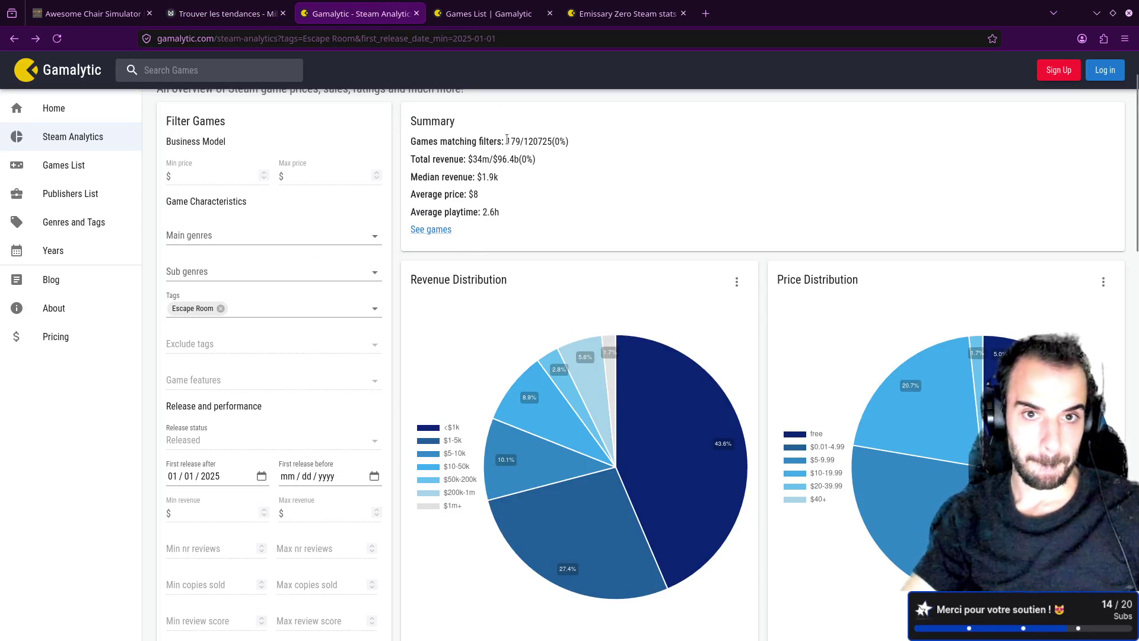
click(481, 13)
click(229, 13)
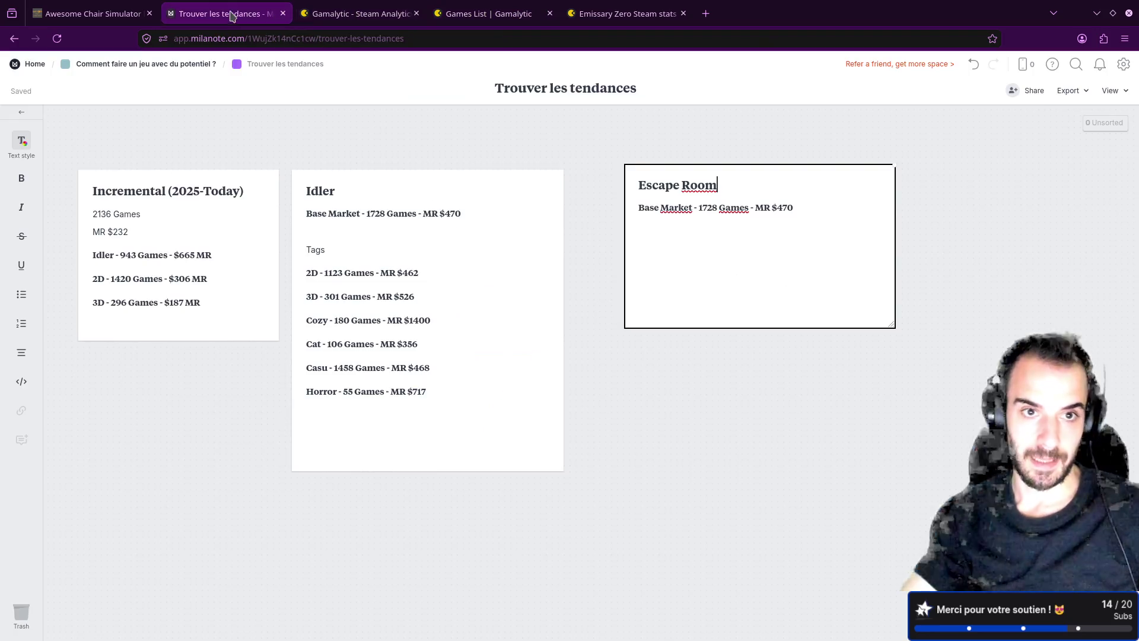
text(9)
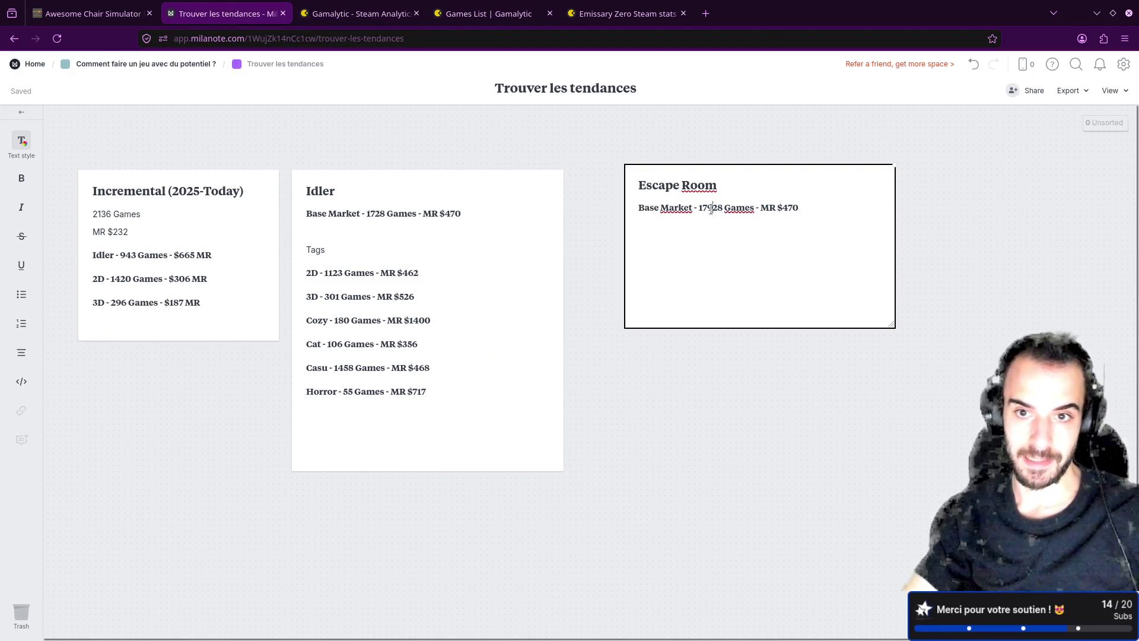
triple_click(715, 208)
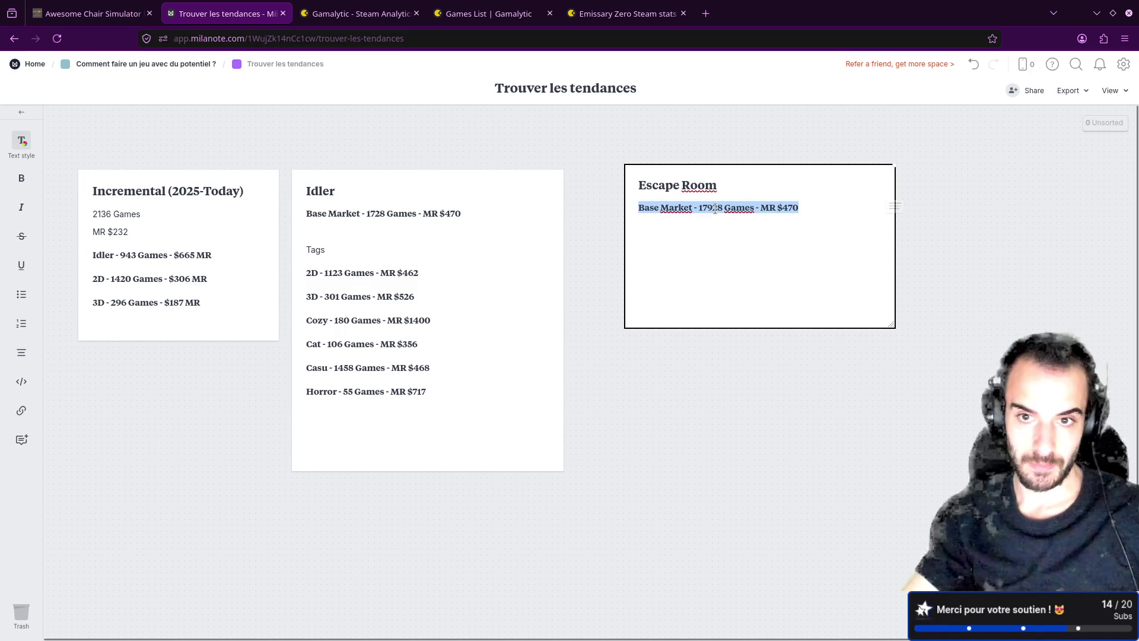
click(725, 207)
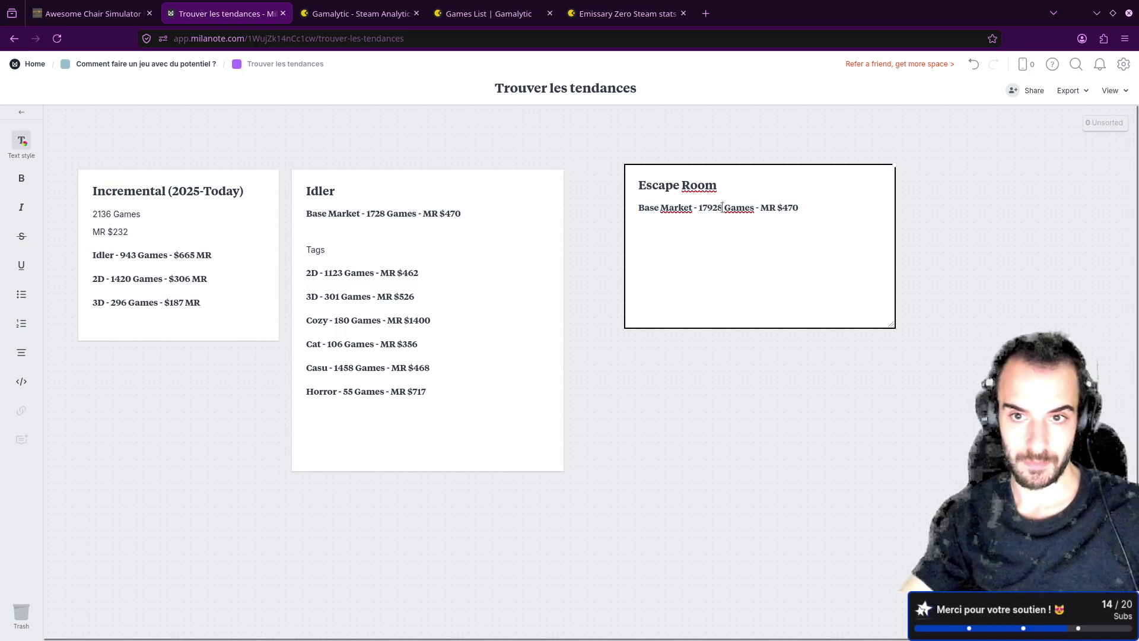
- Enter the Escape Room median revenue as MR $1900
click(360, 13)
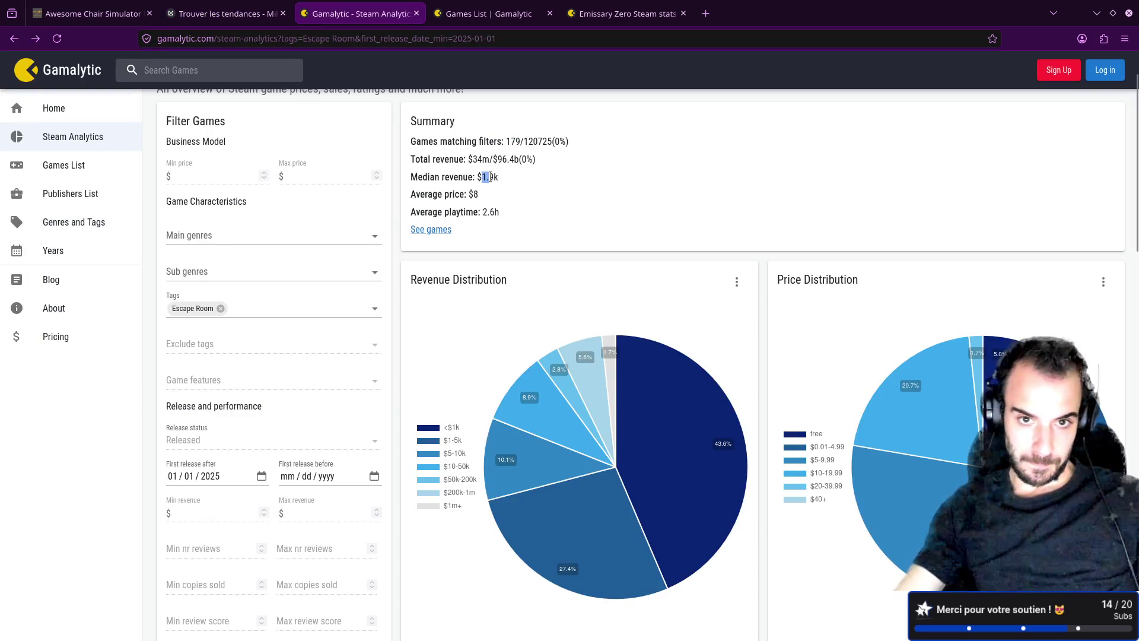
click(237, 12)
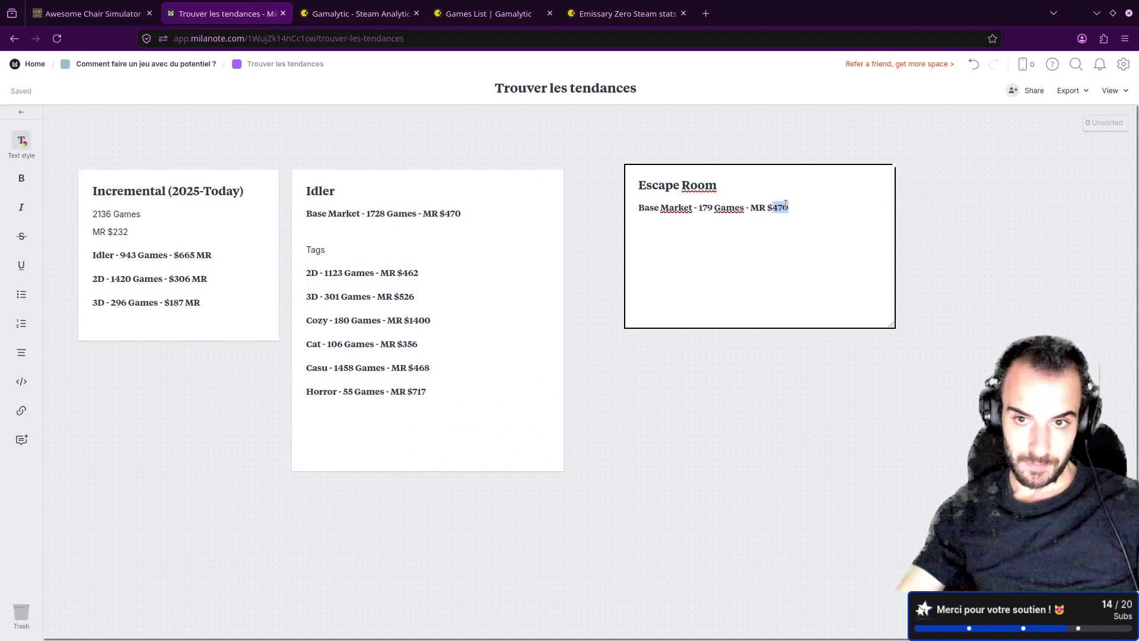
text(1900)
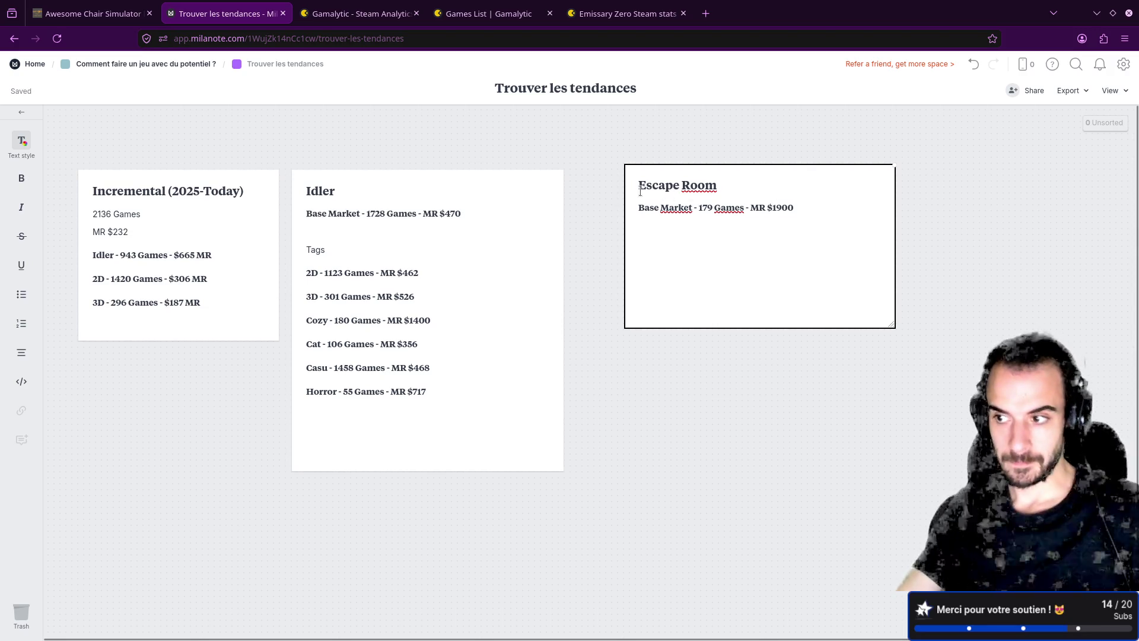
click(612, 226)
- Spread the Escape Room and Idler cards further apart on the board
click(785, 301)
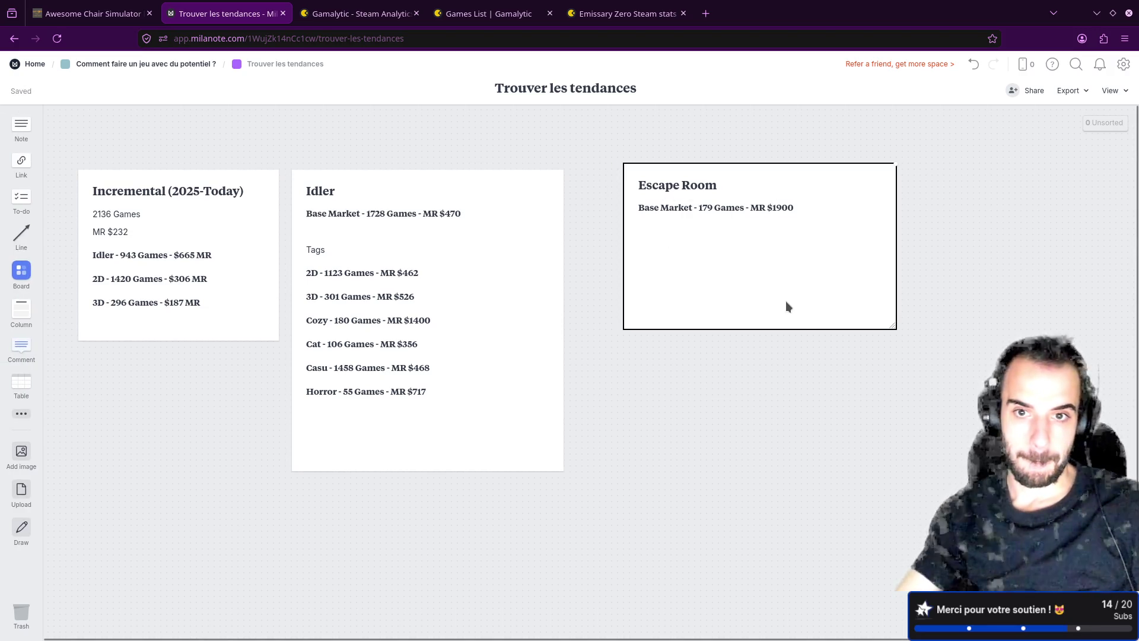
mouse_move(788, 187)
mouse_down()
mouse_move(856, 208)
mouse_move(849, 193)
mouse_up()
drag(453, 188, 476, 182)
click(150, 204)
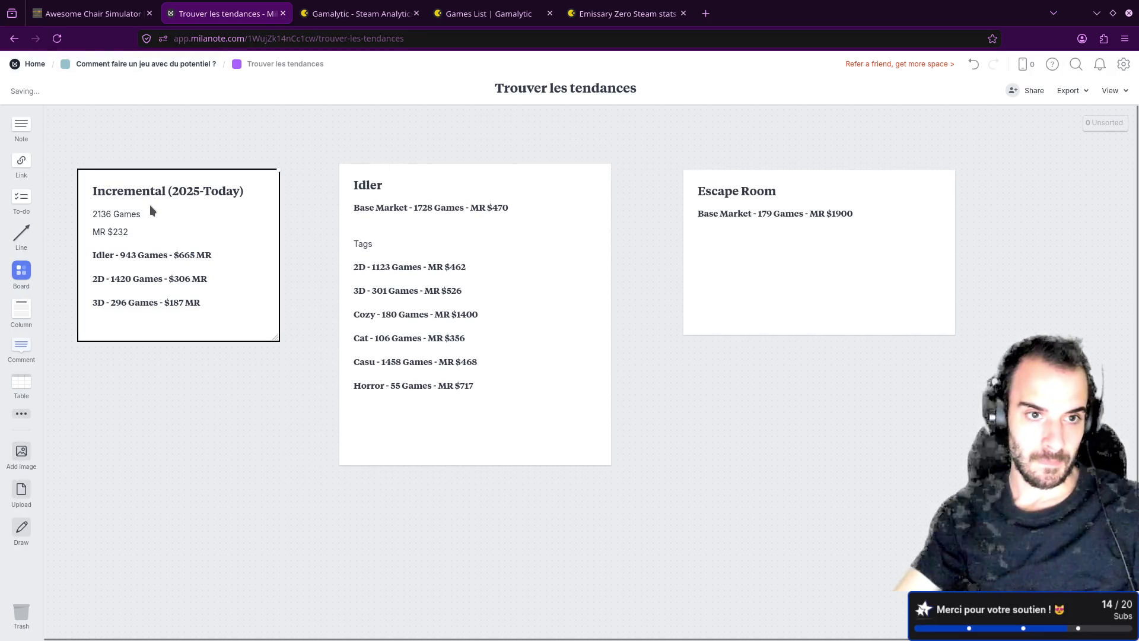
- Rename the Idler card's 'Tags' heading to 'Complementary Tags' and reopen the Gamalytic games list
click(117, 209)
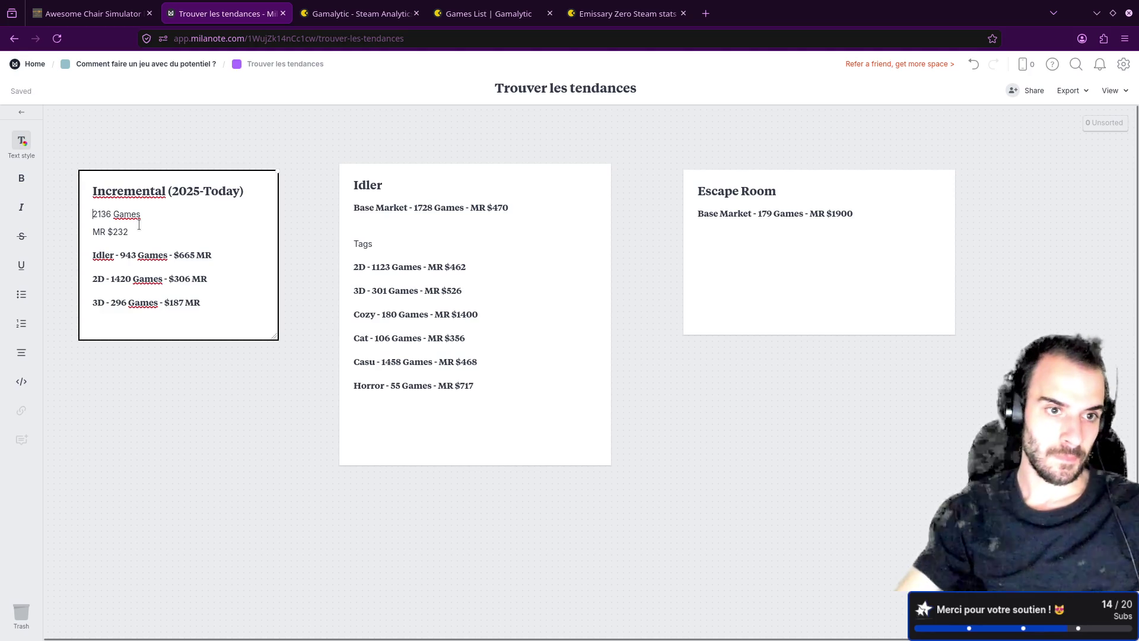
click(361, 249)
text(Complementary)
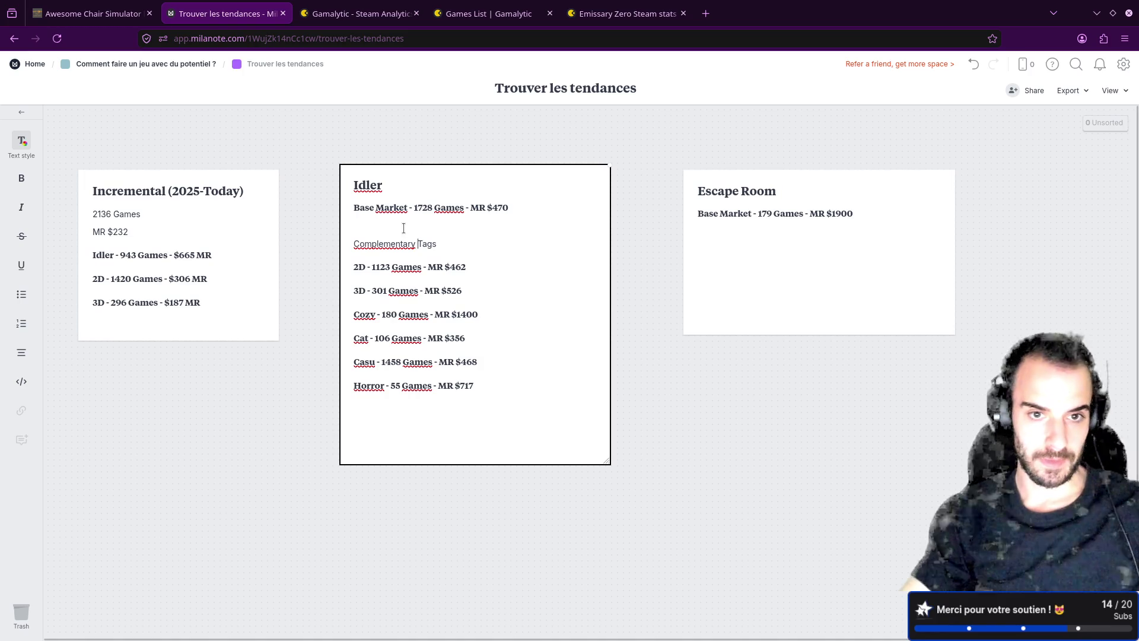
right_click(382, 244)
click(333, 241)
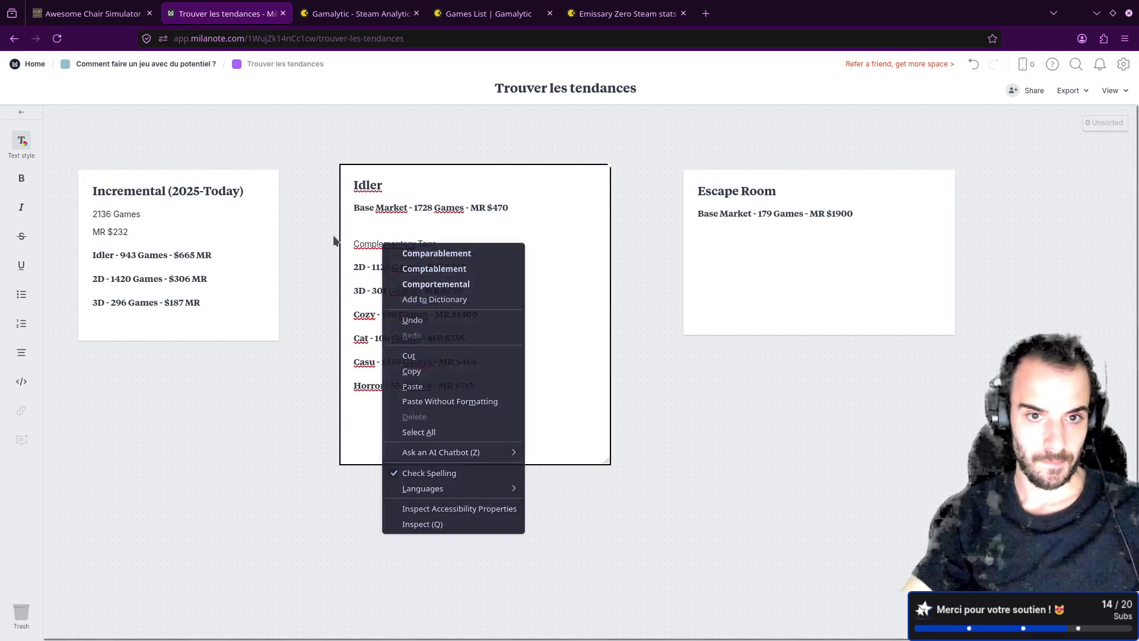
click(152, 232)
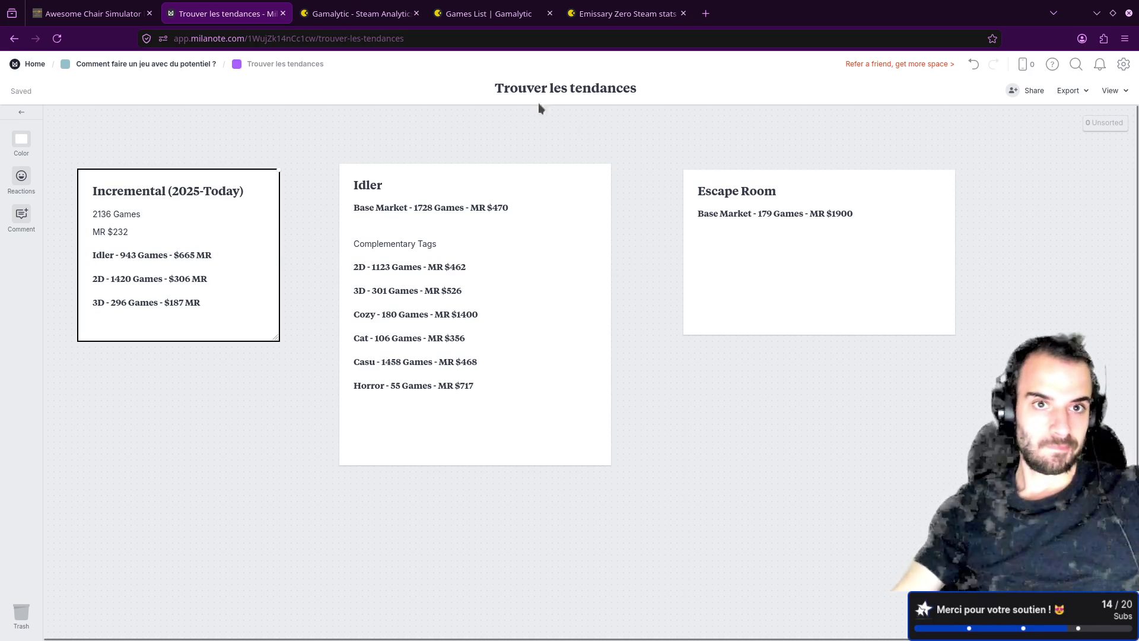
click(361, 13)
click(457, 13)
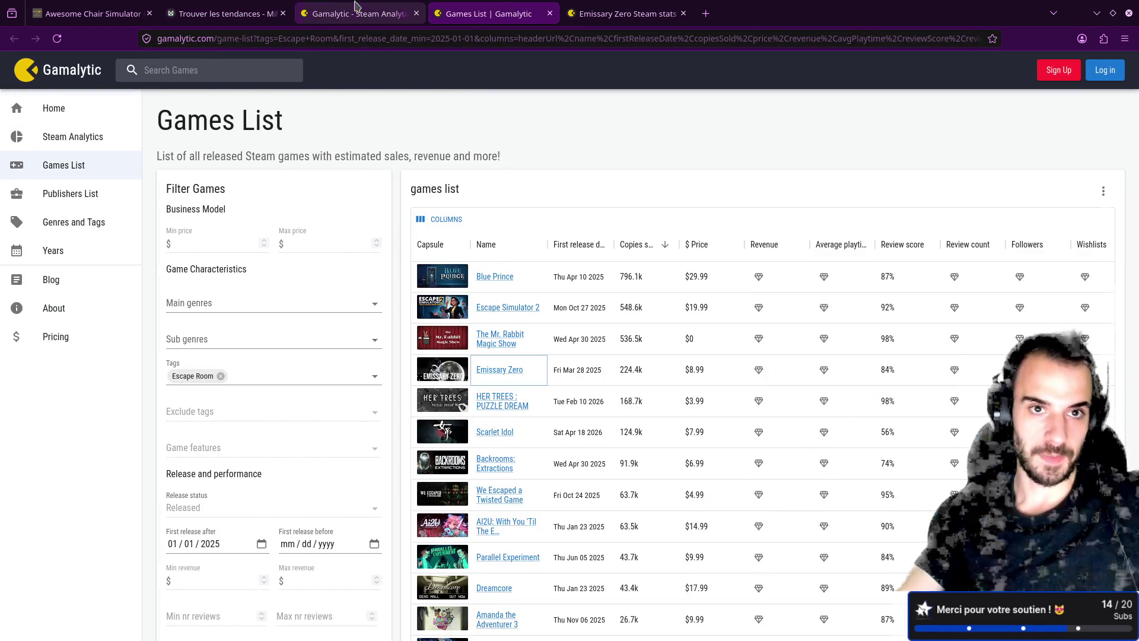
- Add Horror beside Escape Room in Gamalytic's Tags filter, giving 69 games at $1.3k median revenue
click(362, 13)
click(253, 304)
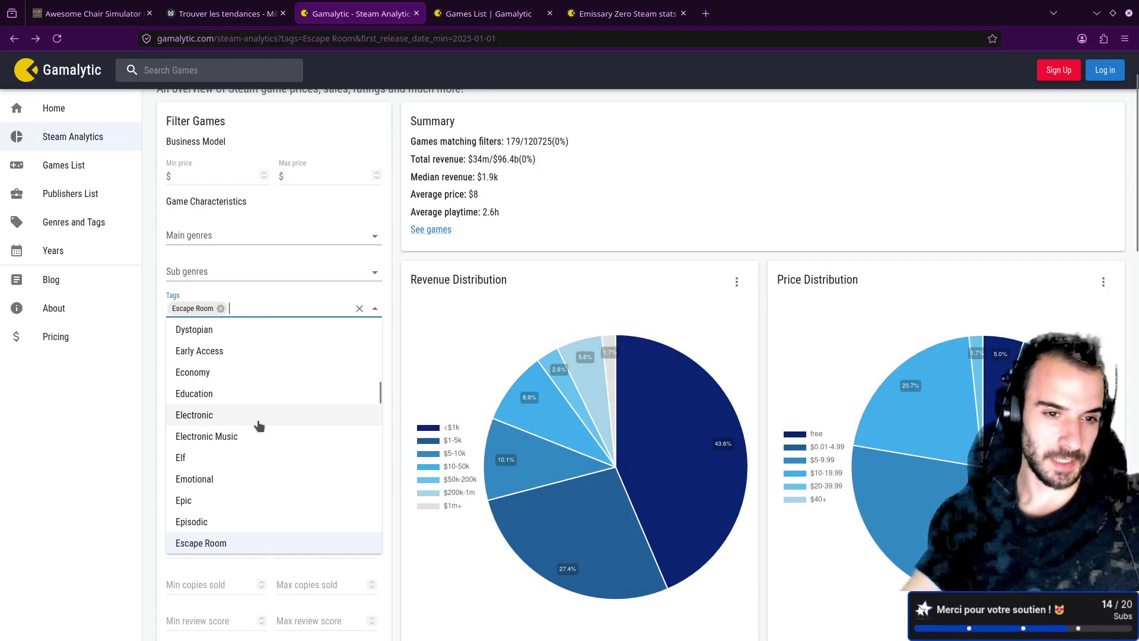
scroll(258, 424, up, 2)
scroll(259, 426, up, 5)
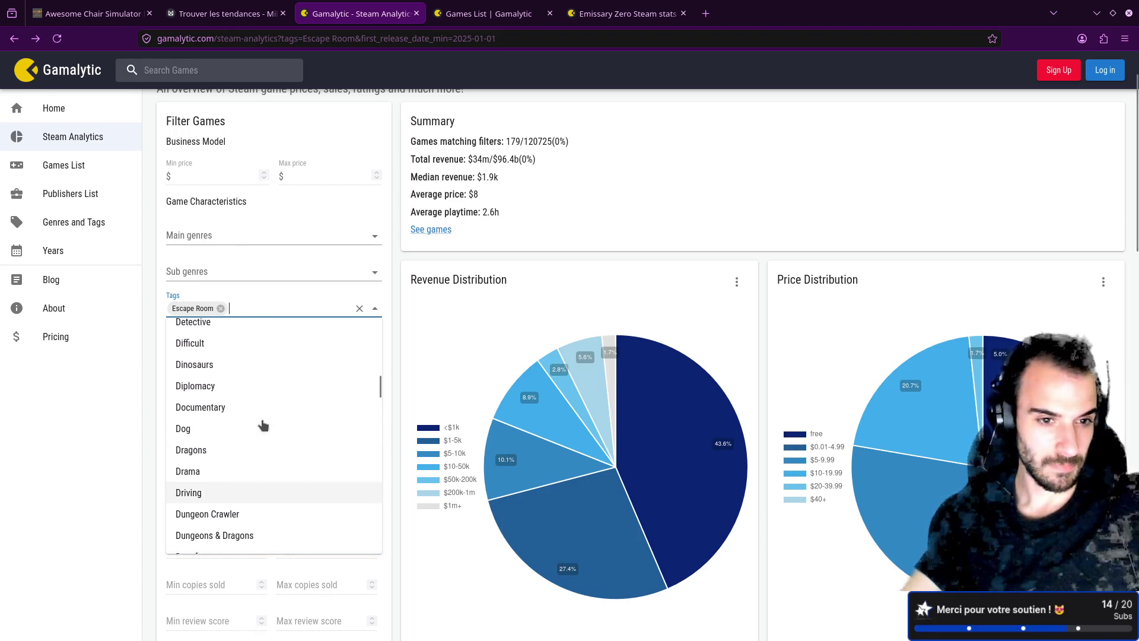
scroll(263, 425, down, 4)
scroll(264, 424, down, 10)
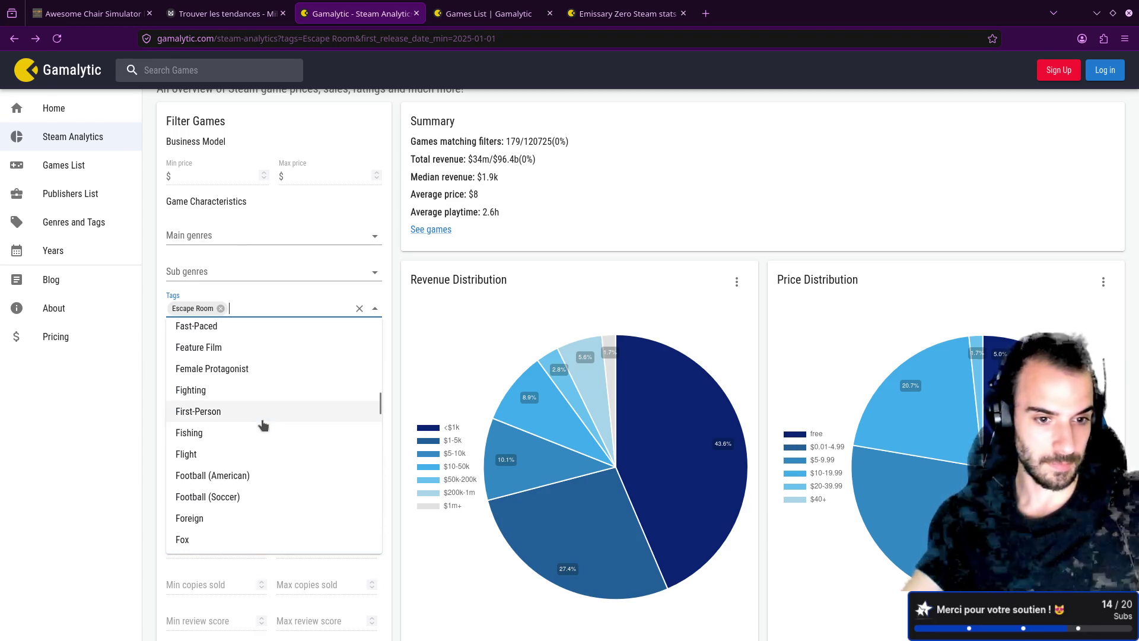
scroll(264, 424, down, 5)
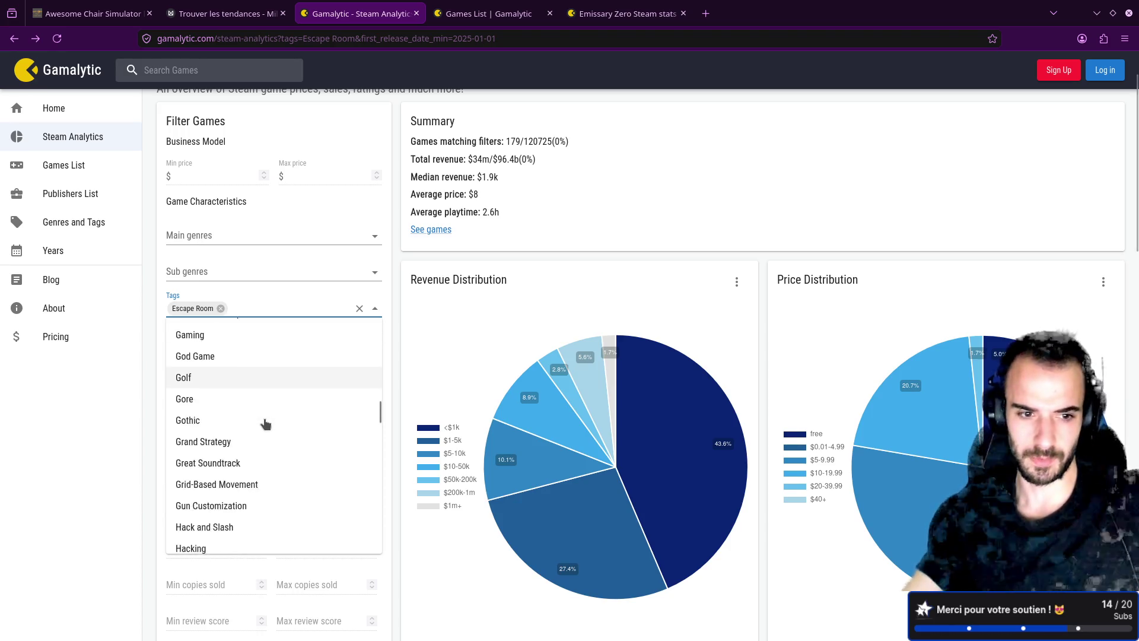
scroll(236, 449, down, 5)
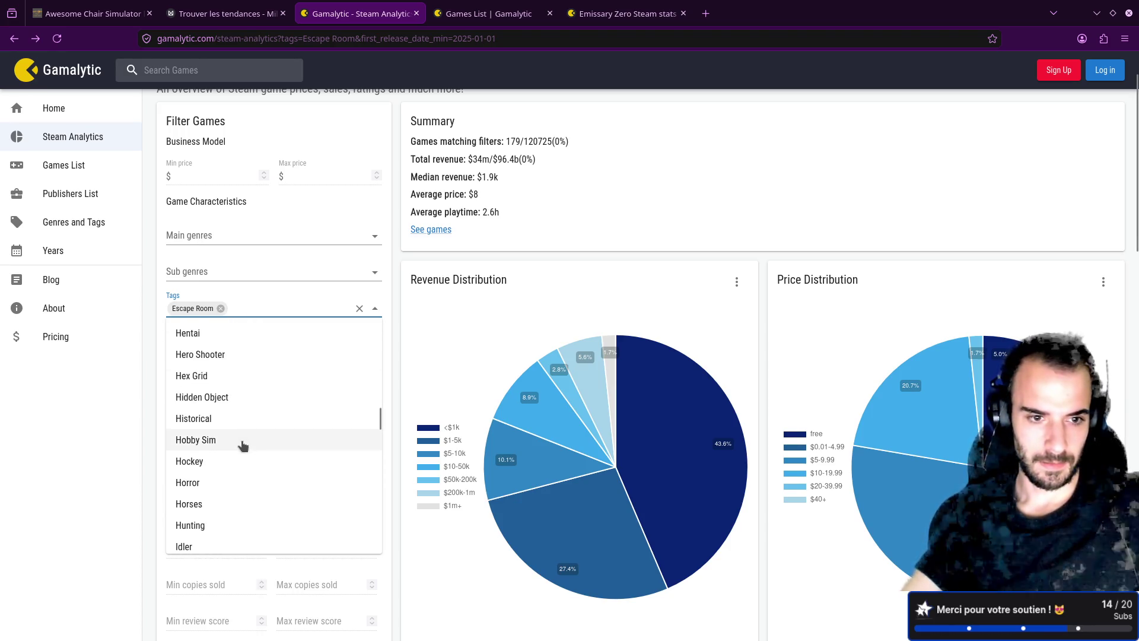
click(202, 418)
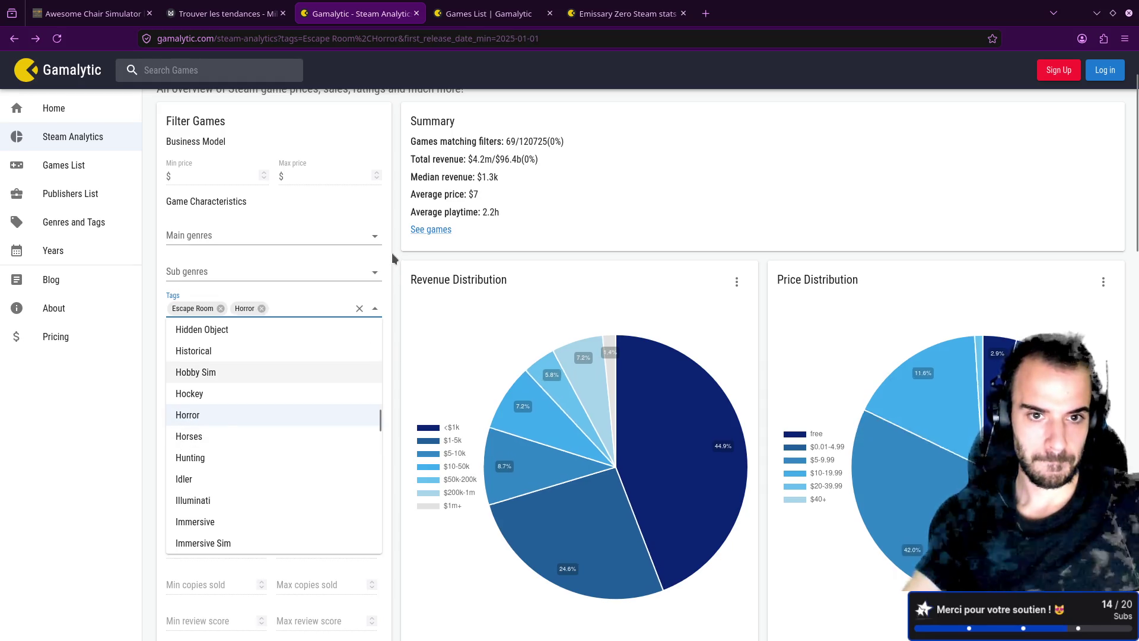
click(420, 297)
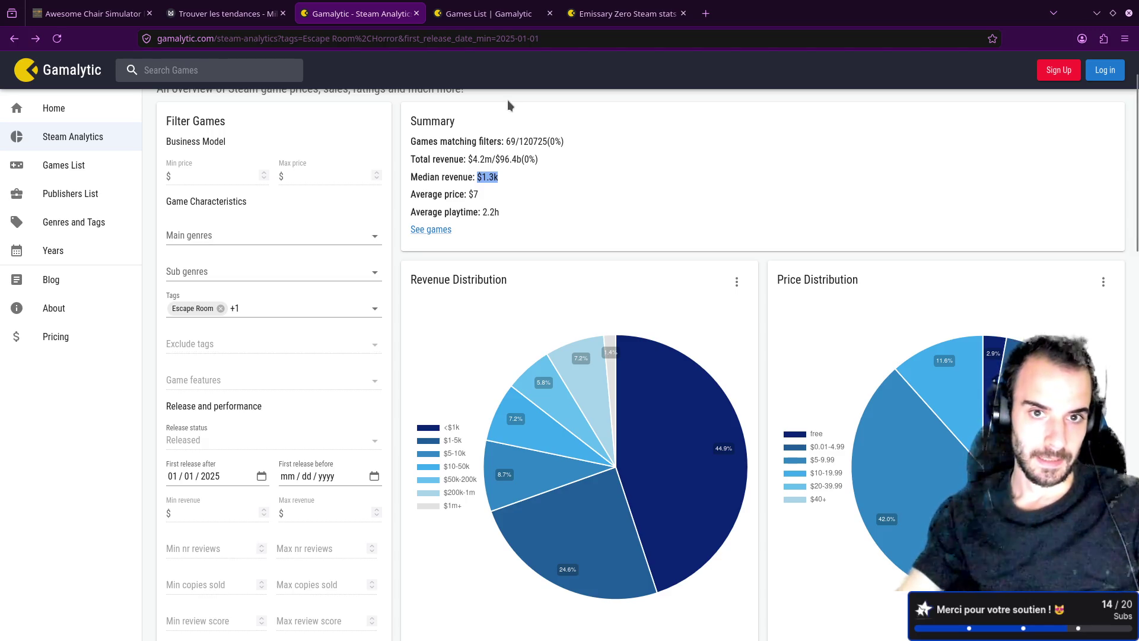
double_click(510, 141)
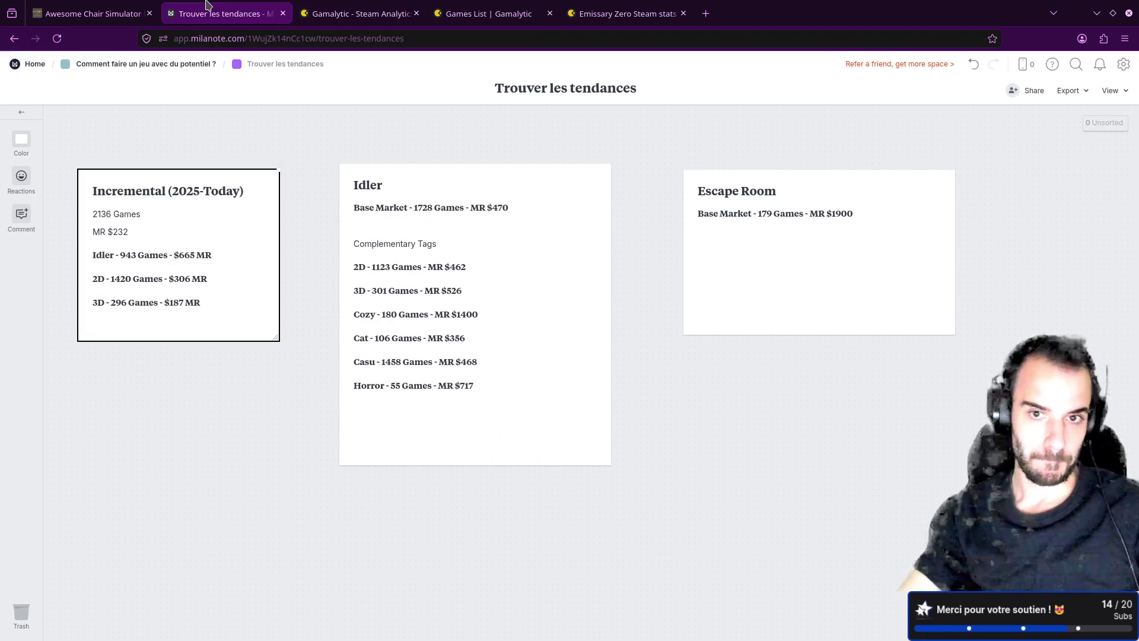
- Add a Complementary Tags section with 'Horror - 69 Games - MR $1300' to the Escape Room card
click(226, 13)
click(706, 241)
key(Return)
key(Return)
text(Horror - 69 Games - MR $)
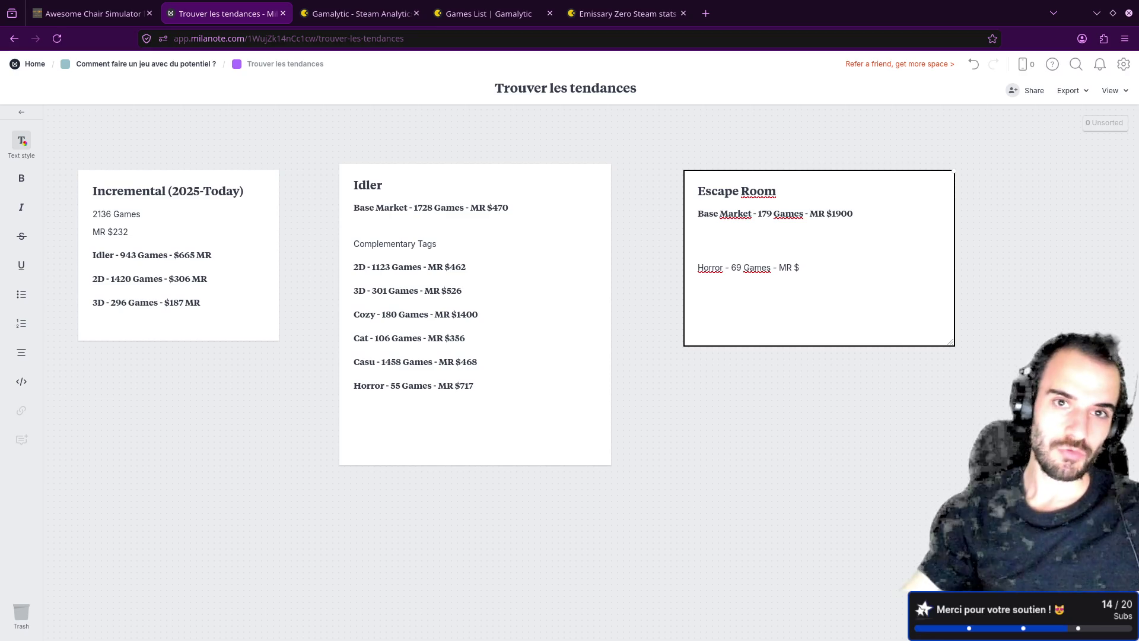
click(360, 13)
click(466, 6)
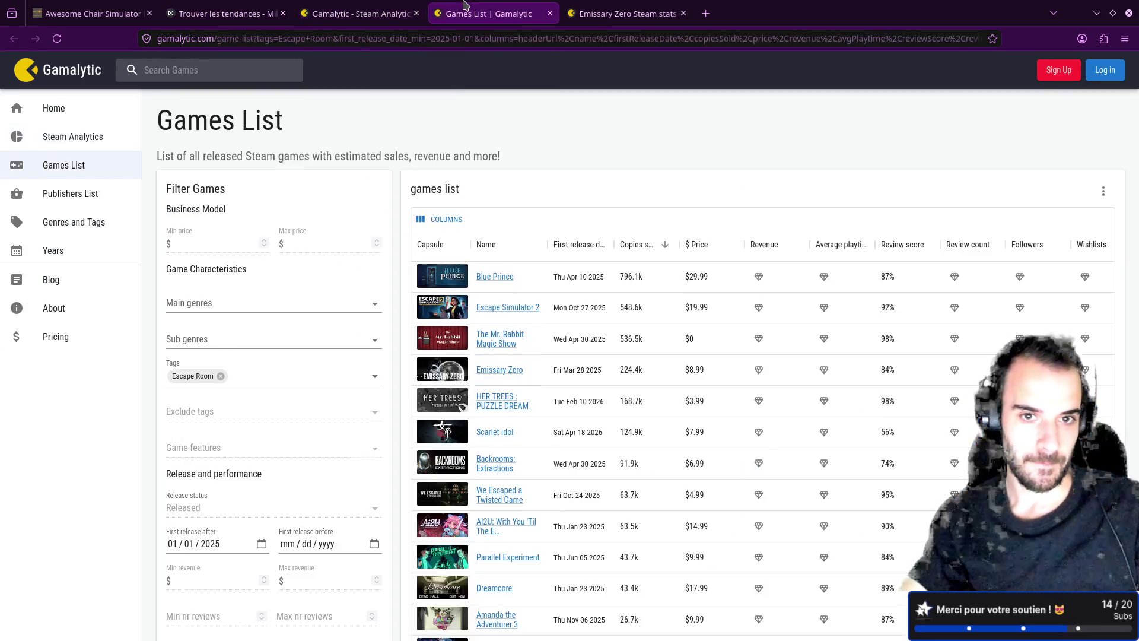
click(361, 13)
click(227, 13)
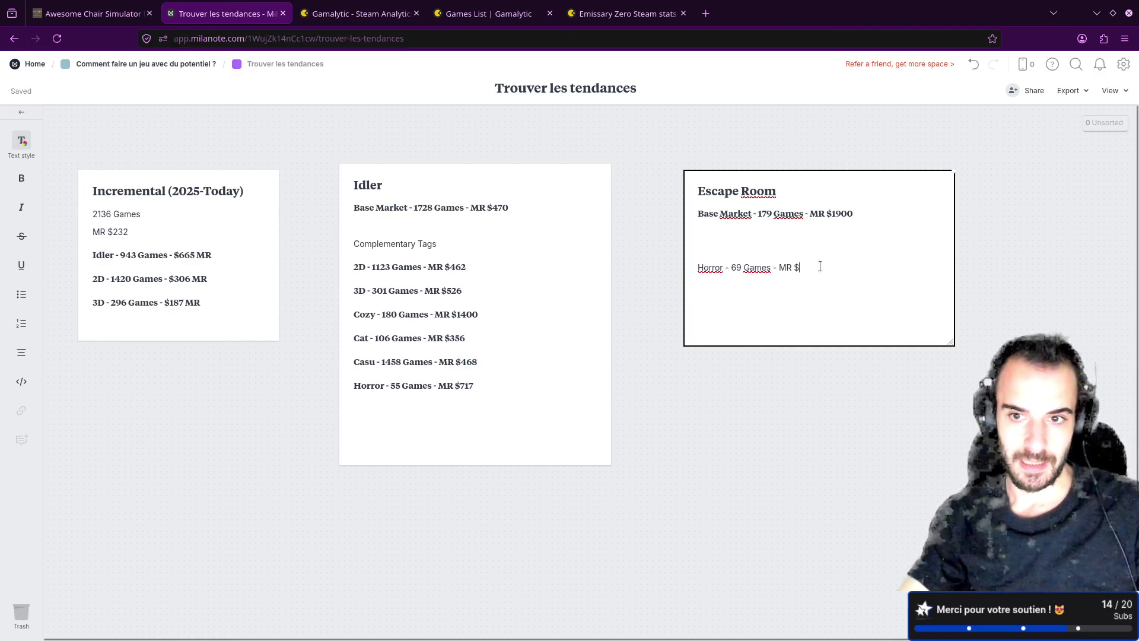
text(130)
key(Left)
key(Left)
- Make the Horror line a bold heading and reposition the Escape Room and Idler cards
mouse_move(39, 145)
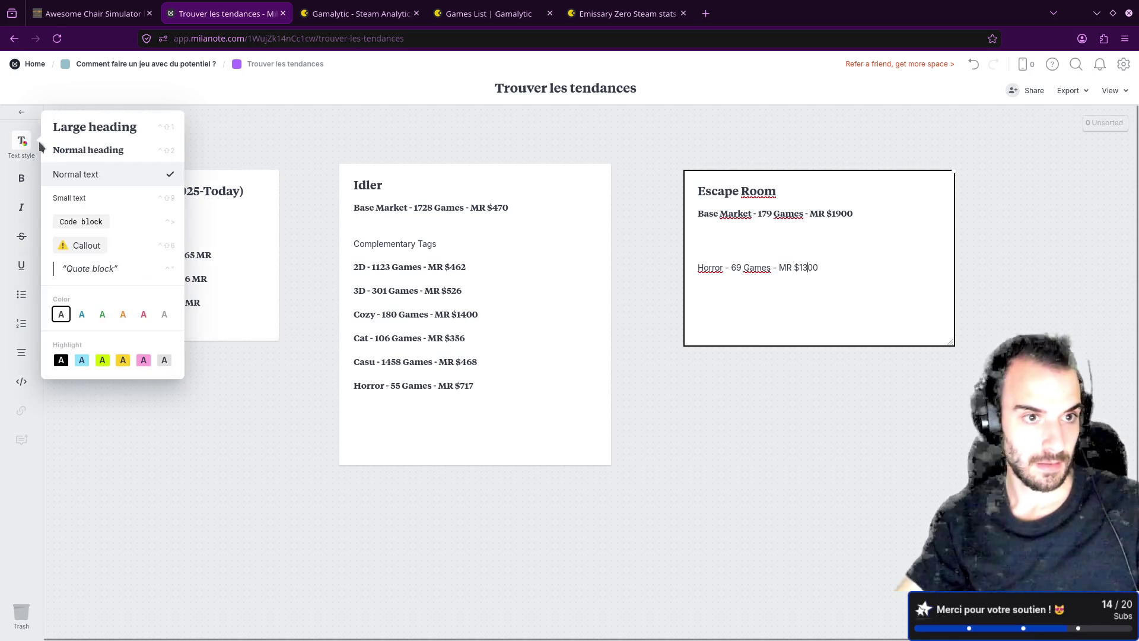
click(109, 150)
click(906, 315)
text(Complementary Tags)
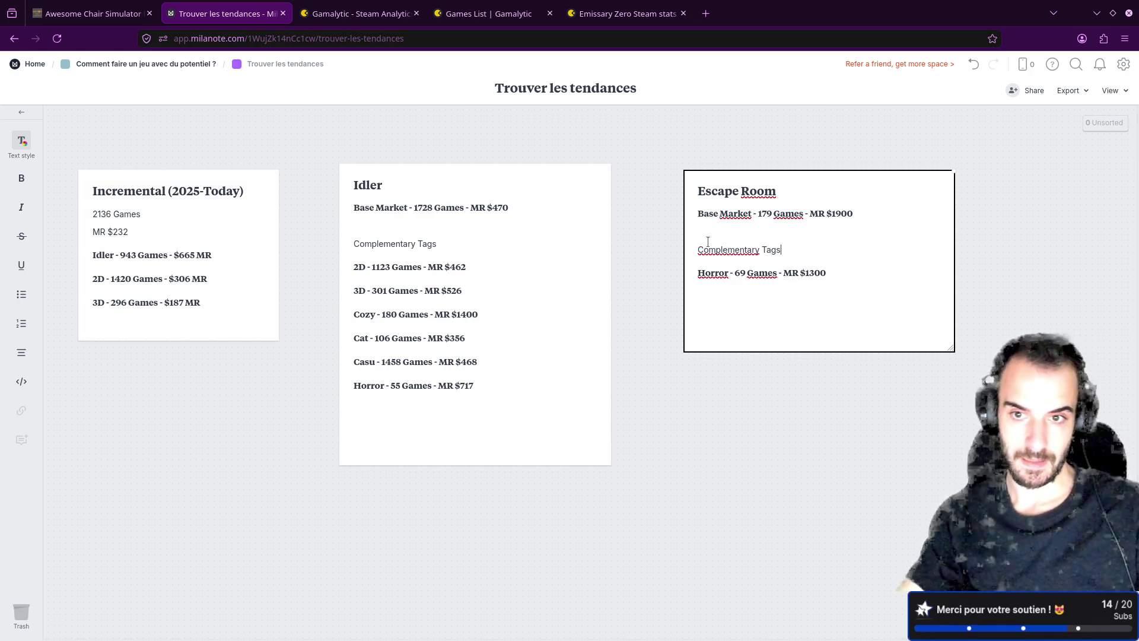
click(813, 280)
mouse_move(855, 193)
mouse_down()
mouse_move(936, 163)
mouse_move(949, 171)
mouse_move(921, 221)
mouse_move(920, 190)
mouse_move(938, 229)
mouse_up()
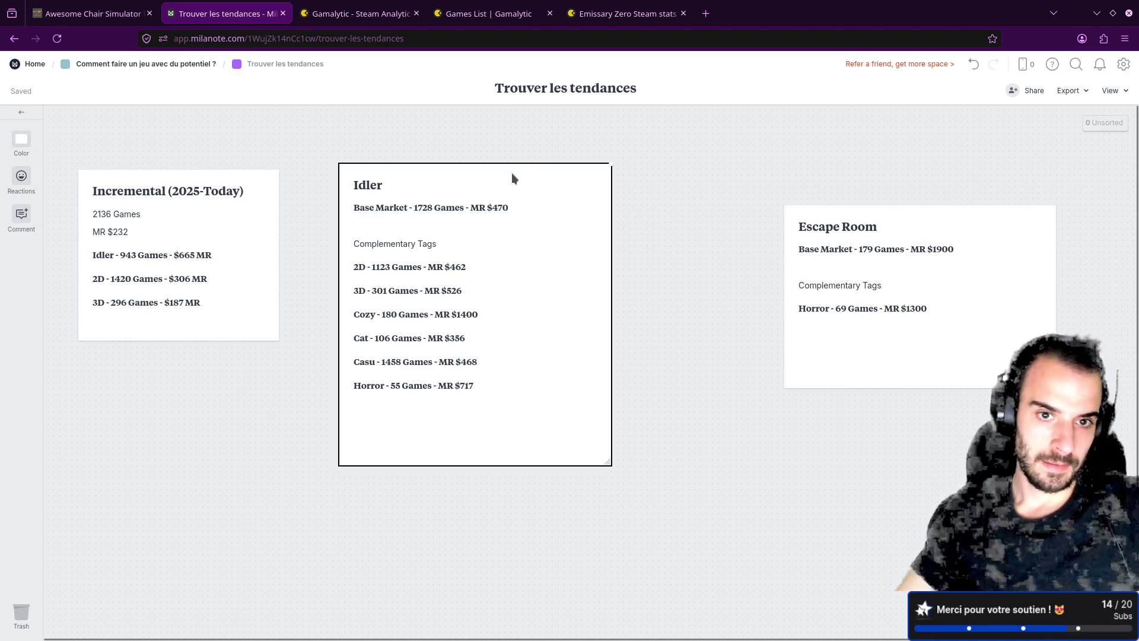
drag(524, 194, 556, 212)
click(359, 13)
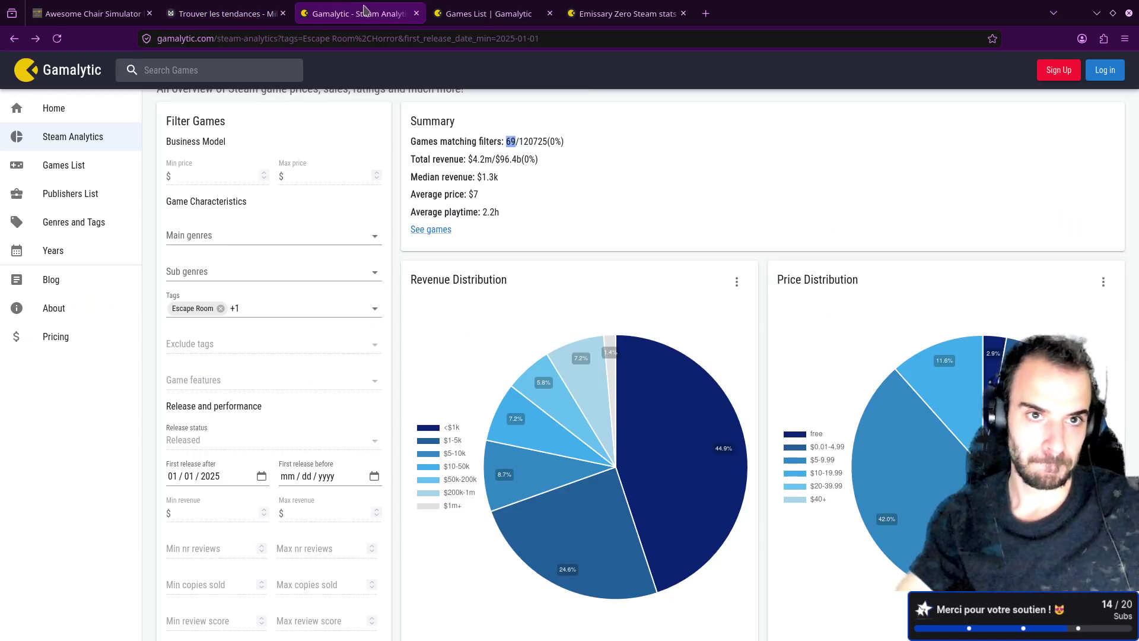
- Replace Gamalytic's Escape Room and Horror tag filters with Co-op alone, showing 1716 games
click(220, 308)
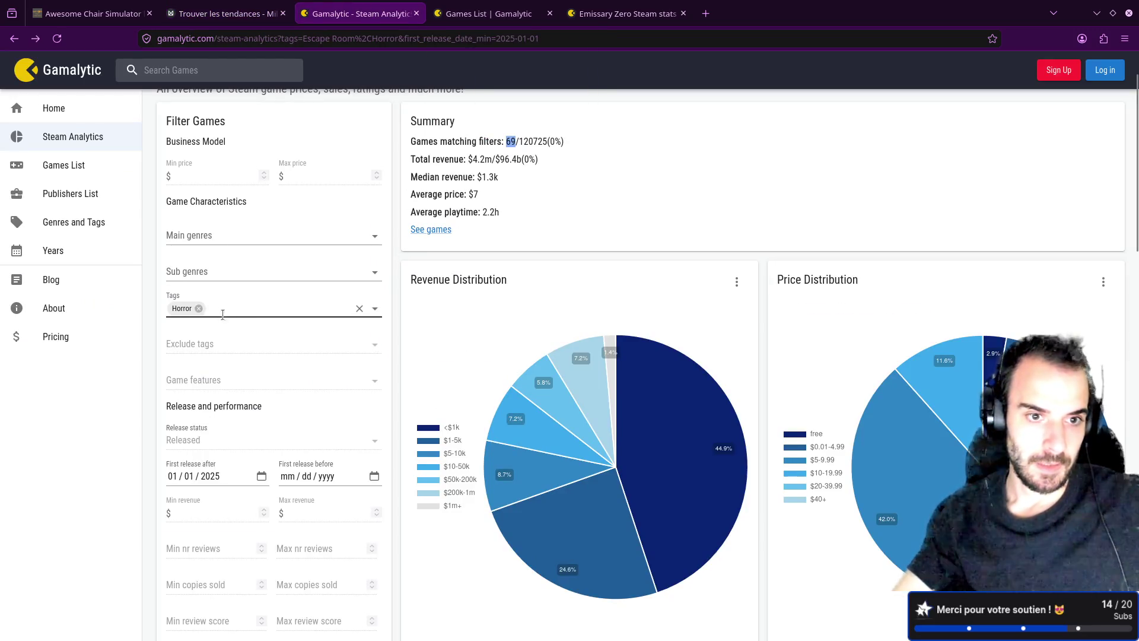
click(202, 308)
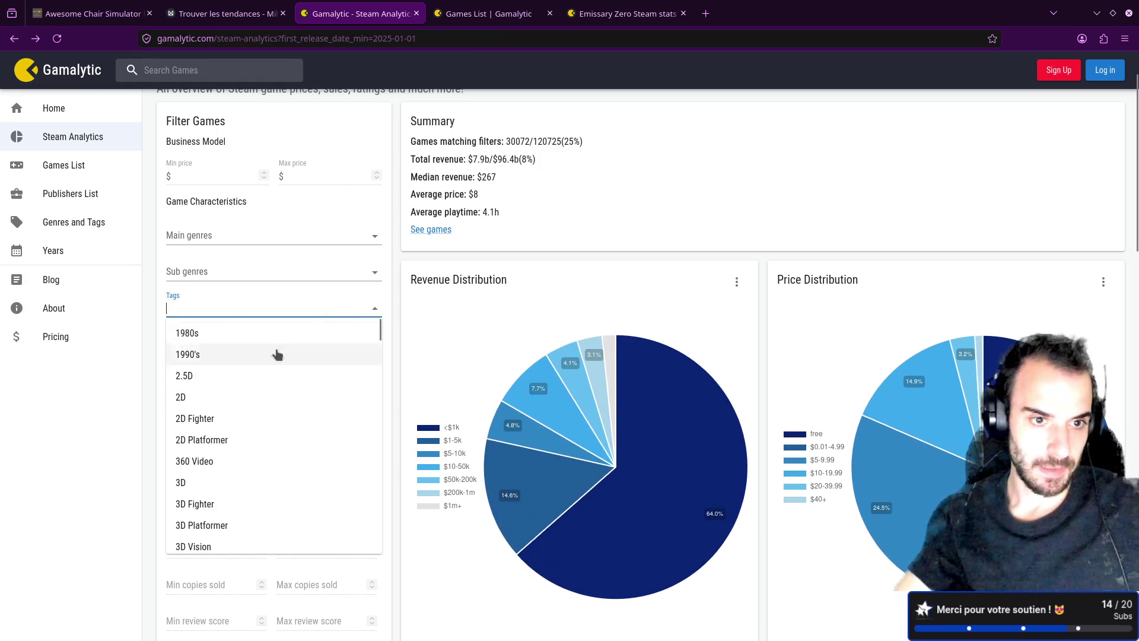
text(co-op)
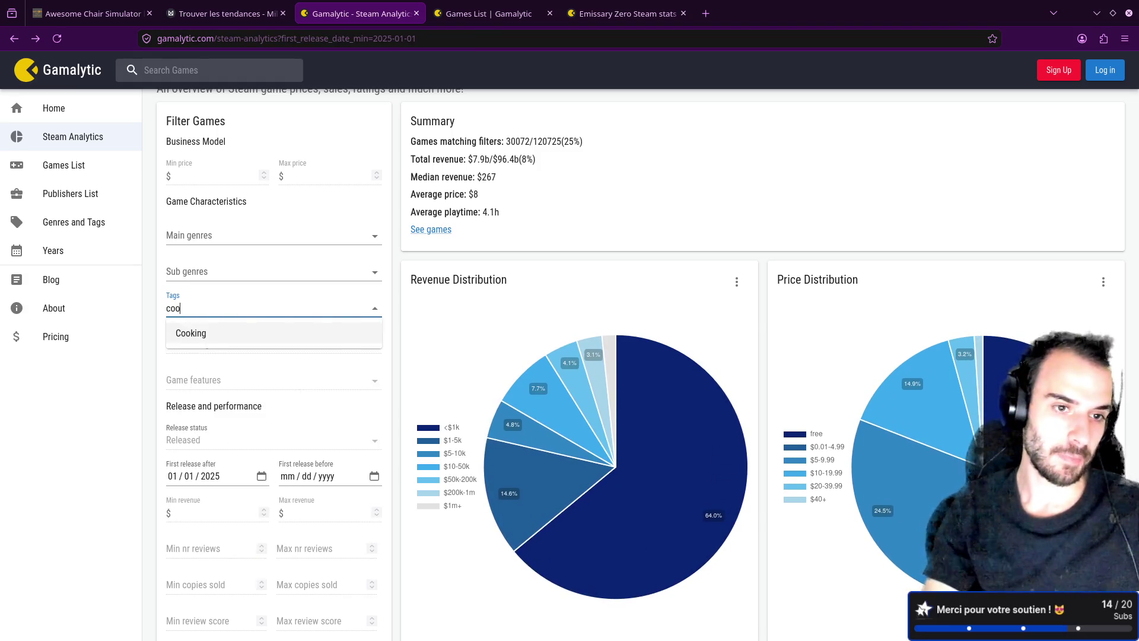
key(Return)
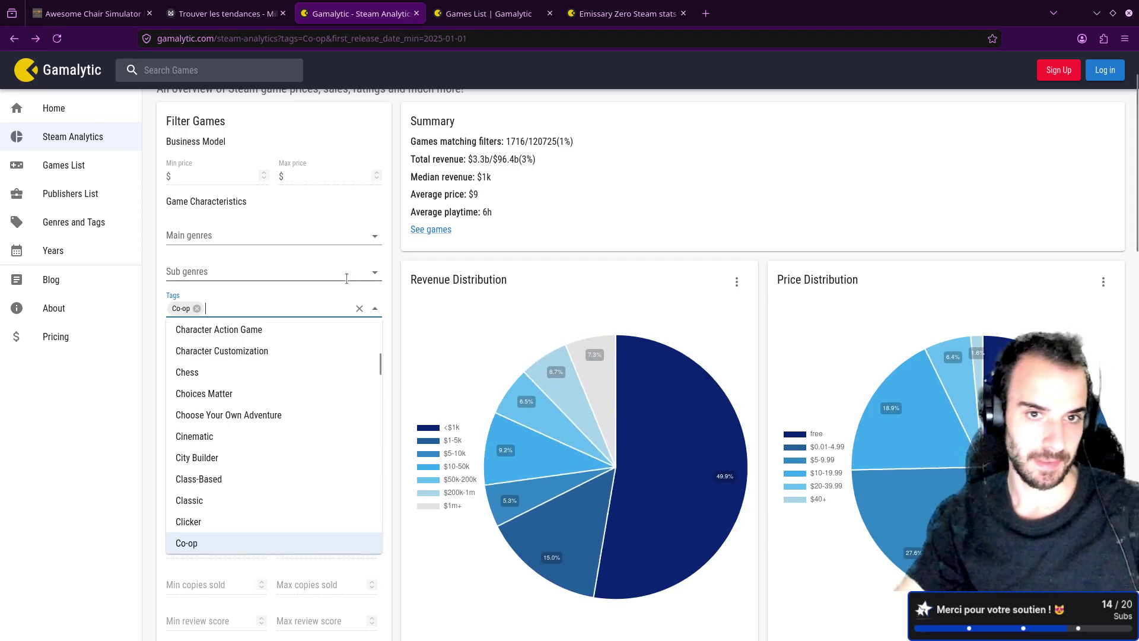
click(394, 281)
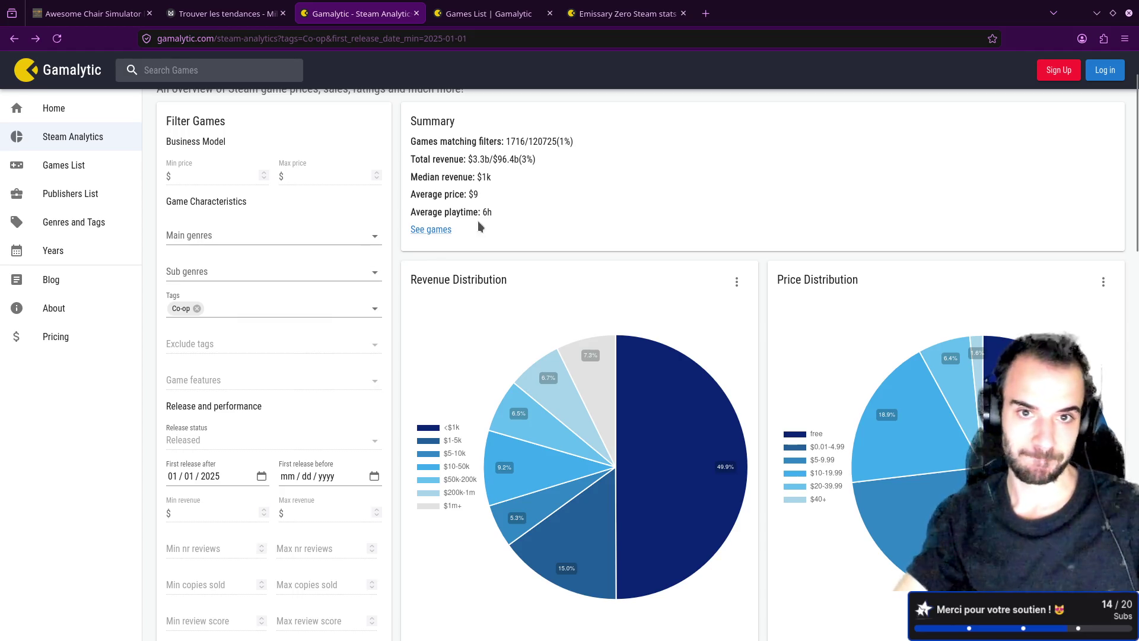
double_click(511, 137)
- Move the Escape Room card left, directly beside the Idler card
click(226, 13)
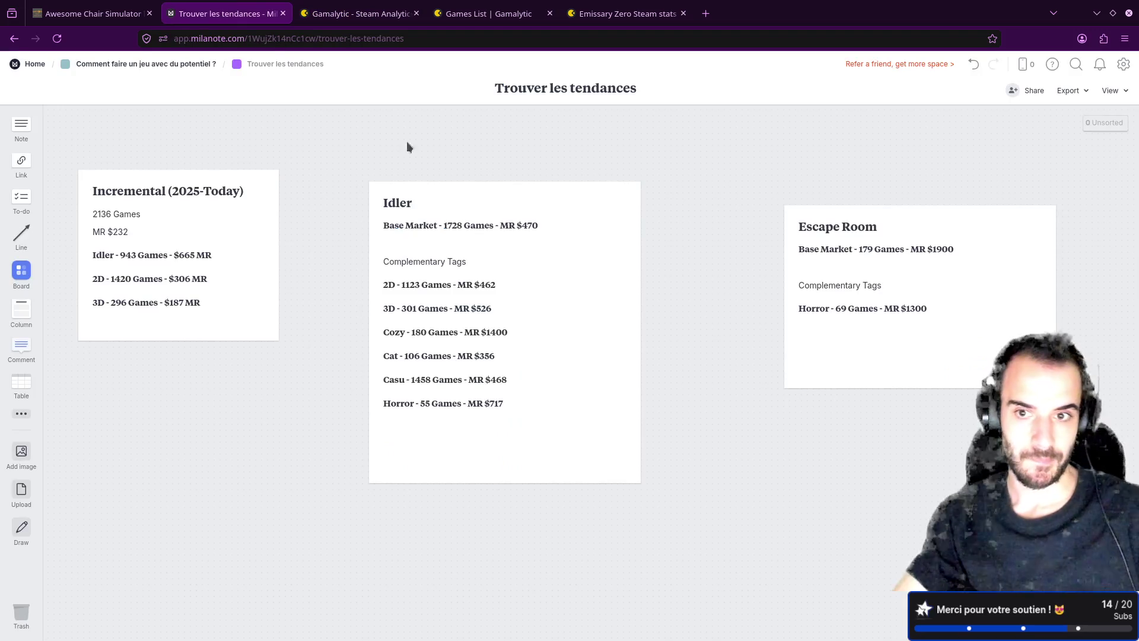
drag(834, 230, 698, 212)
click(276, 206)
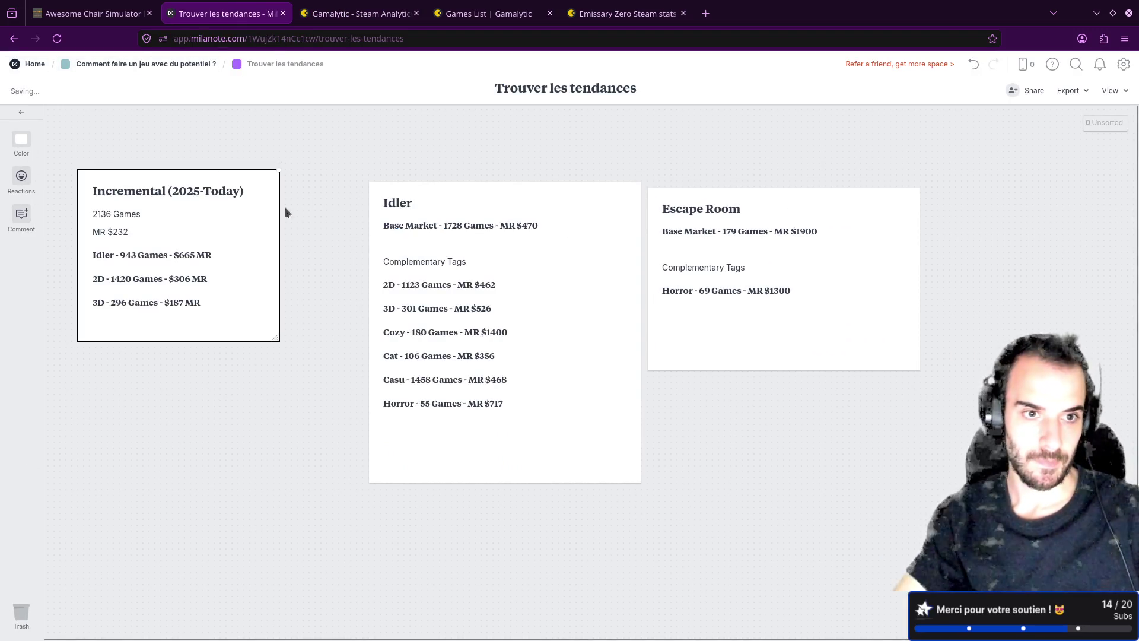
- Line up the Idler and Escape Room cards and add a Co-op note right of Escape Room
drag(514, 219, 430, 219)
drag(810, 216, 718, 210)
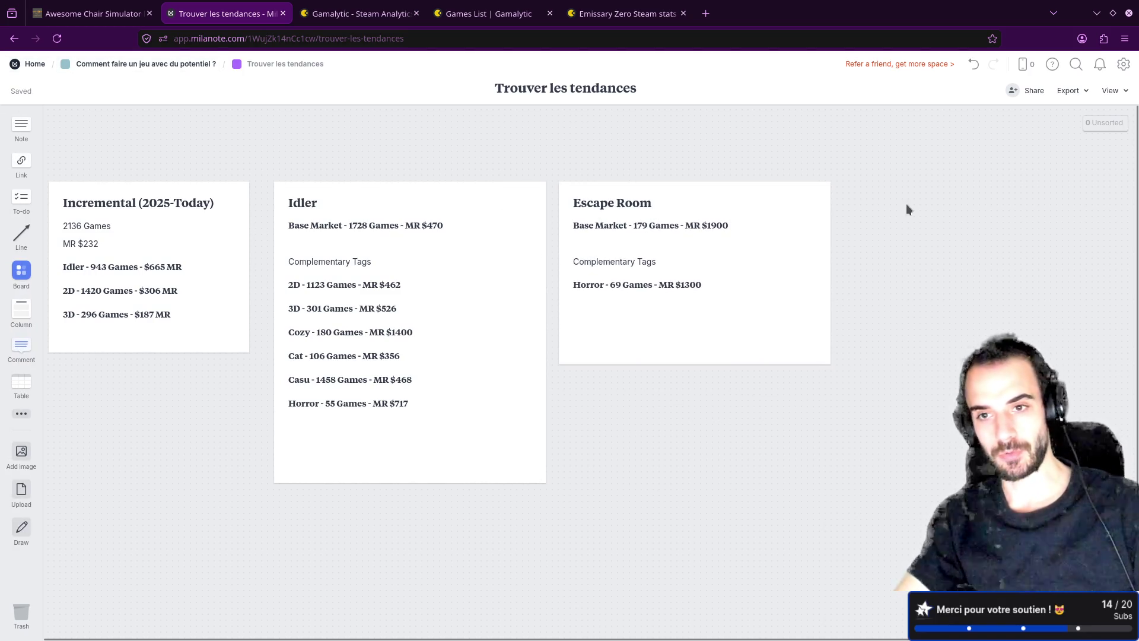
mouse_move(21, 125)
mouse_down()
mouse_move(943, 217)
mouse_move(882, 213)
mouse_up()
text(-o)
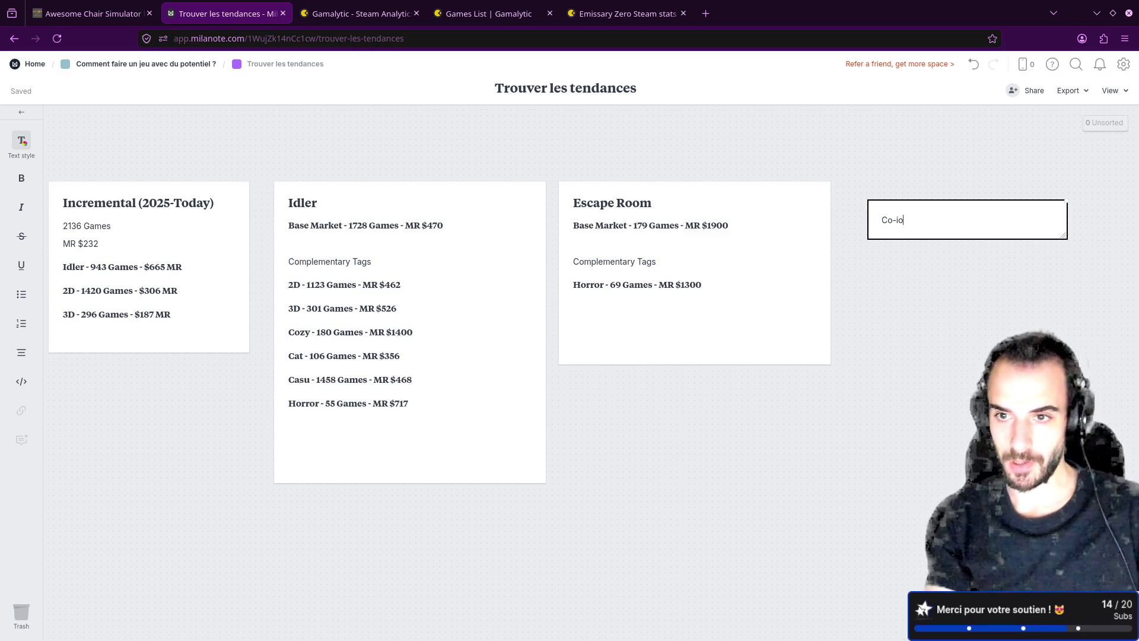
text(p)
key(Return)
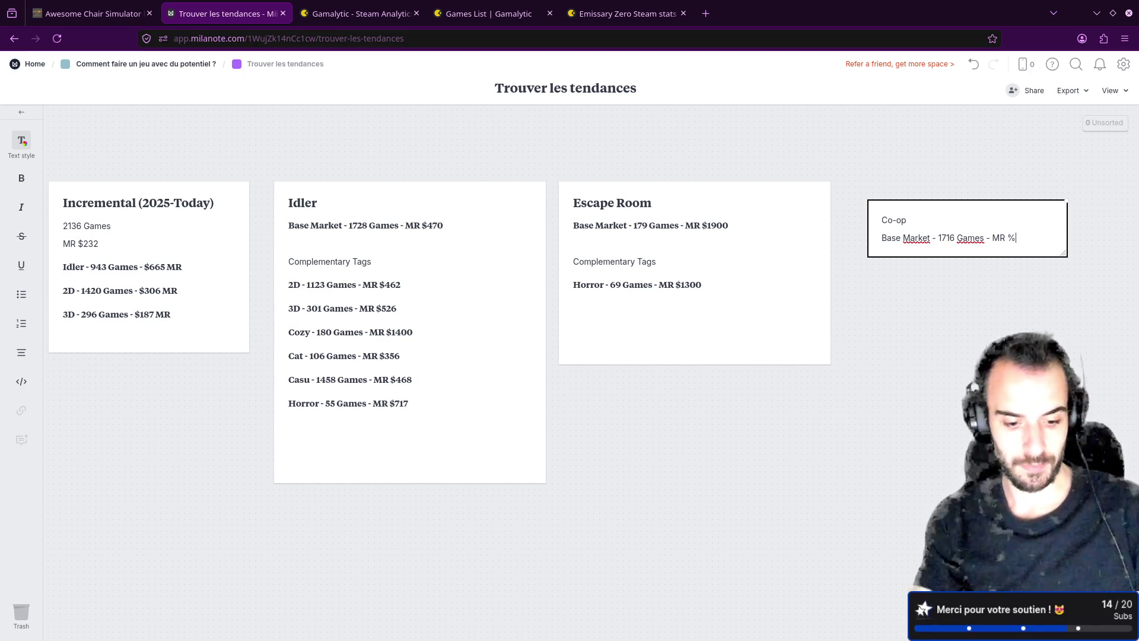
- Fill the Co-op note's Base Market line from Gamalytic and make it a bold heading
click(361, 13)
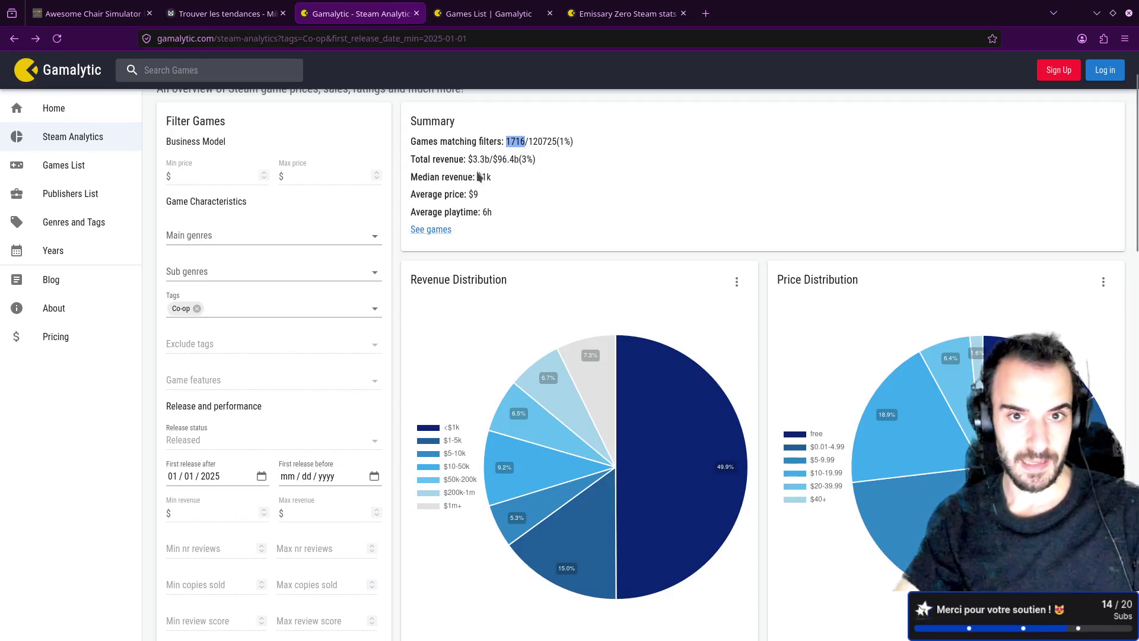
click(289, 12)
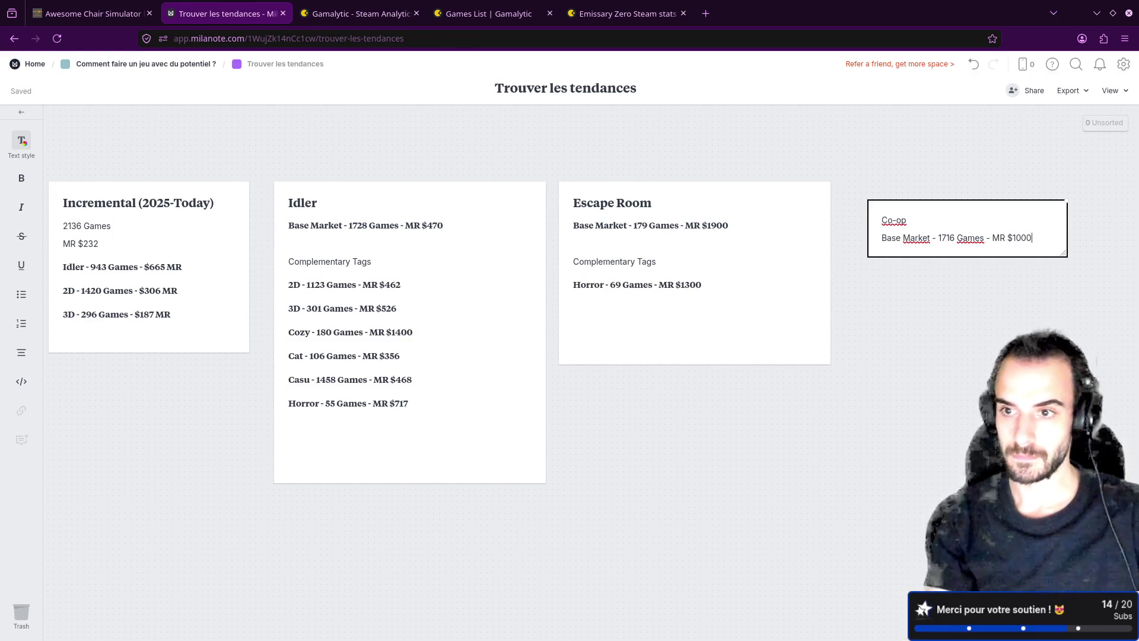
click(21, 142)
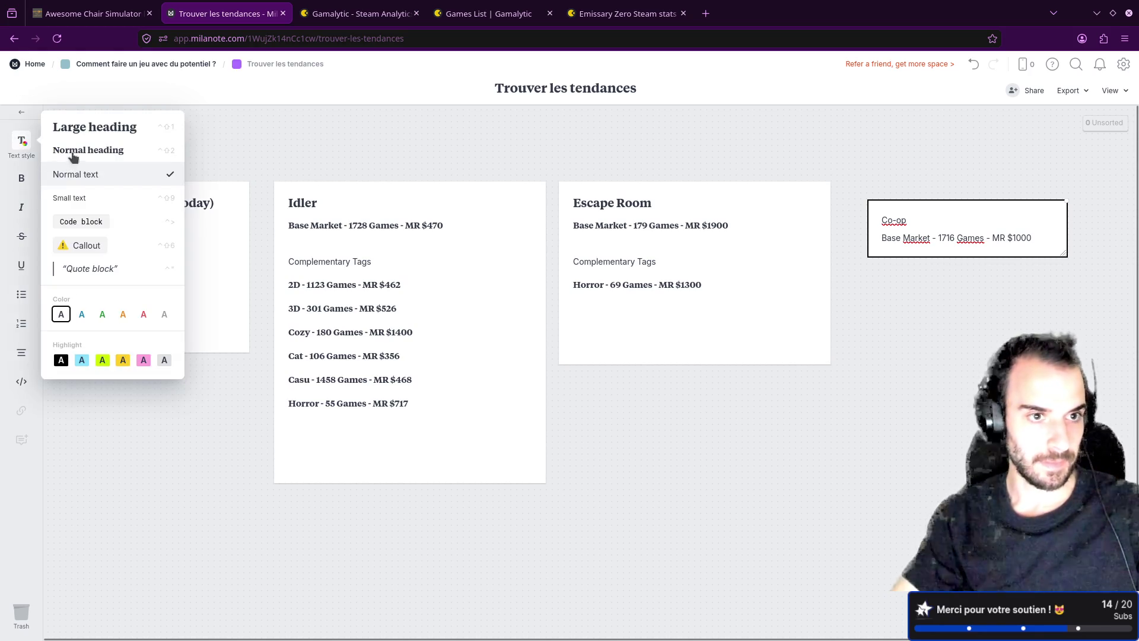
click(74, 153)
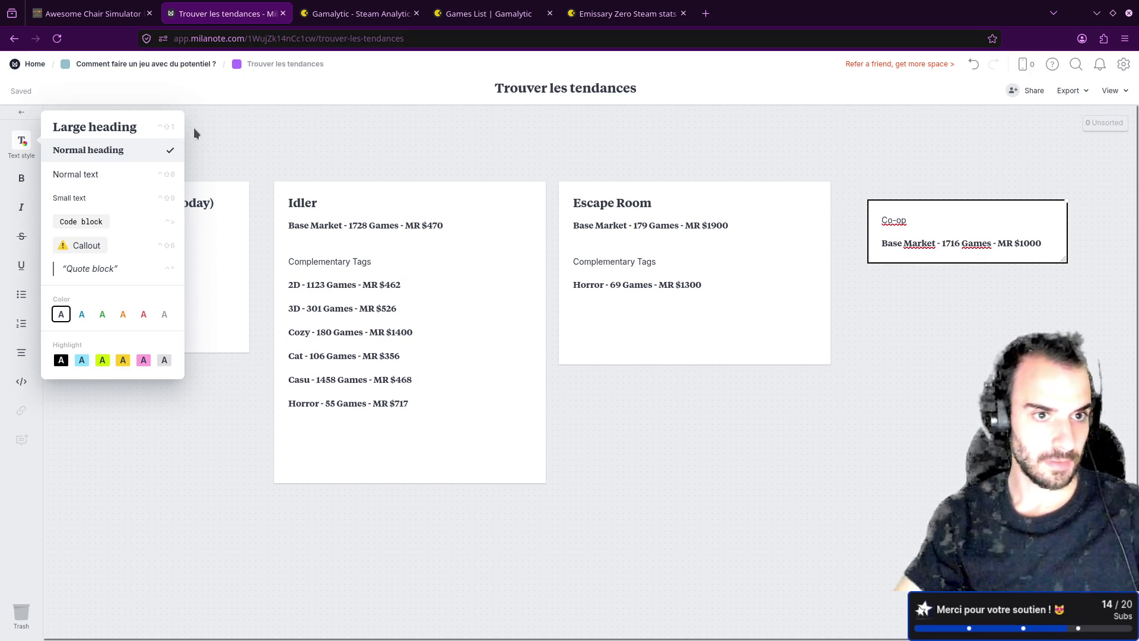
- Make Co-op a larger heading and try heading sizes on the Base Market line, keeping it bold
click(931, 226)
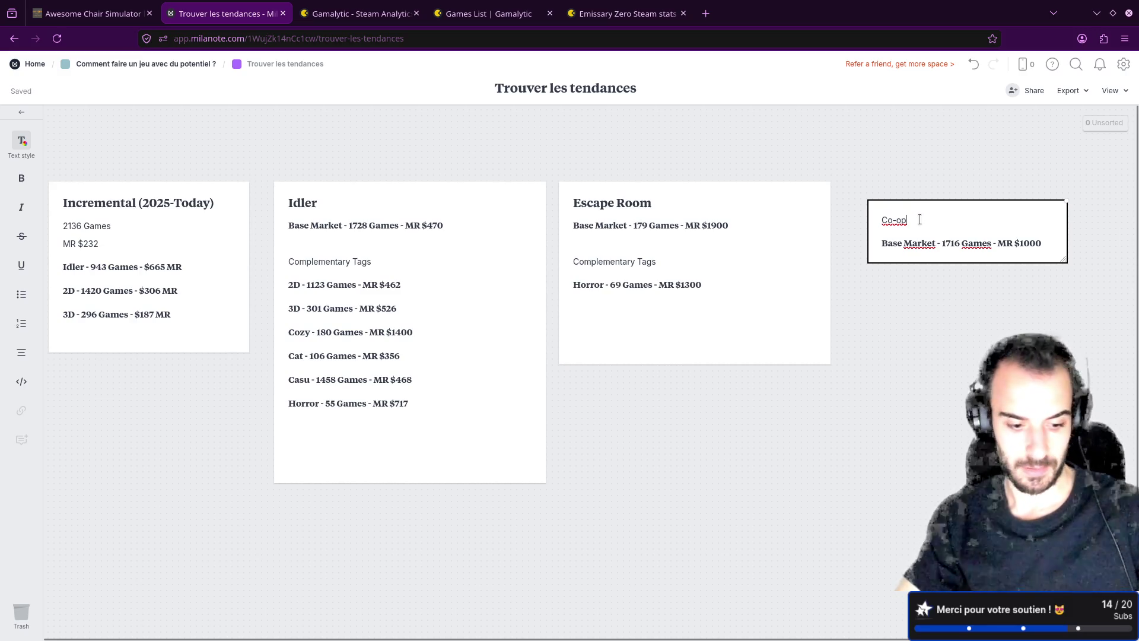
key(ctrl+alt+1)
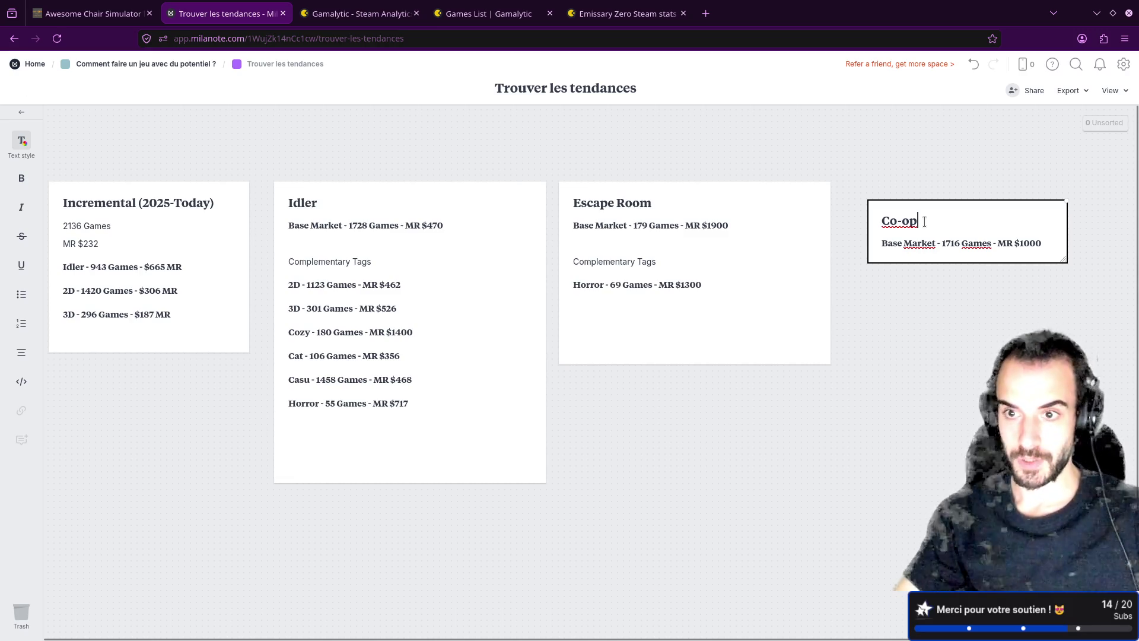
drag(882, 244, 917, 243)
click(921, 221)
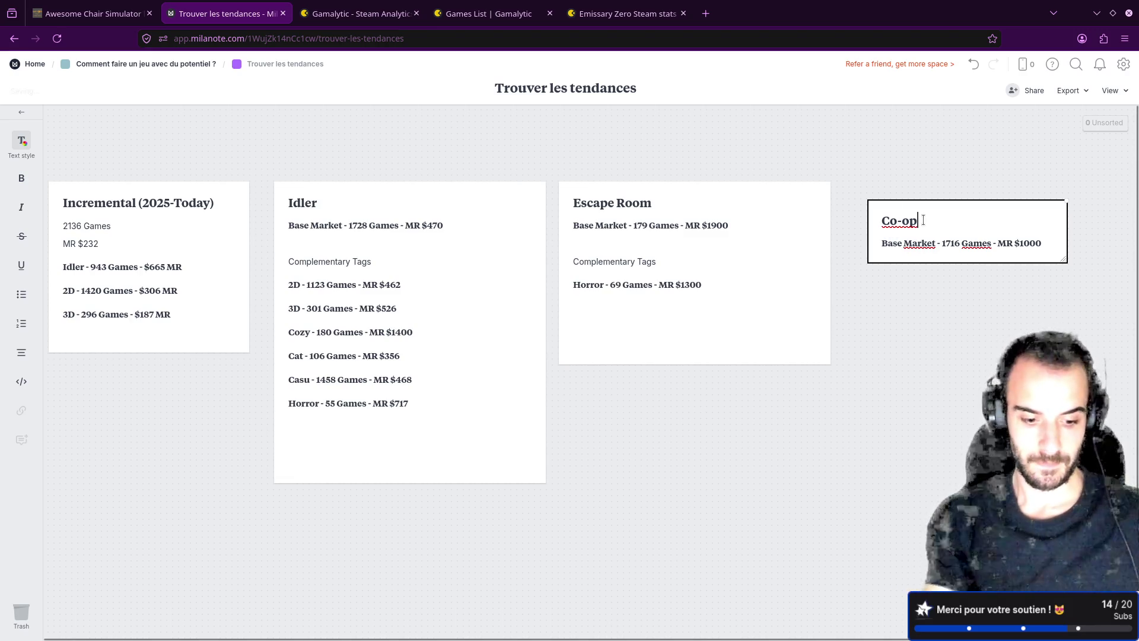
click(934, 240)
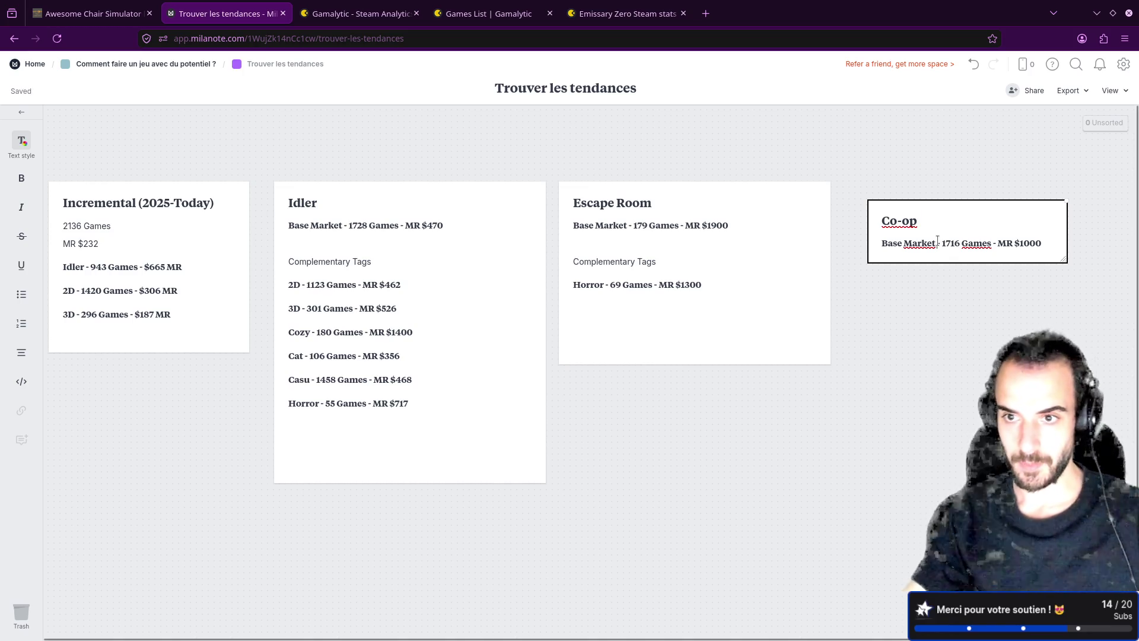
key(ctrl+alt+0)
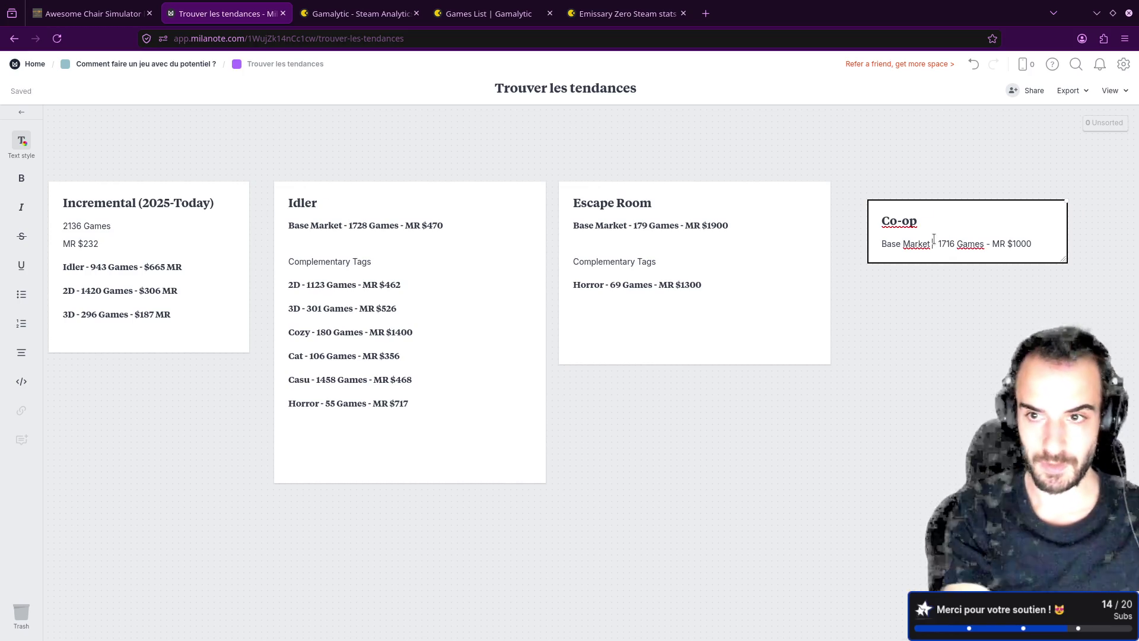
key(ctrl+z)
key(ctrl+alt+2)
key(ctrl+alt+0)
key(ctrl+alt+3)
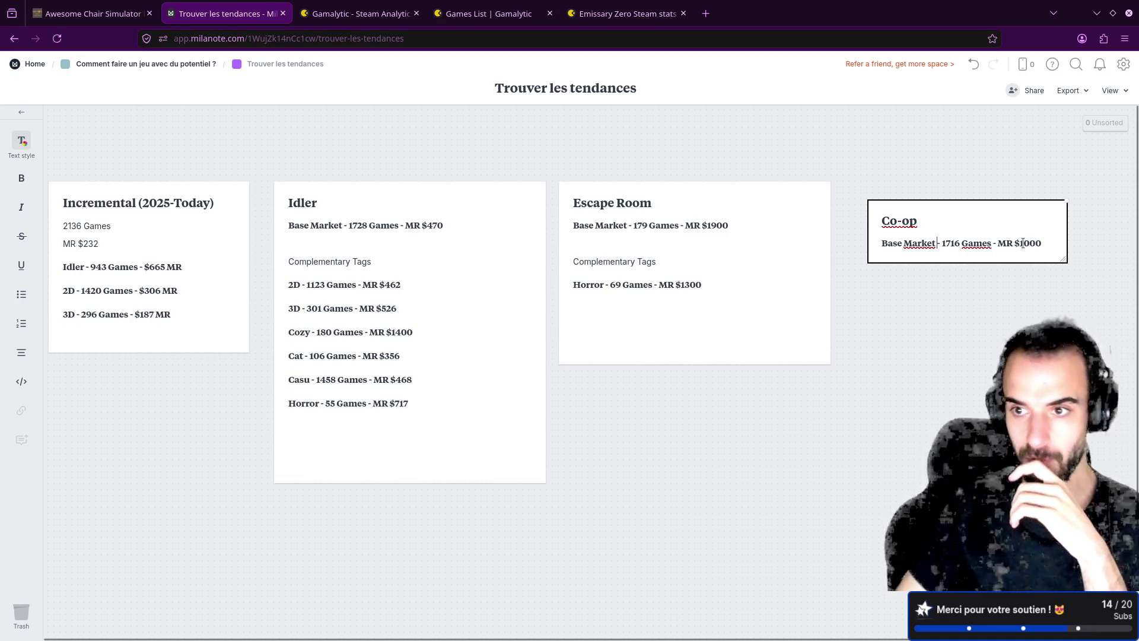
- Finish the Co-op note at 1716 Games - MR $1000, move it up-left, and show extra card types
drag(1043, 244, 1023, 243)
click(1018, 295)
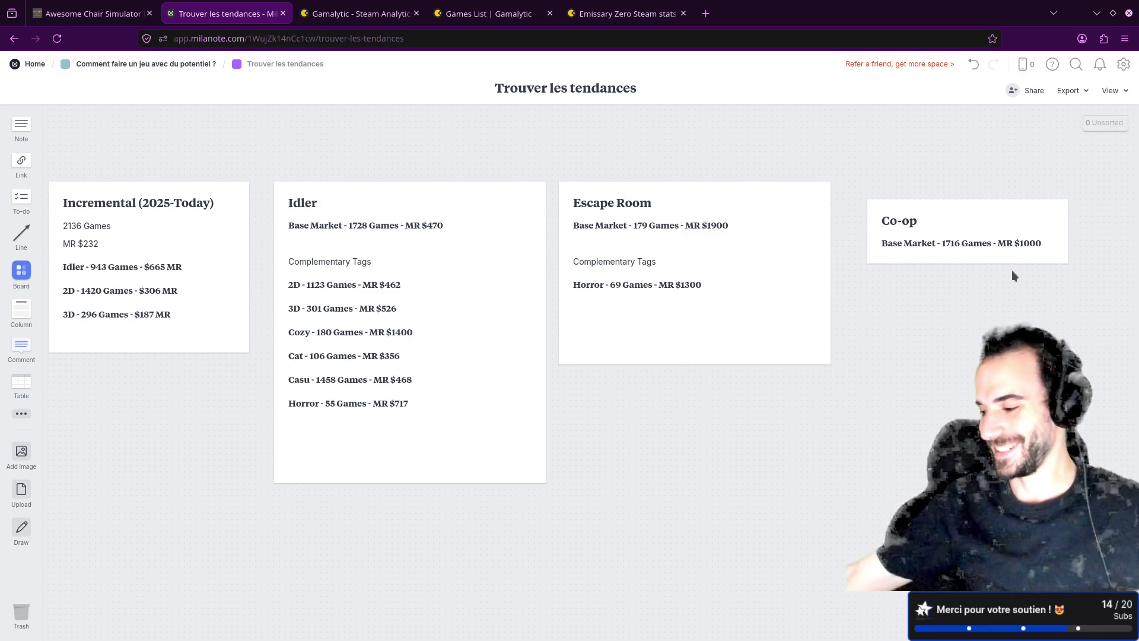
mouse_move(916, 228)
mouse_down()
mouse_move(932, 221)
mouse_move(922, 207)
mouse_move(935, 209)
mouse_up()
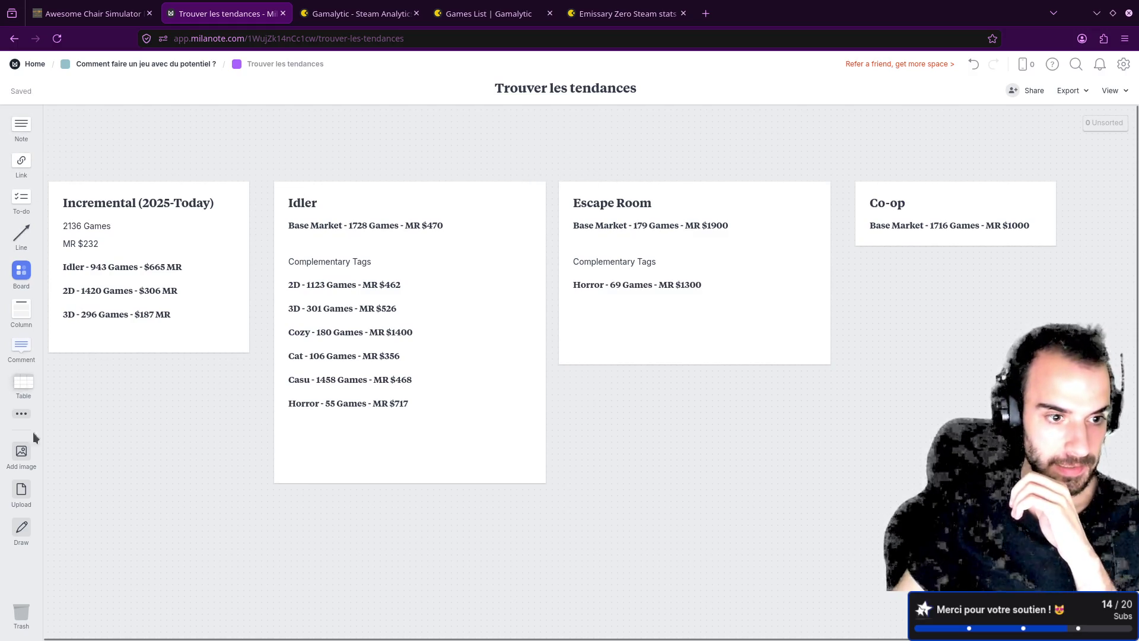
click(23, 414)
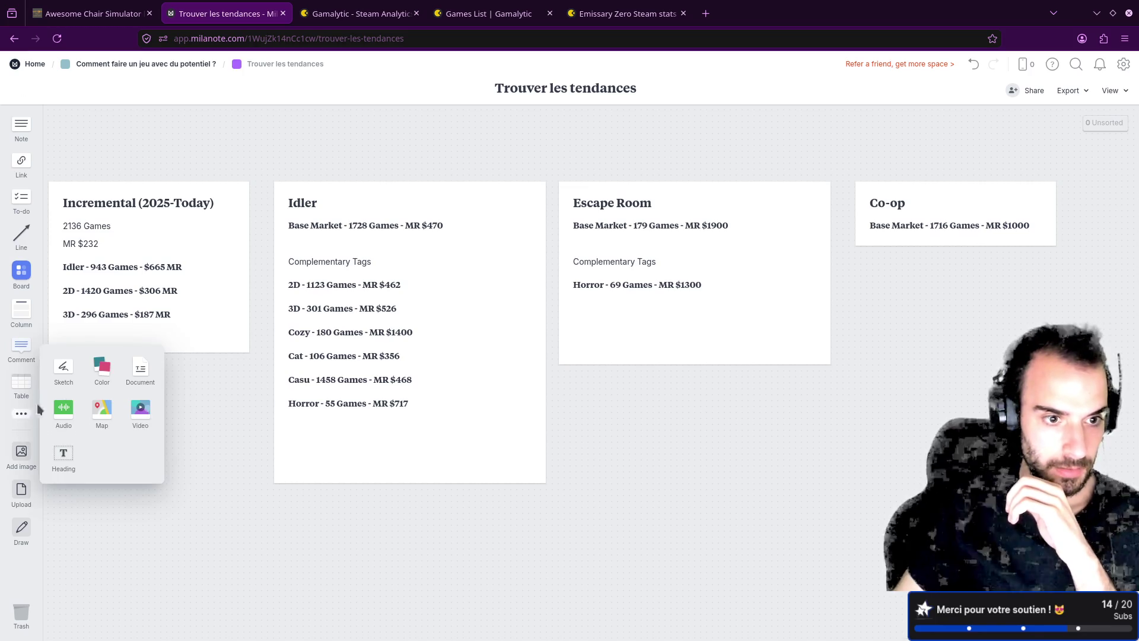
- Place a '2025 -> Today' heading card and centre it above the genre cards
mouse_move(63, 456)
mouse_down()
mouse_move(370, 152)
mouse_move(429, 136)
mouse_up()
text(2025 -> )
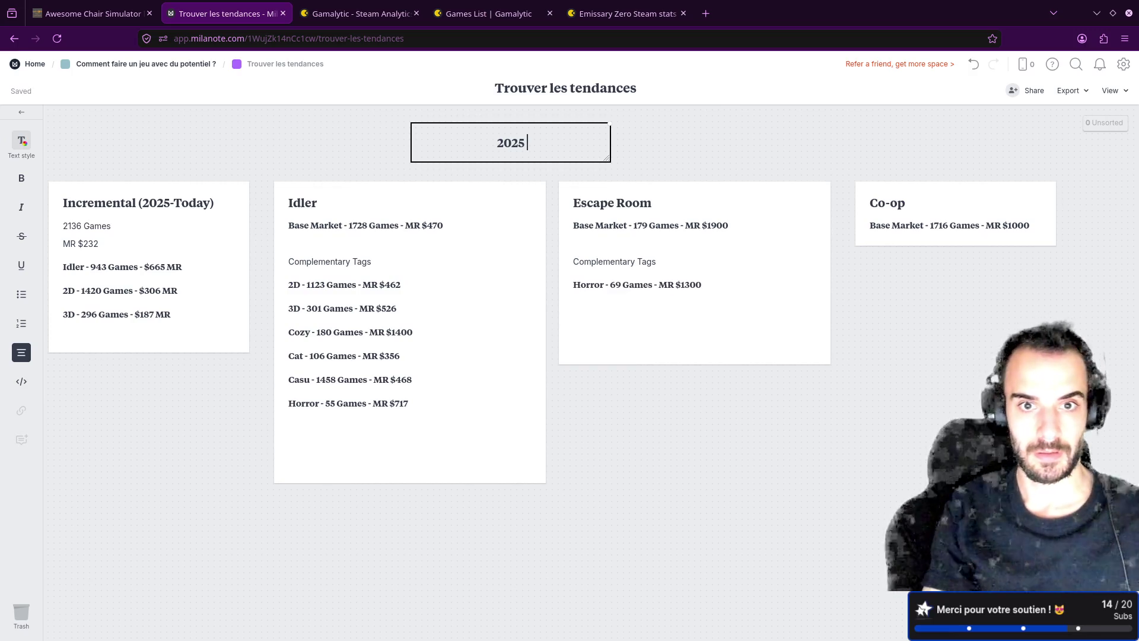
text(Today)
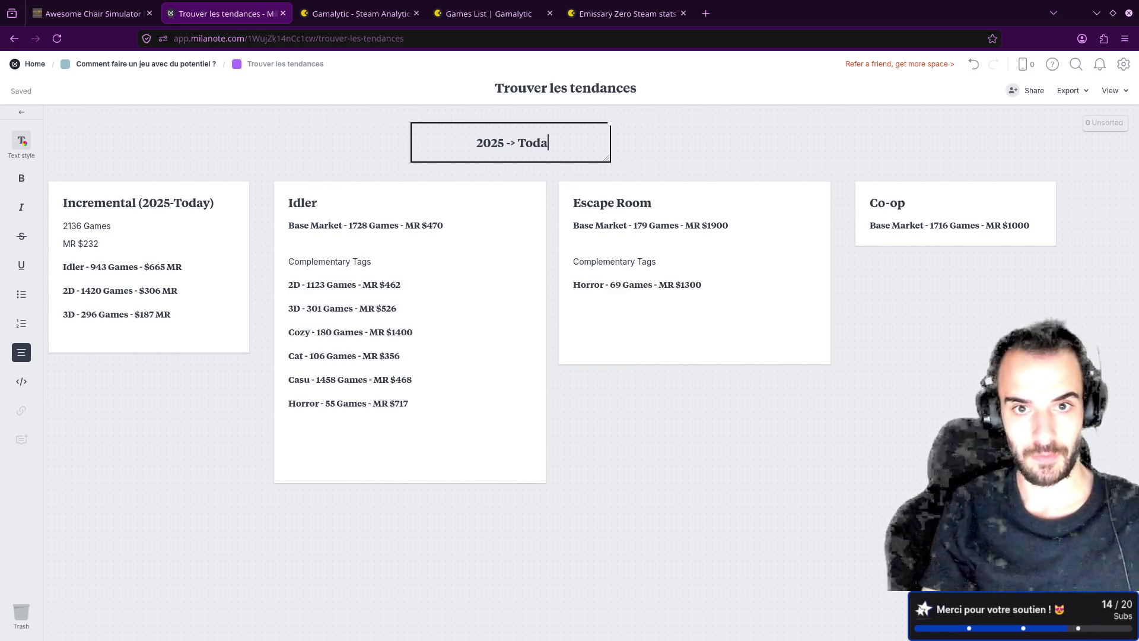
key(Return)
key(BackSpace)
click(356, 155)
mouse_move(502, 145)
mouse_down()
mouse_move(549, 132)
mouse_move(575, 150)
mouse_up()
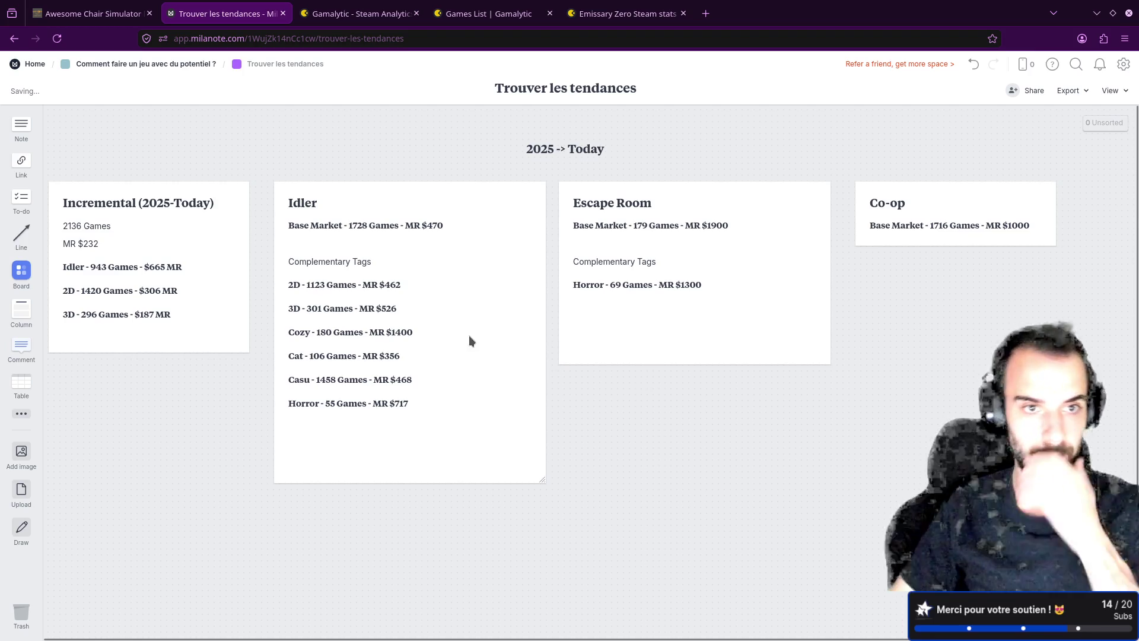
- Select the 'Cozy - 180 Games - MR $1400' line in the Idler card, then return to Gamalytic
click(399, 291)
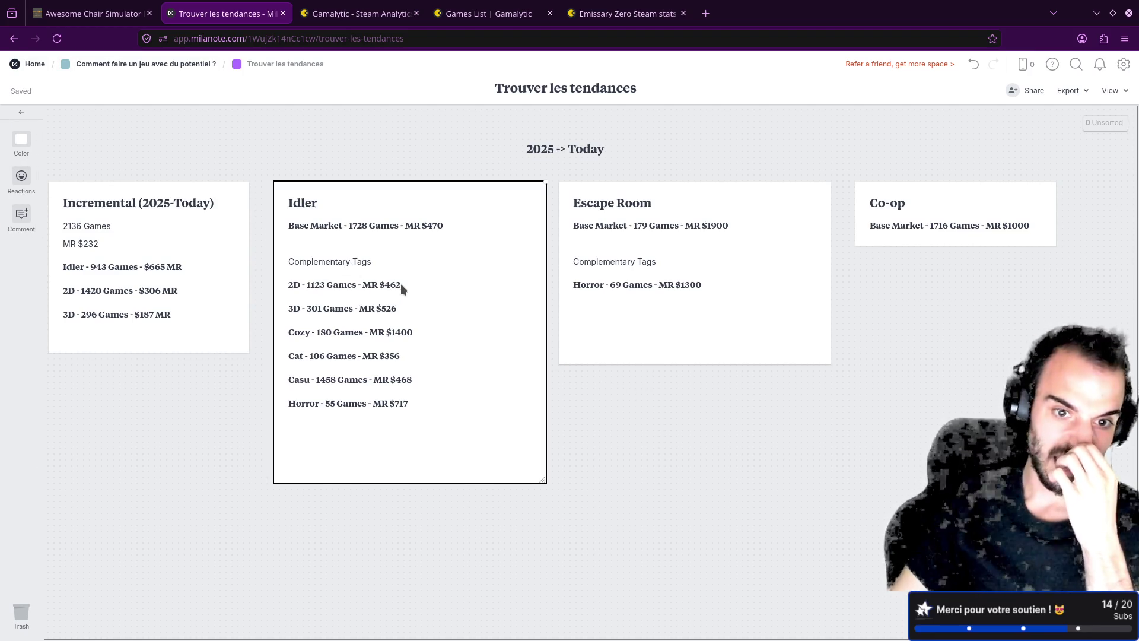
click(293, 225)
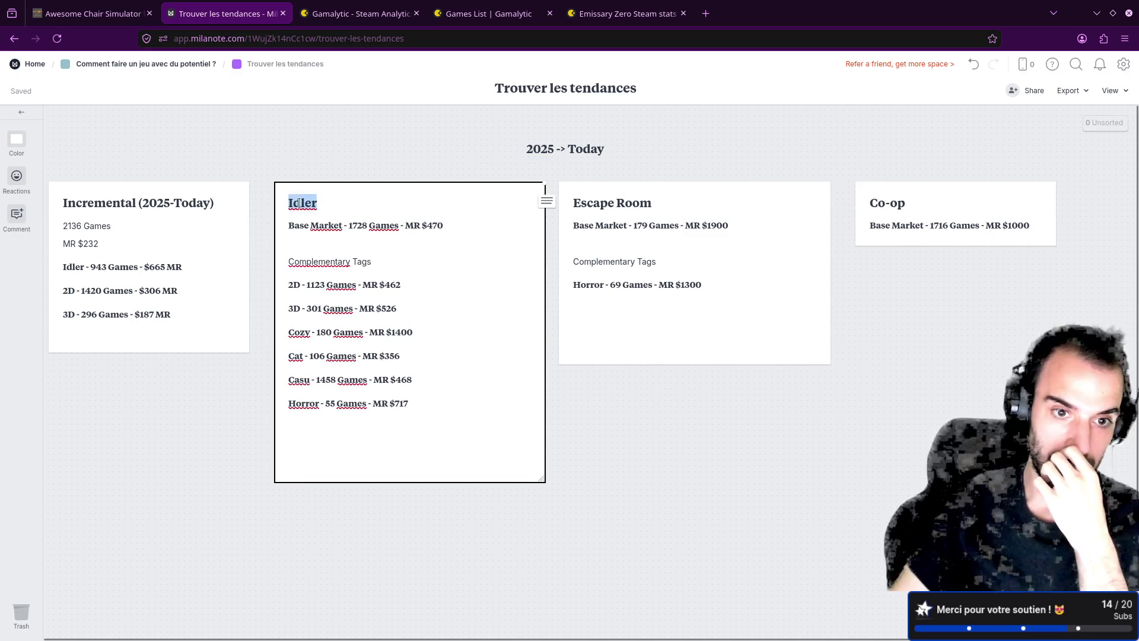
click(352, 333)
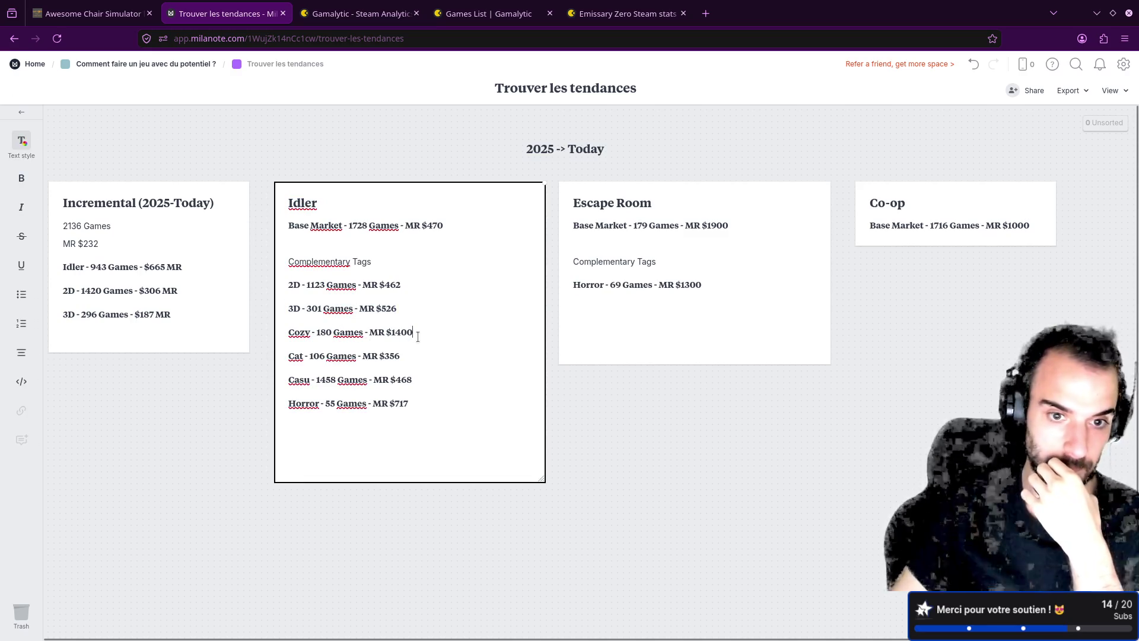
drag(418, 336, 308, 328)
key(Right)
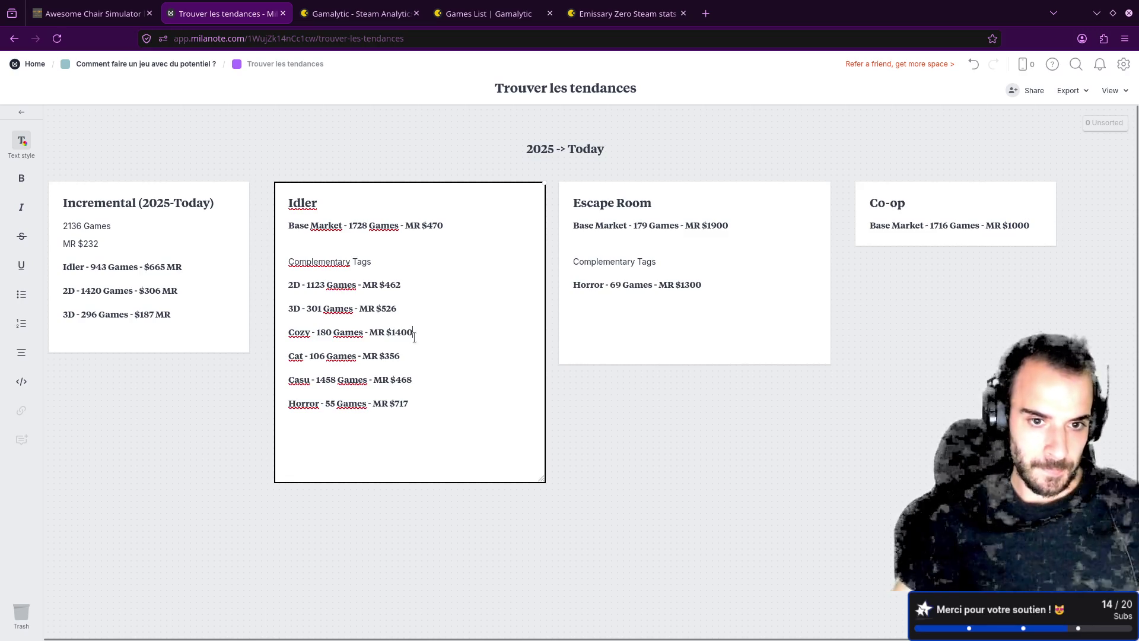
drag(420, 330, 289, 331)
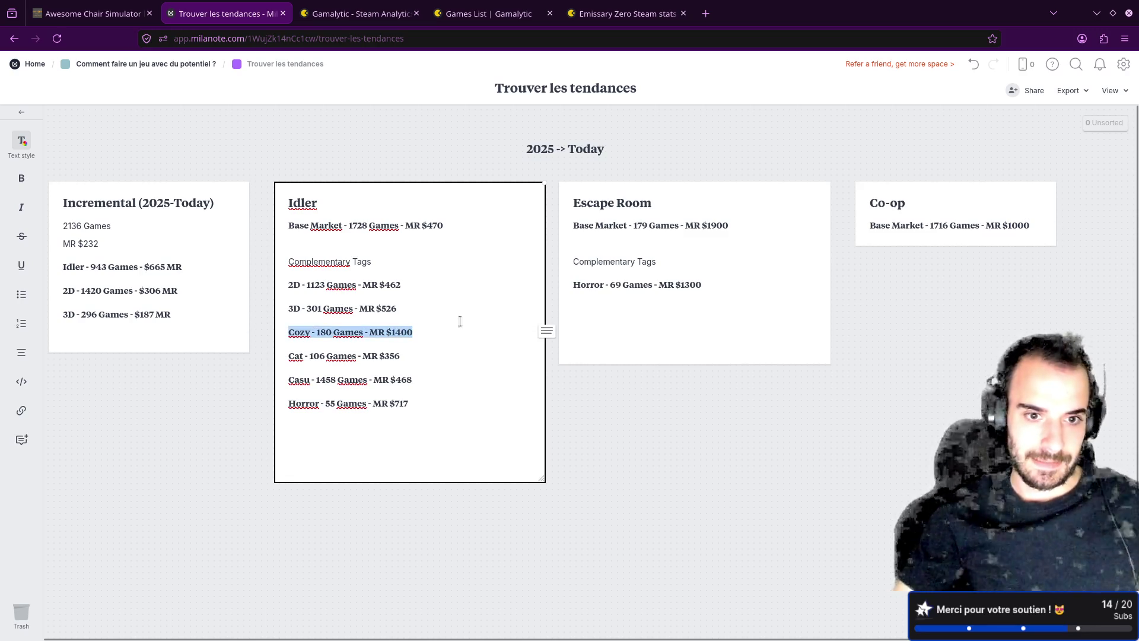
click(455, 337)
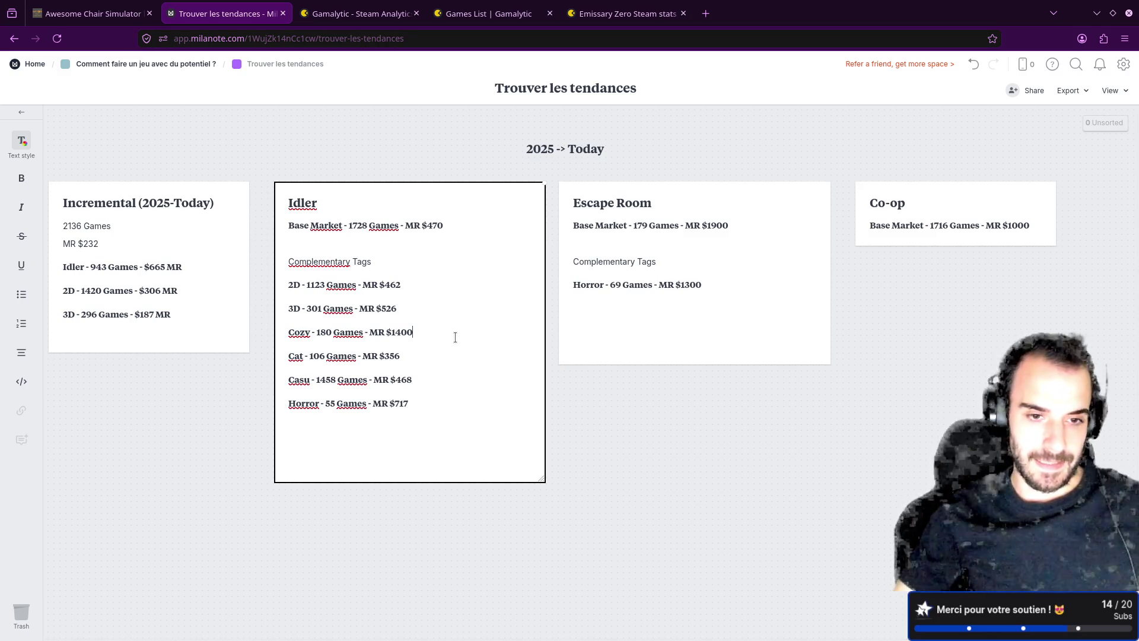
click(313, 8)
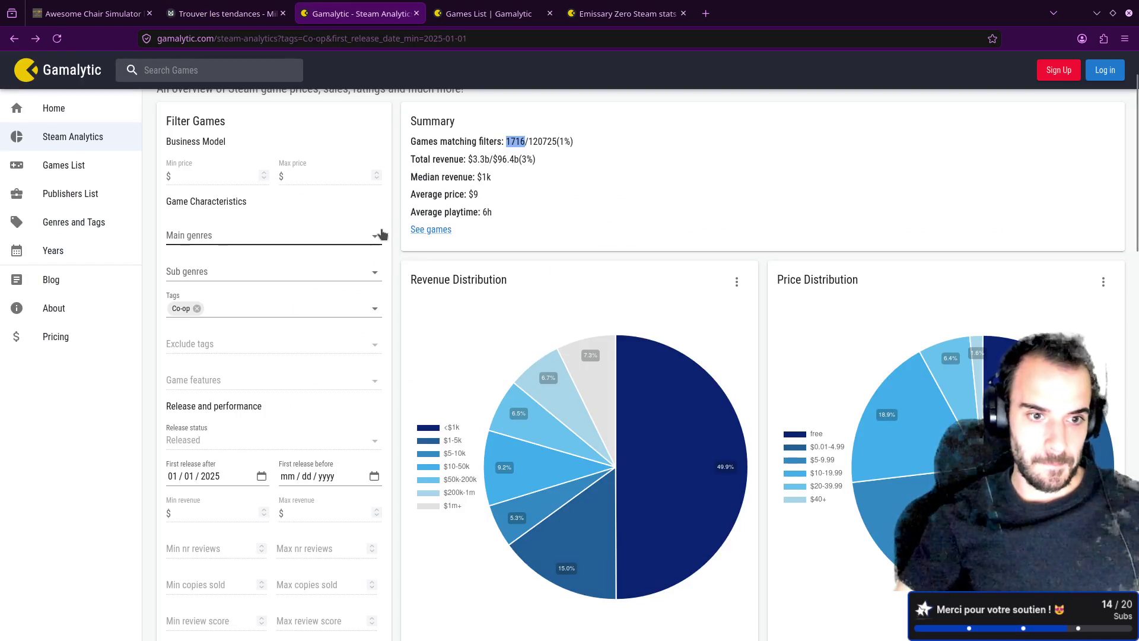
- Swap Gamalytic's Co-op tag filter for Cozy, showing 942 games, and return to the board
click(196, 308)
text(c)
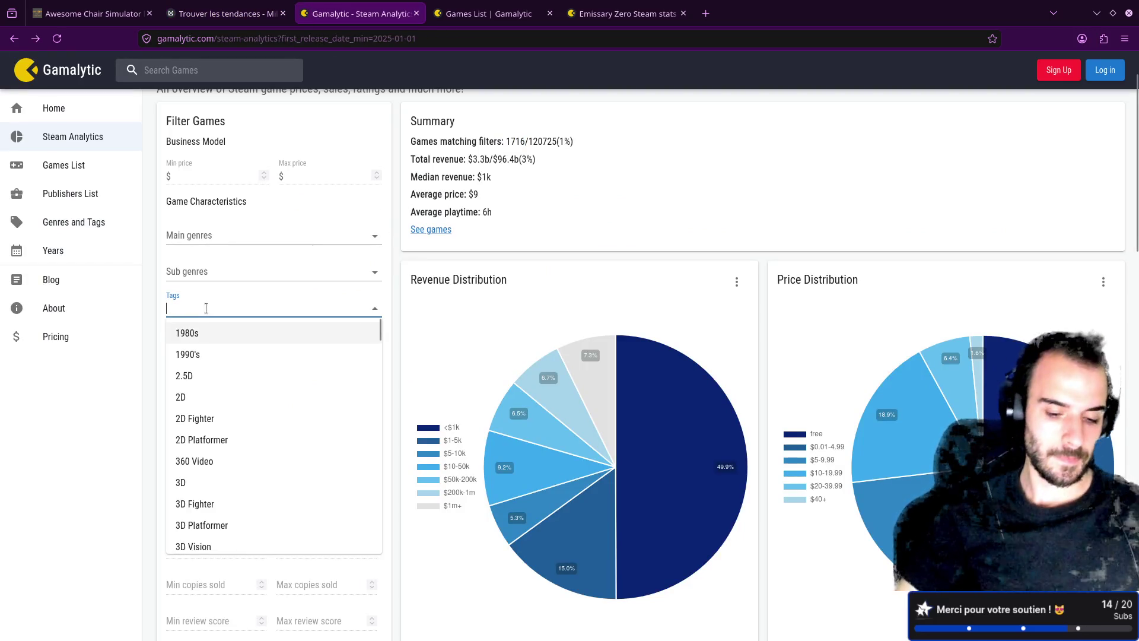
text(ozy)
click(225, 344)
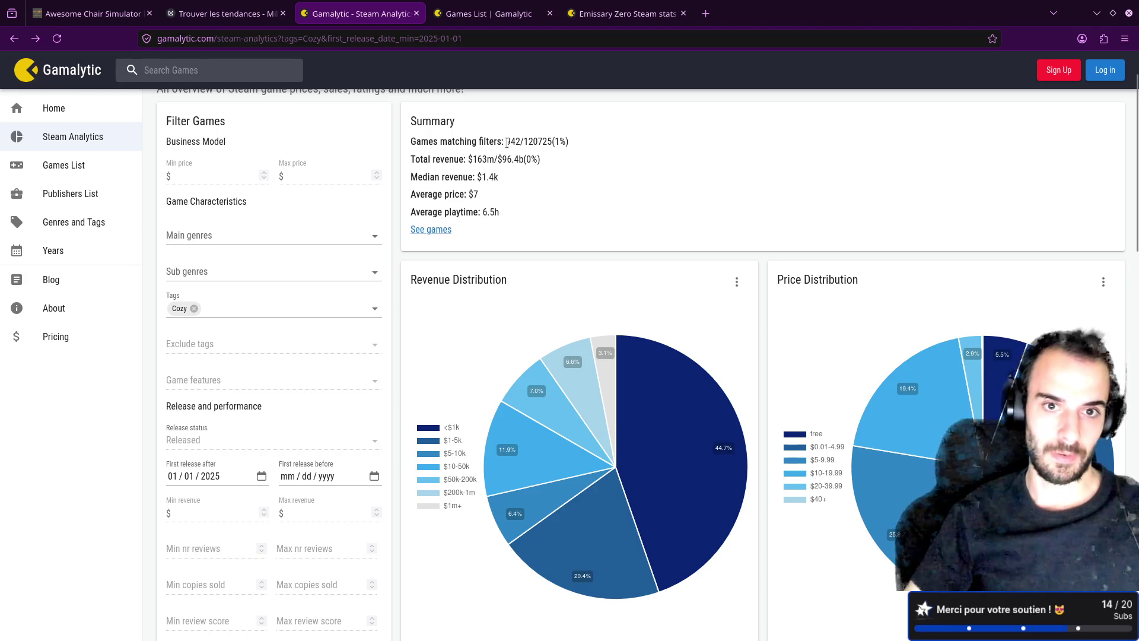
click(287, 4)
drag(202, 214, 186, 200)
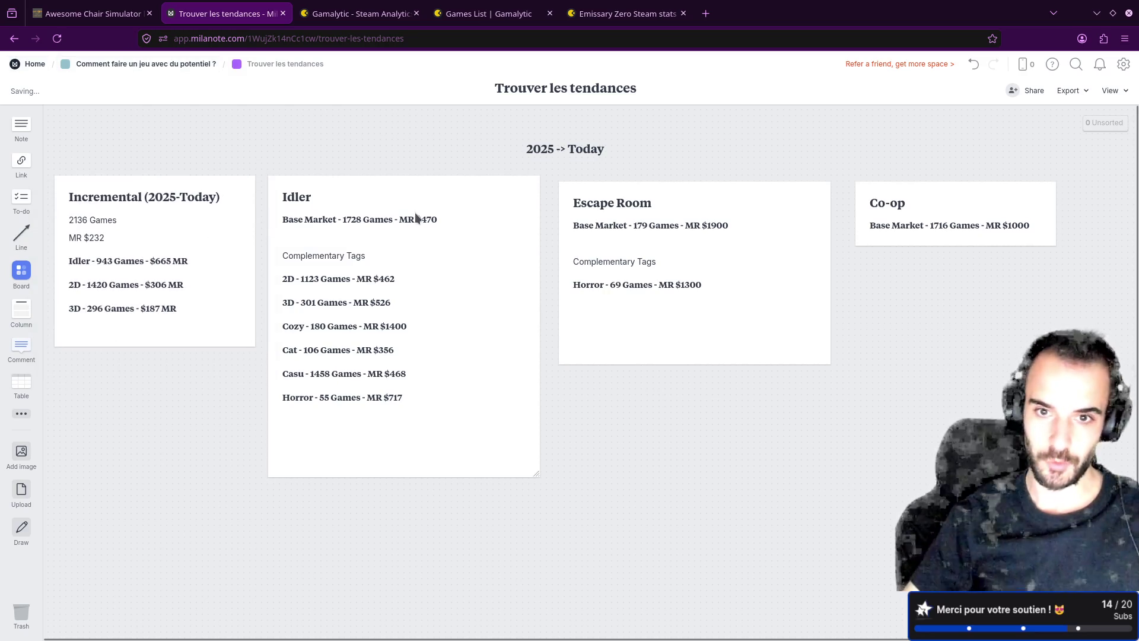
- Copy the Idler card below Escape Room and retitle the copy Cozy
click(423, 223)
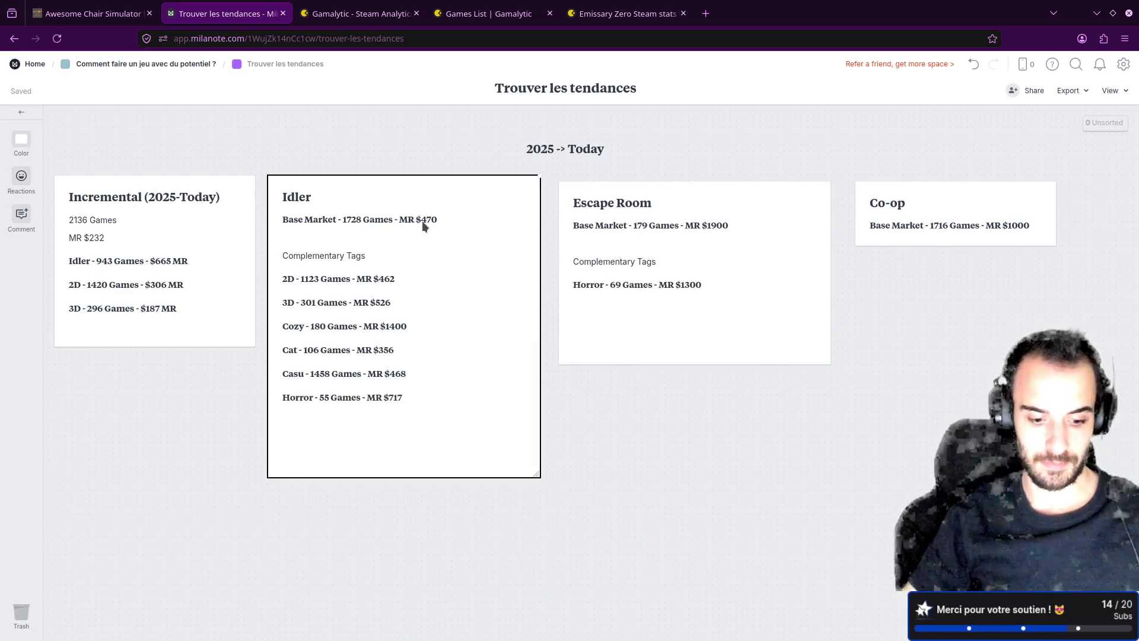
mouse_move(415, 219)
mouse_down()
mouse_move(728, 453)
mouse_move(664, 382)
mouse_move(693, 416)
mouse_move(688, 255)
mouse_move(684, 407)
mouse_up()
click(608, 408)
text(Cozy)
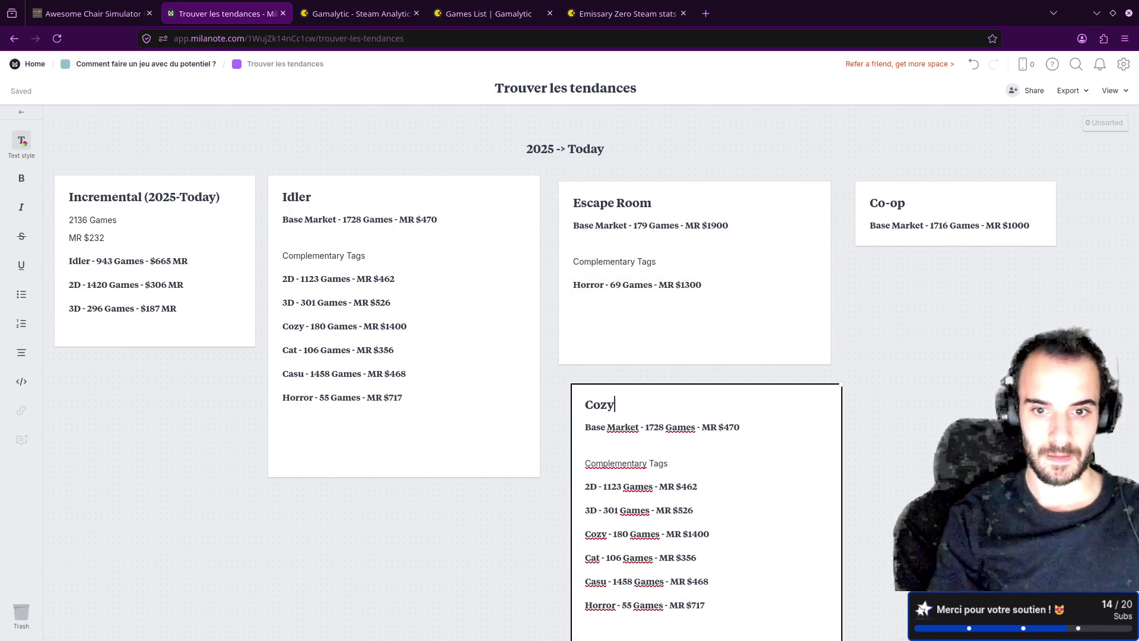
key(Return)
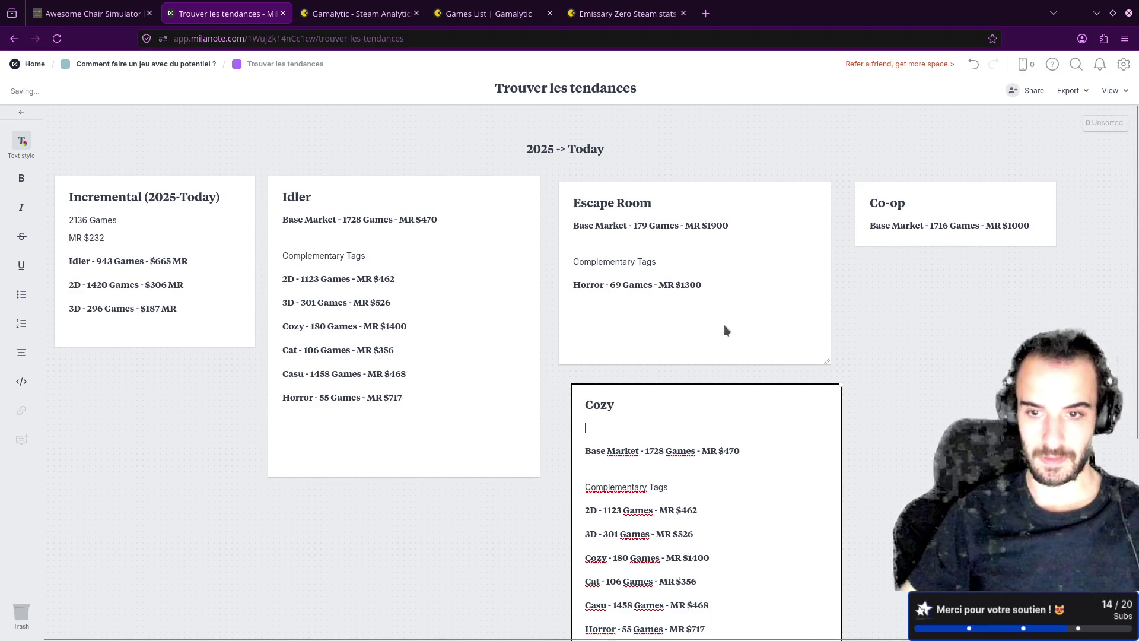
key(BackSpace)
- Rearrange the Co-op, Escape Room, Idler, Cozy and Incremental cards into new aligned positions
drag(964, 211, 158, 401)
drag(722, 254, 183, 517)
drag(457, 232, 582, 325)
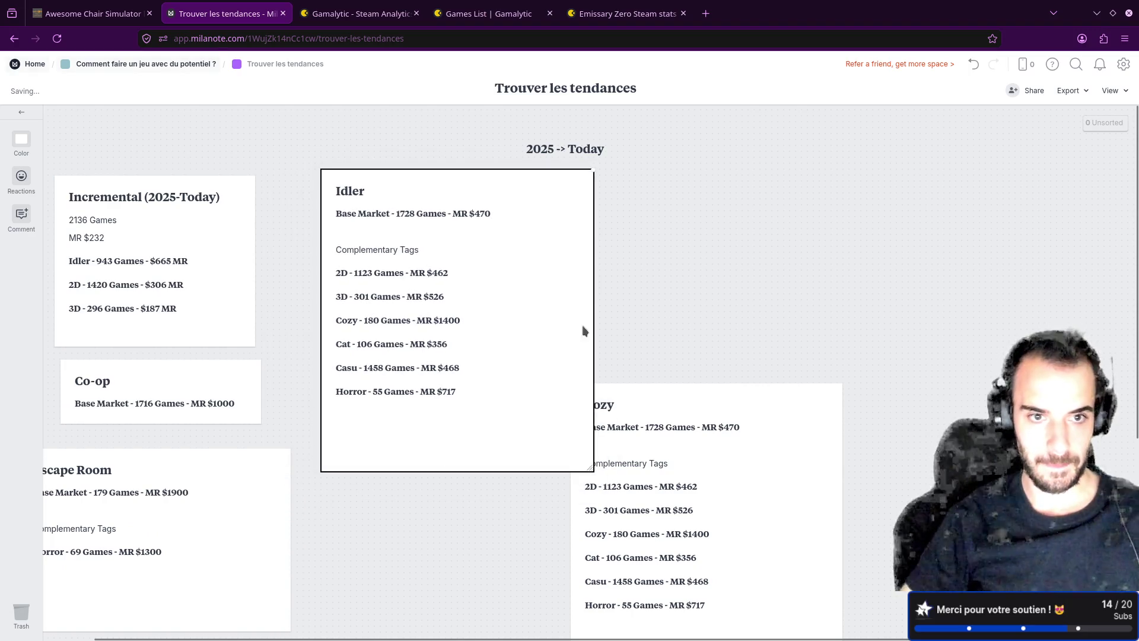
drag(707, 425, 829, 188)
drag(540, 195, 661, 182)
drag(801, 178, 862, 202)
drag(191, 202, 350, 189)
drag(156, 458, 198, 452)
drag(581, 191, 612, 194)
drag(390, 186, 401, 193)
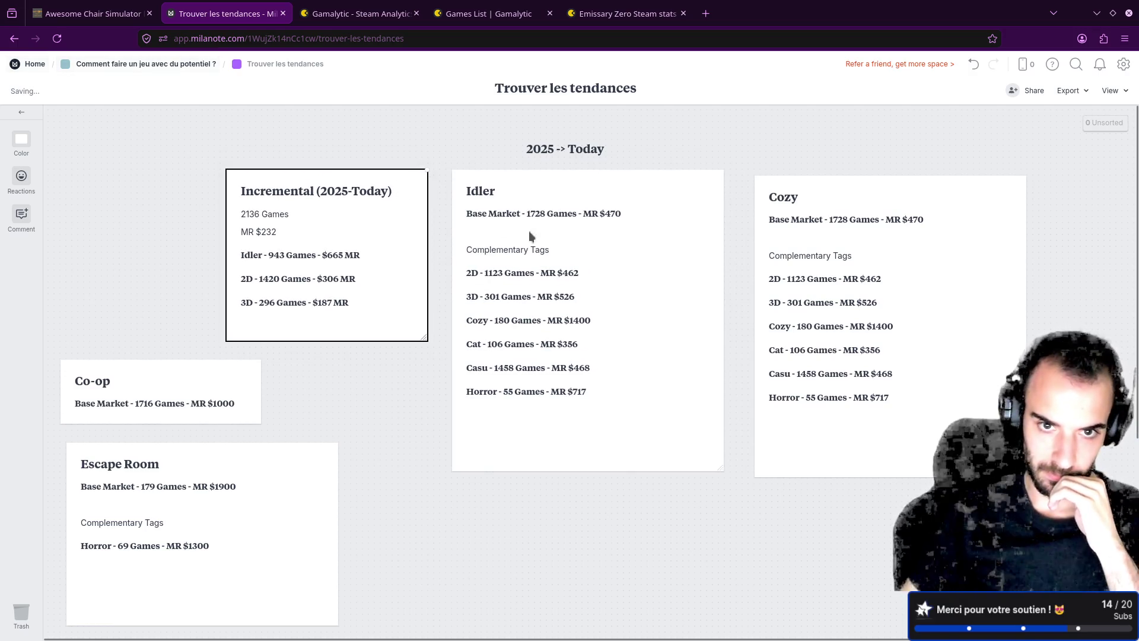
click(795, 215)
click(386, 5)
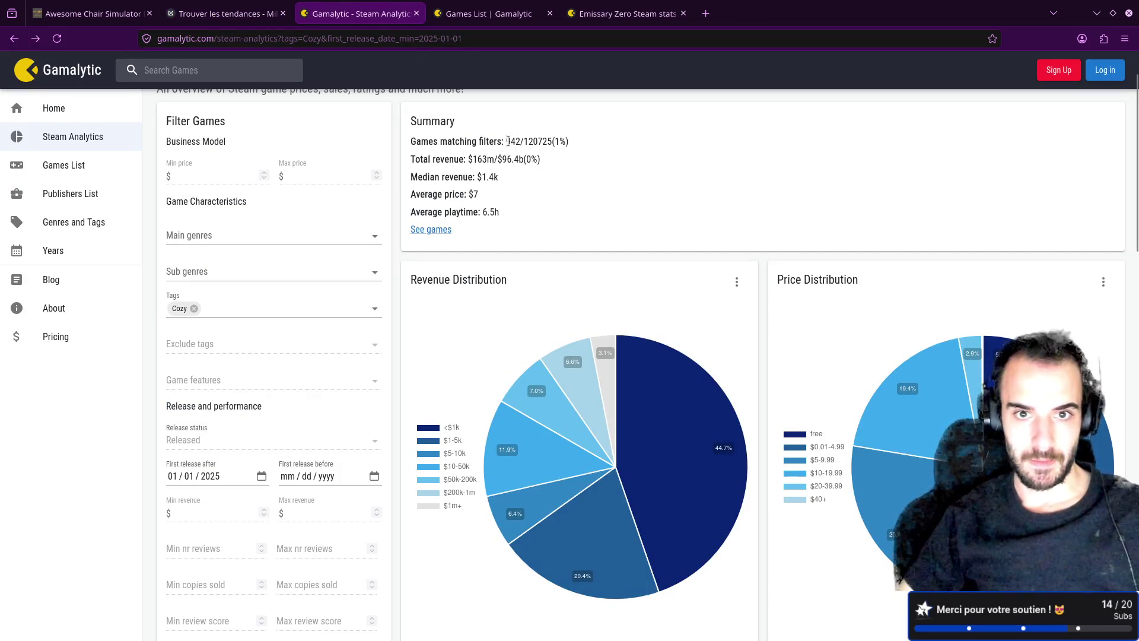
- Update the Cozy card to 942 Games - MR $1400 and delete its copied tag lines
click(232, 13)
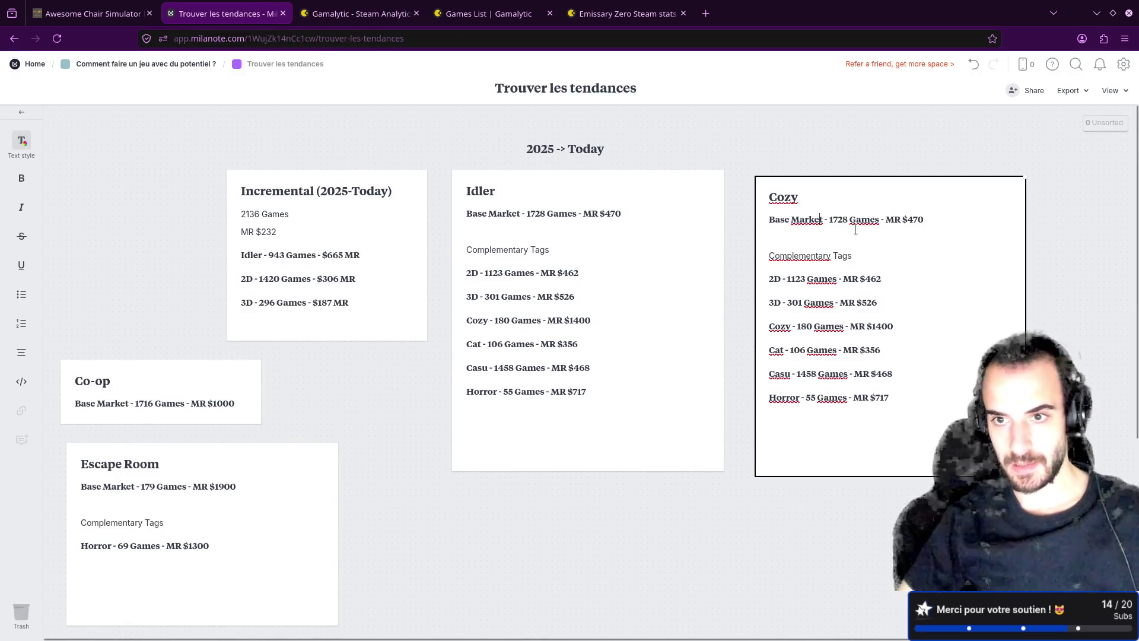
key(BackSpace)
key(BackSpace)
key(BackSpace)
text(1400)
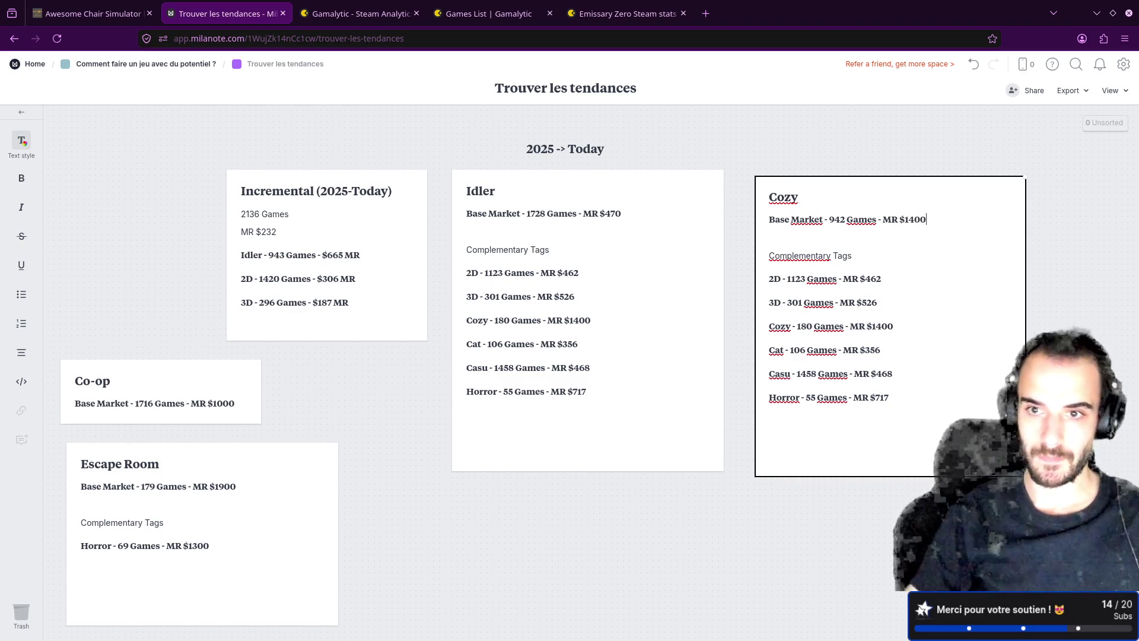
drag(892, 385, 749, 270)
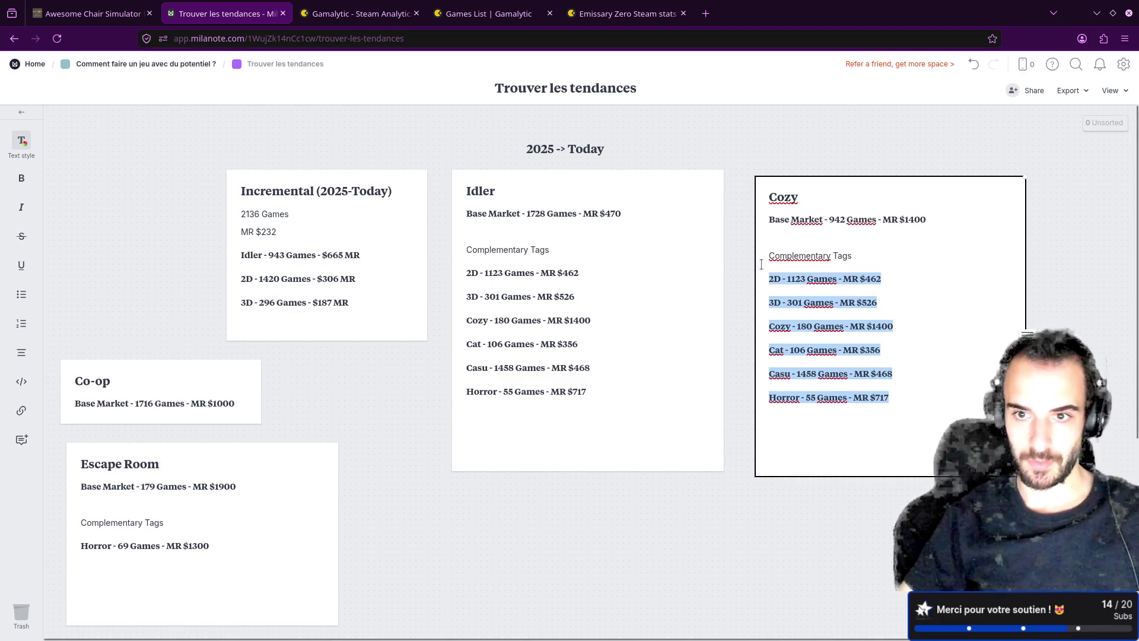
key(BackSpace)
click(804, 127)
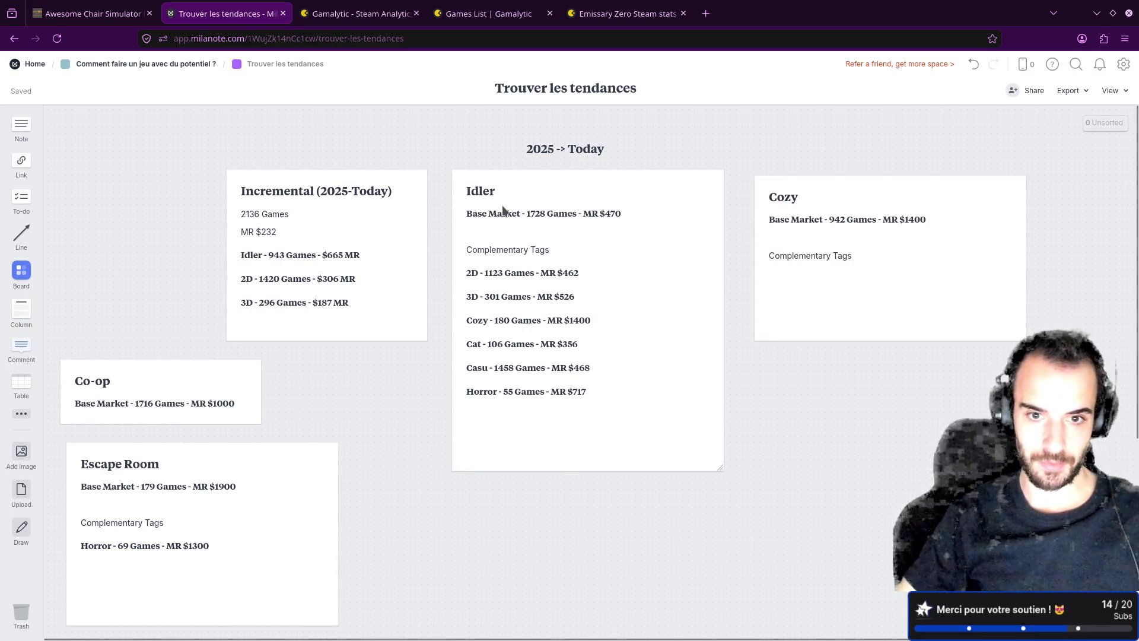
- Select the Idler card and then the Cozy card on the board
double_click(525, 326)
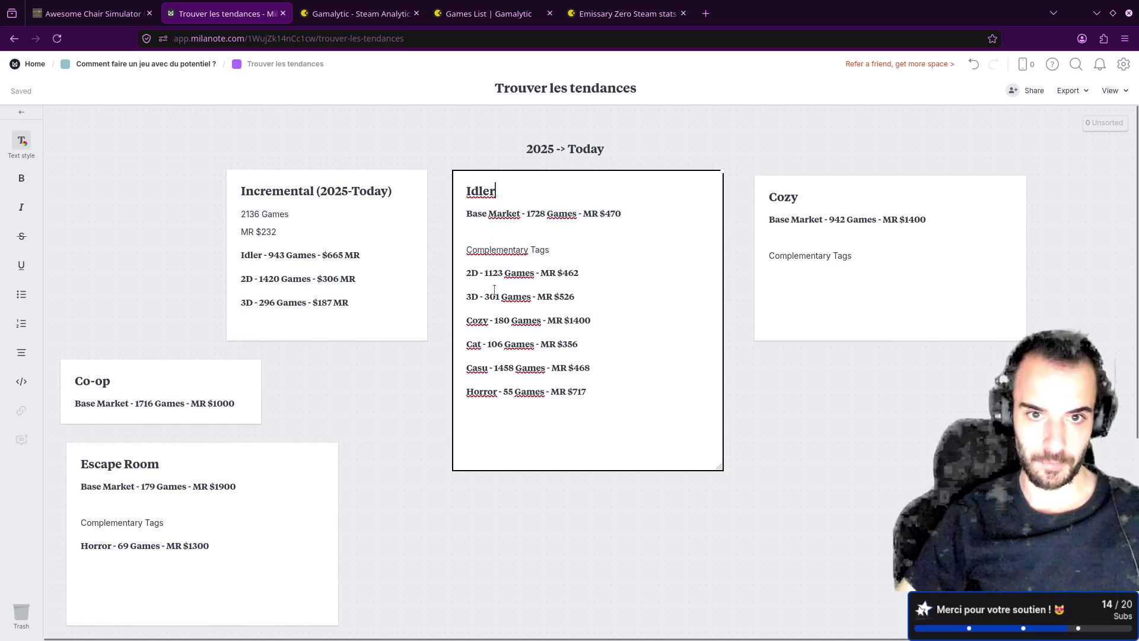
click(792, 264)
click(518, 325)
click(585, 321)
click(798, 269)
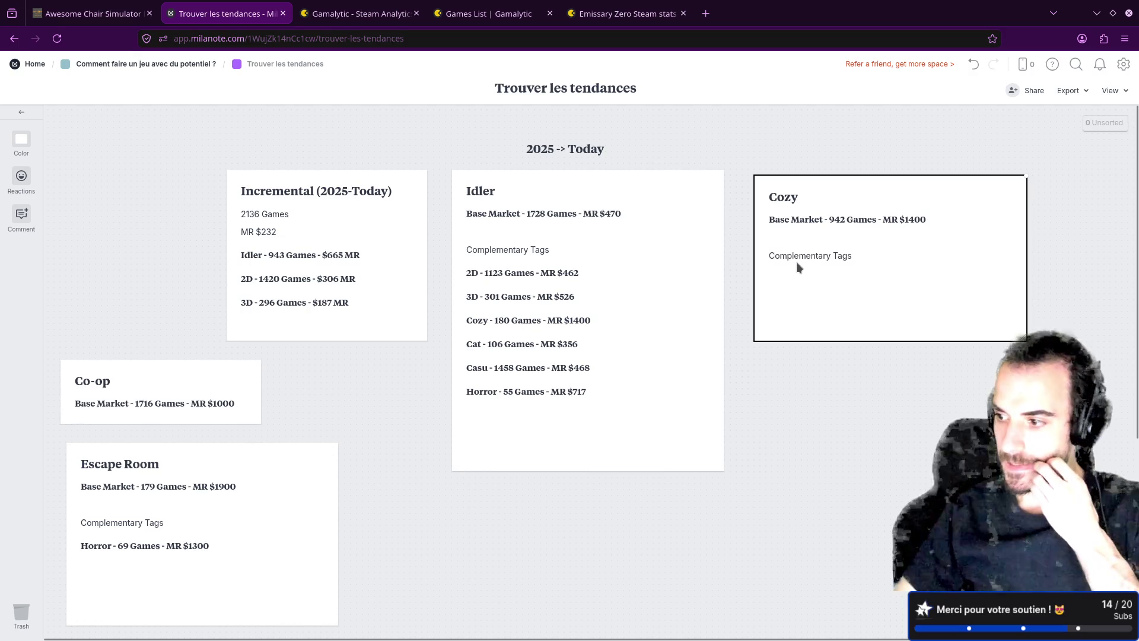
- Open Gamalytic's list of 2025 Cozy games in a new tab
click(489, 13)
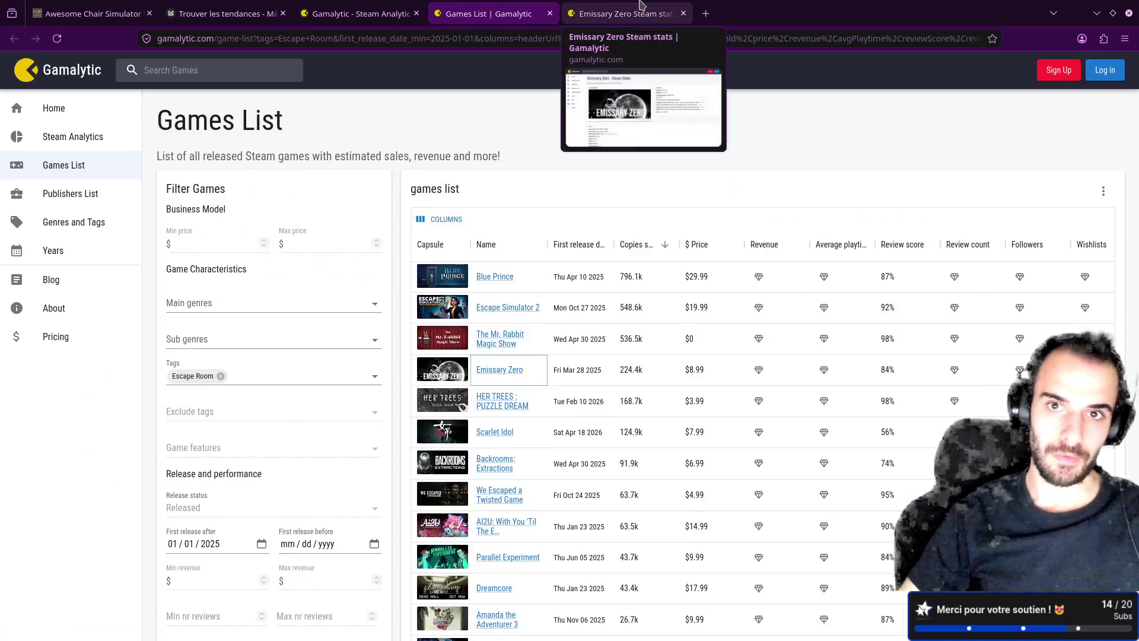
click(626, 13)
click(361, 13)
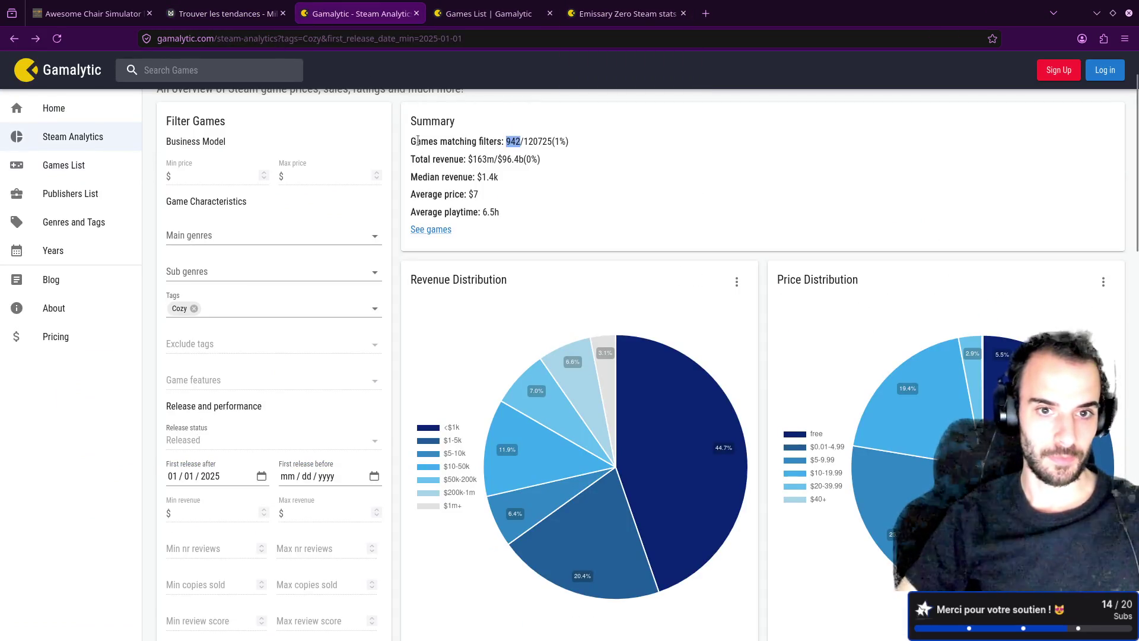
click(245, 14)
key(ctrl+Tab)
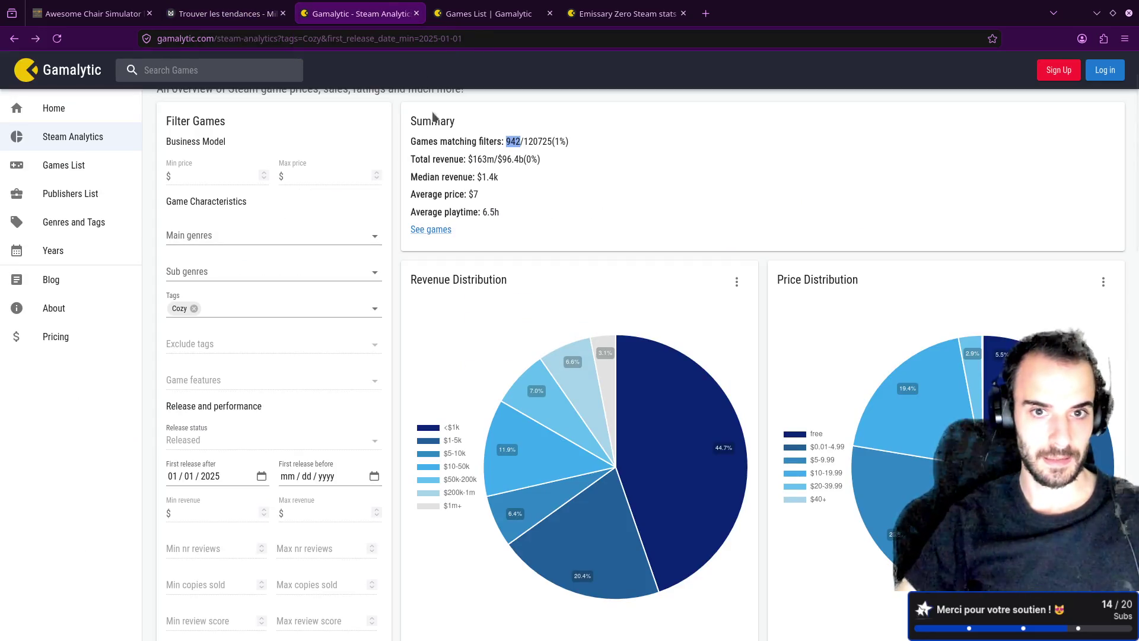
click(422, 229)
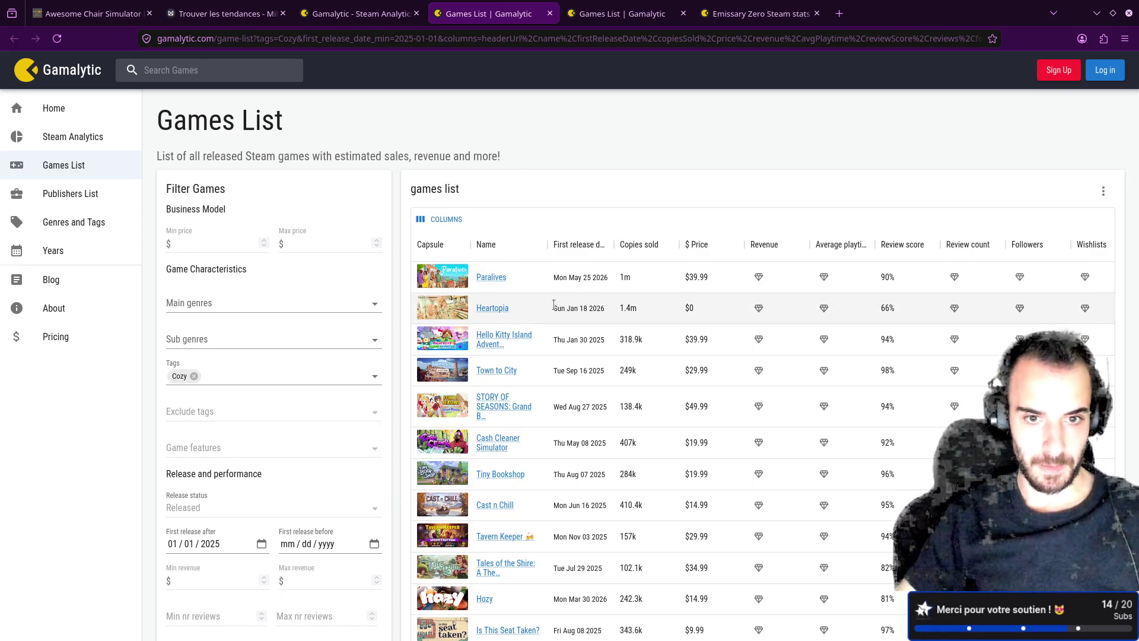
- Open stats tabs for Cast n Chill and Tiny Bookshop, then Cast n Chill's Steam store page
scroll(554, 305, down, 2)
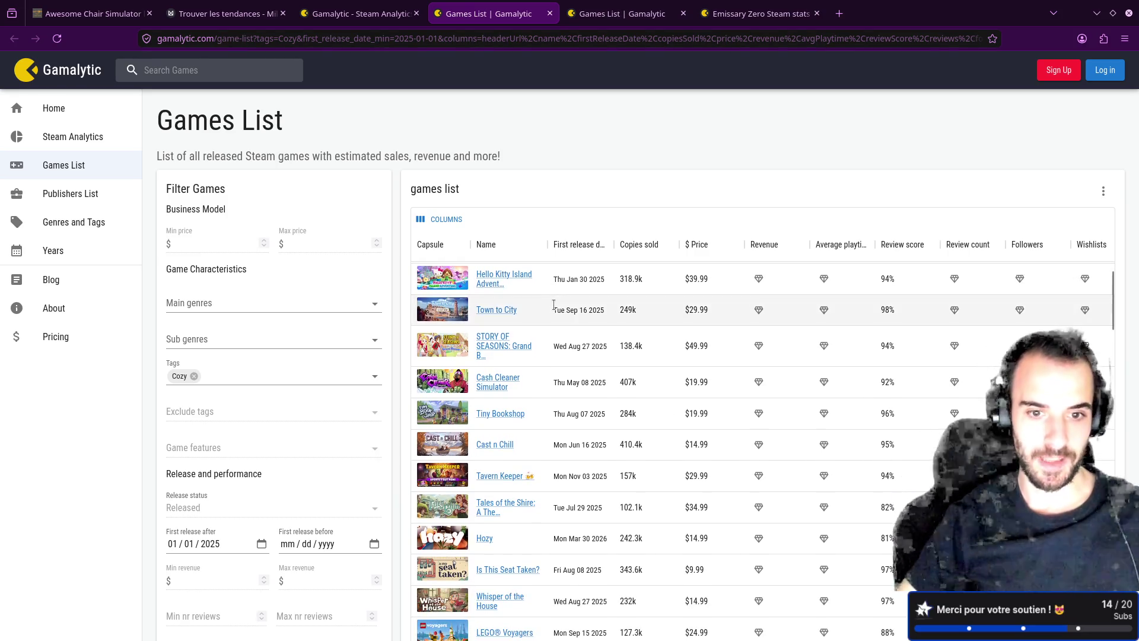
middle_click(493, 445)
middle_click(501, 414)
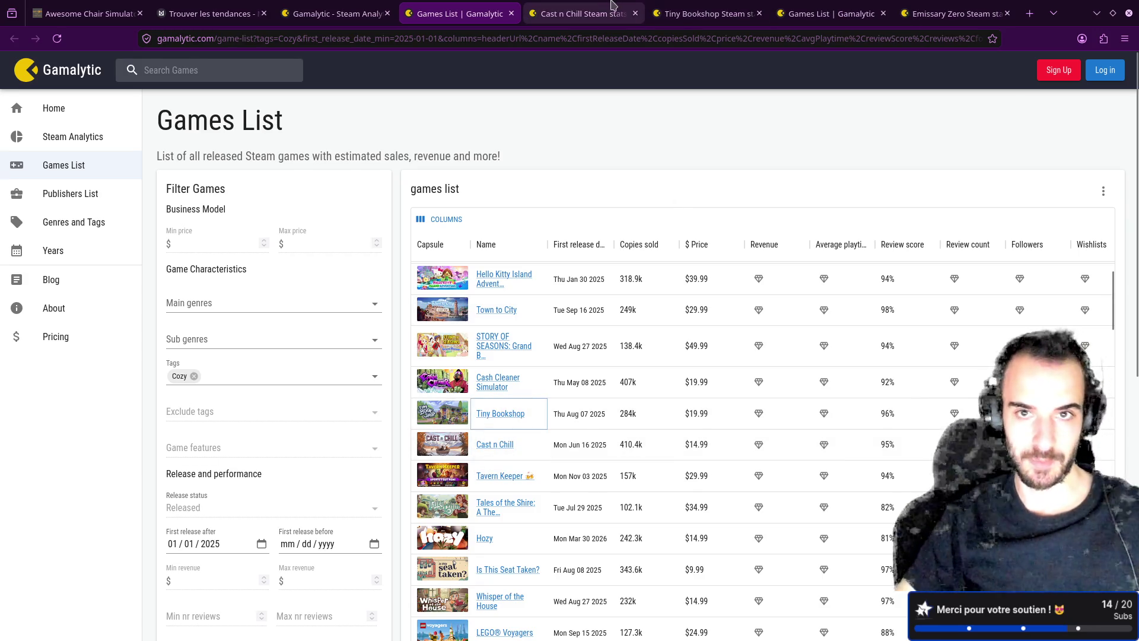
key(ctrl+Tab)
click(697, 369)
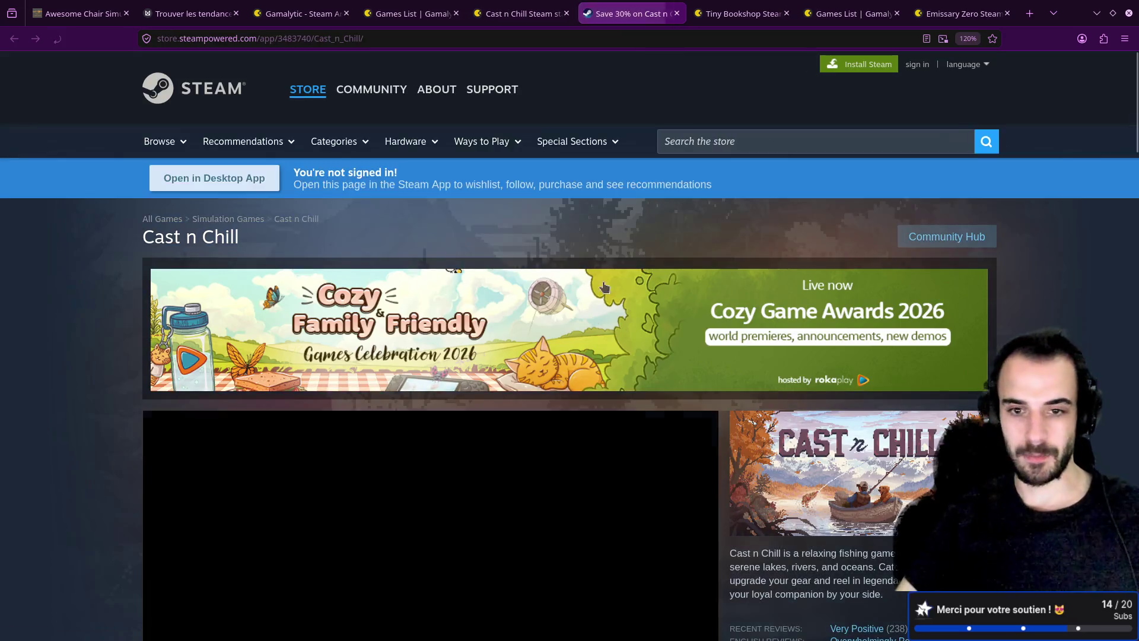
- Play the Cast n Chill launch trailer fullscreen briefly, pause it, then view Tiny Bookshop's stats
scroll(458, 308, down, 5)
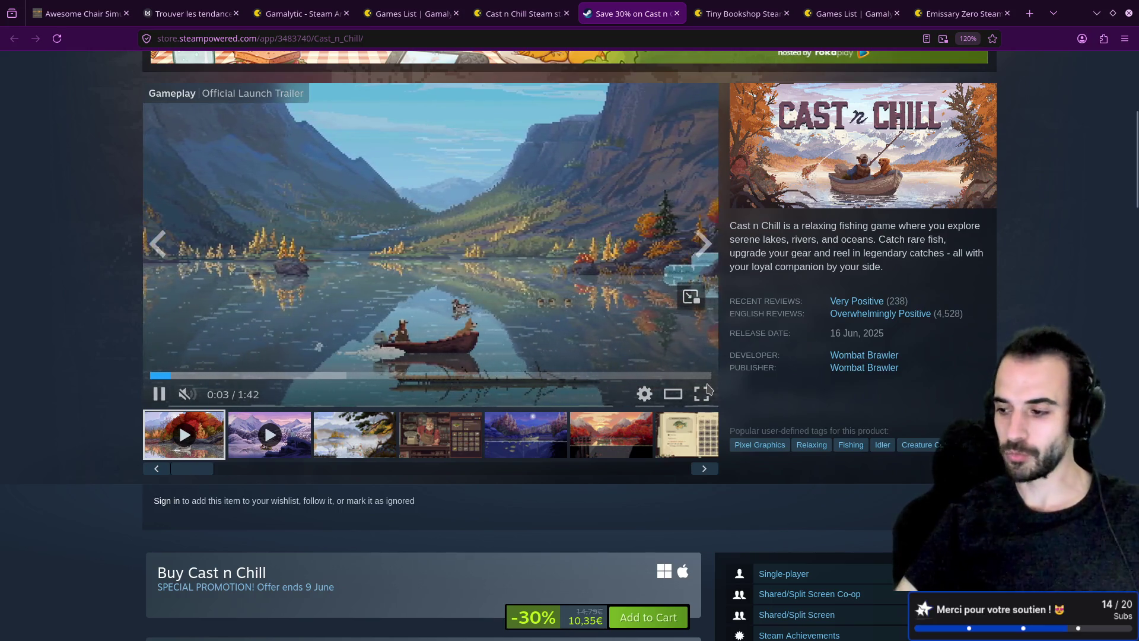
click(708, 398)
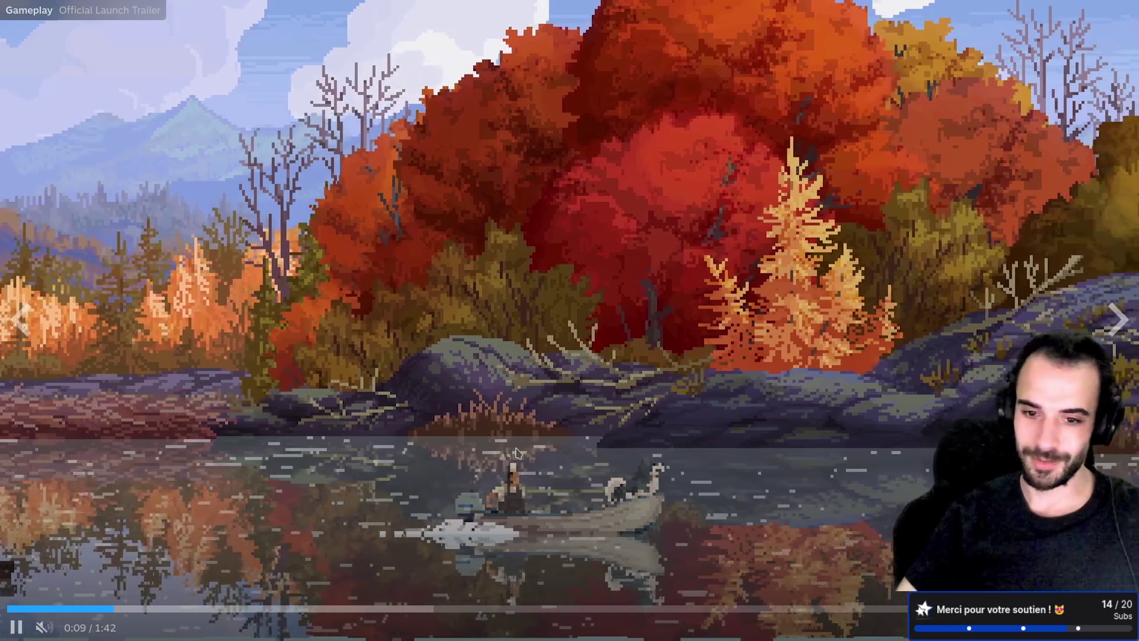
key(space)
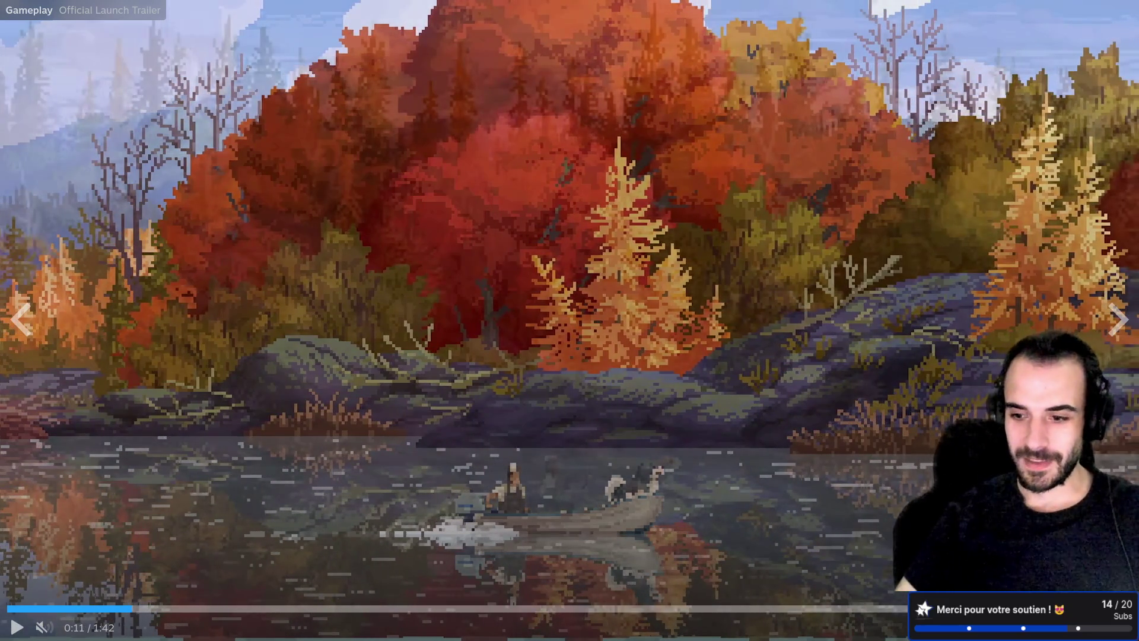
key(Escape)
click(723, 7)
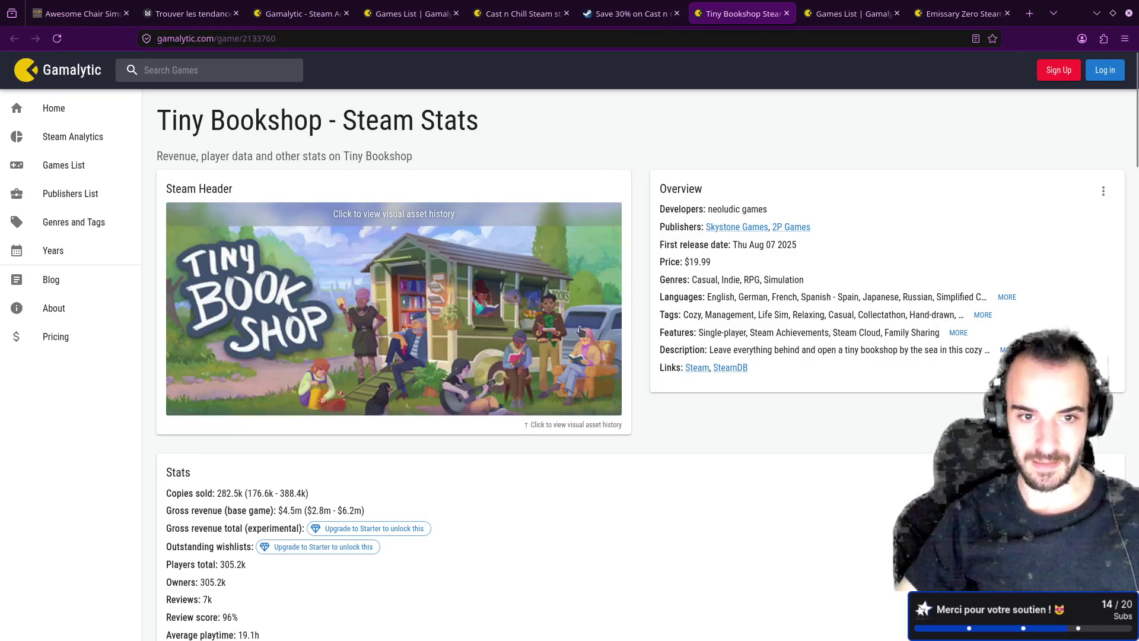
- Browse Tiny Bookshop's Steam screenshots (lighthouse, bookshelf, town market), then close both Steam pages
click(696, 368)
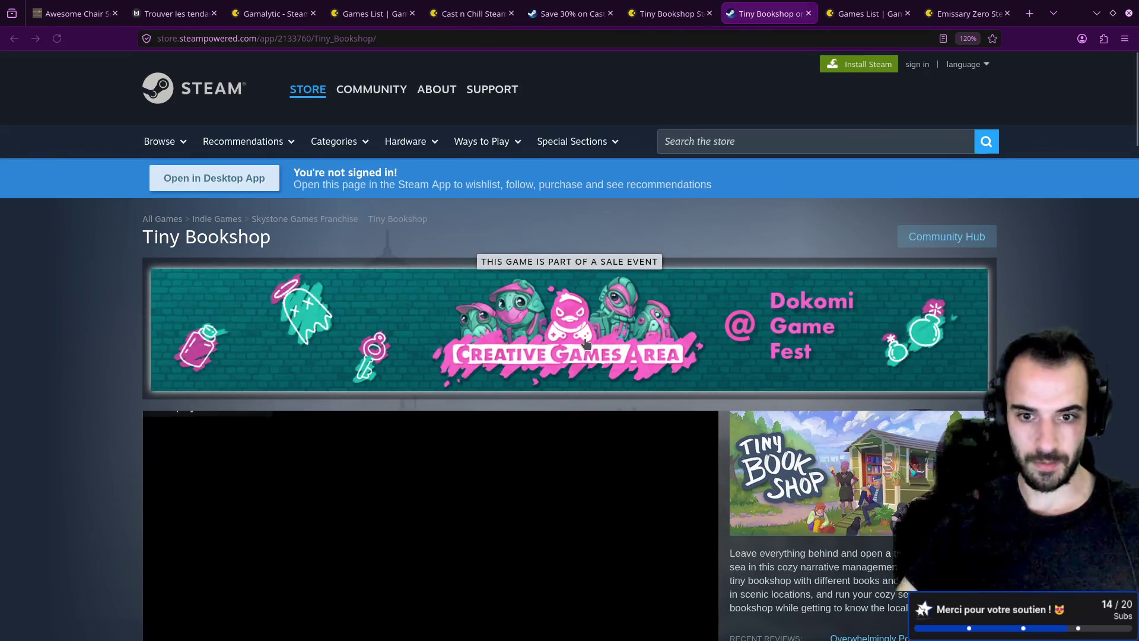
scroll(110, 432, down, 10)
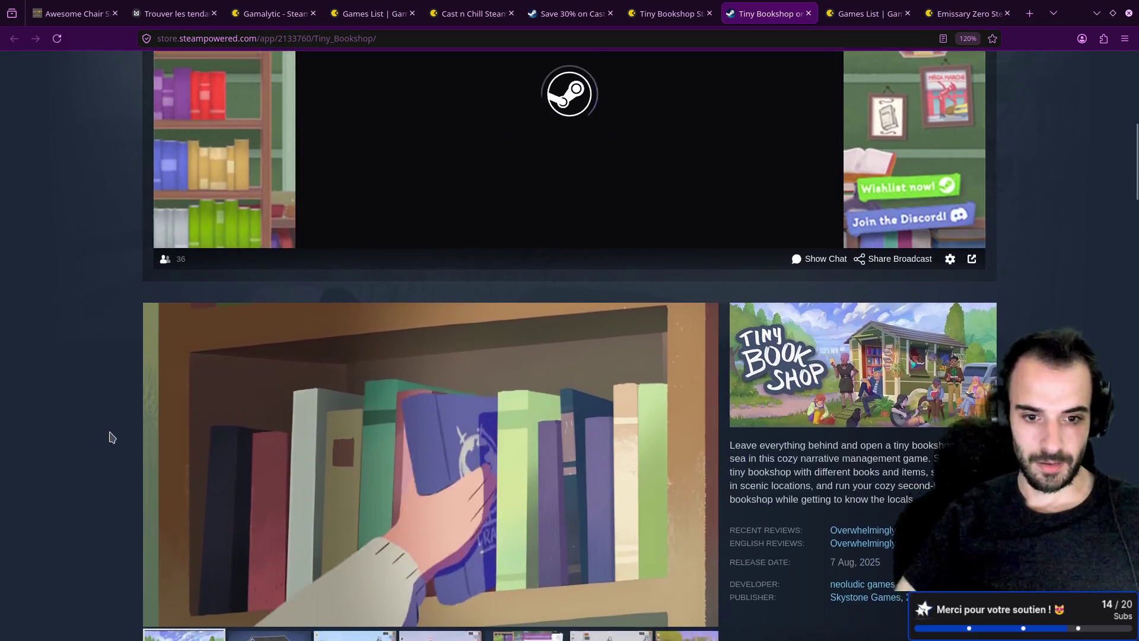
click(368, 417)
click(439, 422)
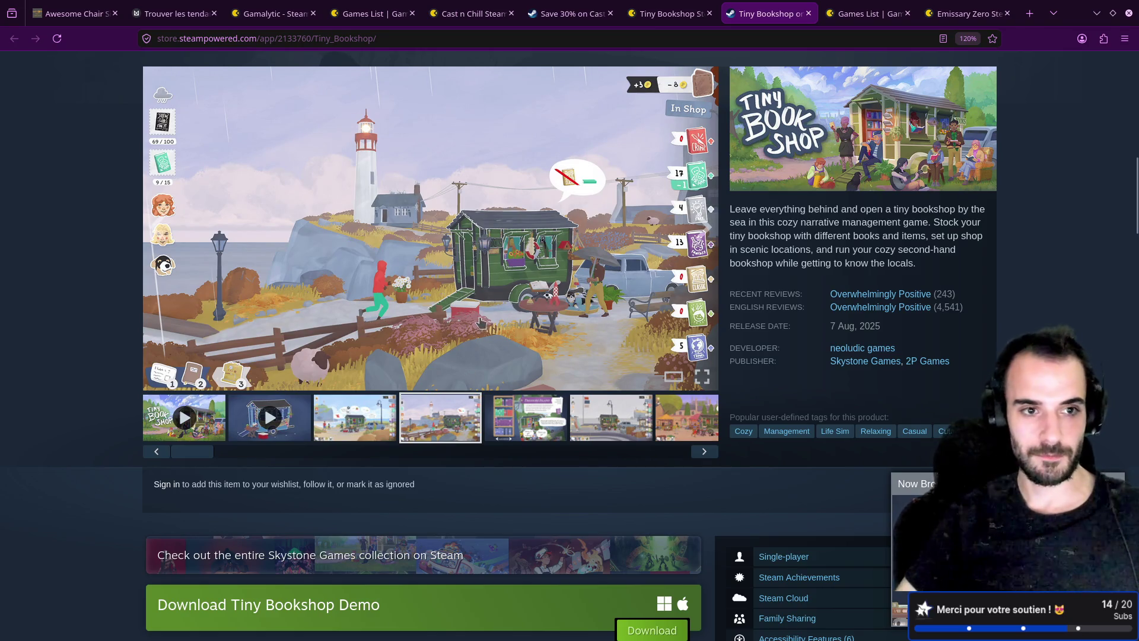
click(540, 398)
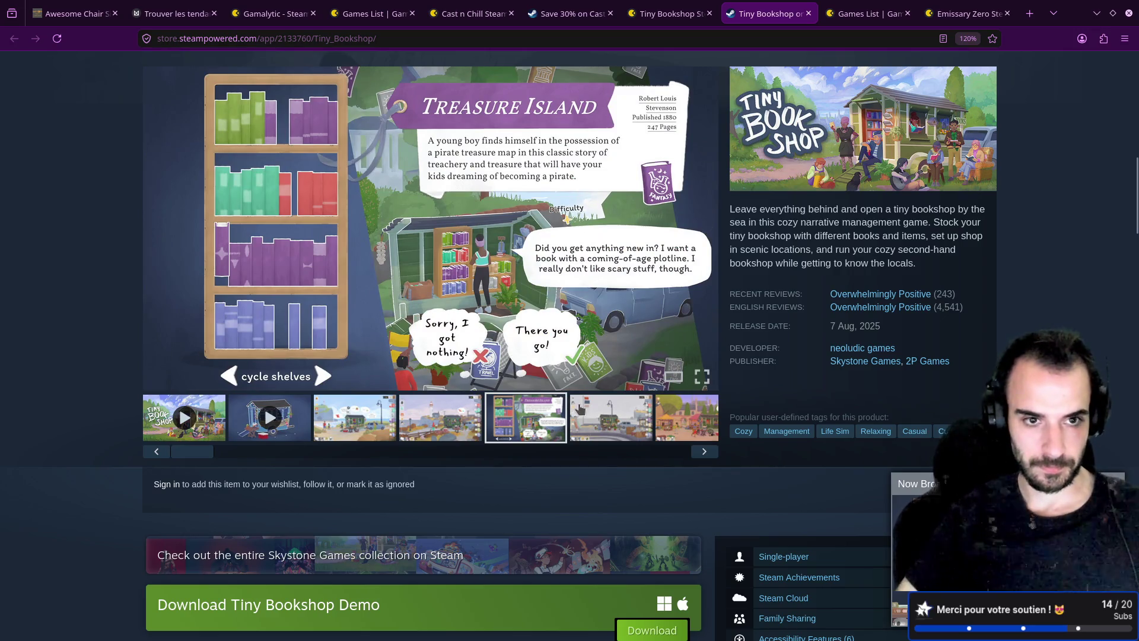
click(580, 408)
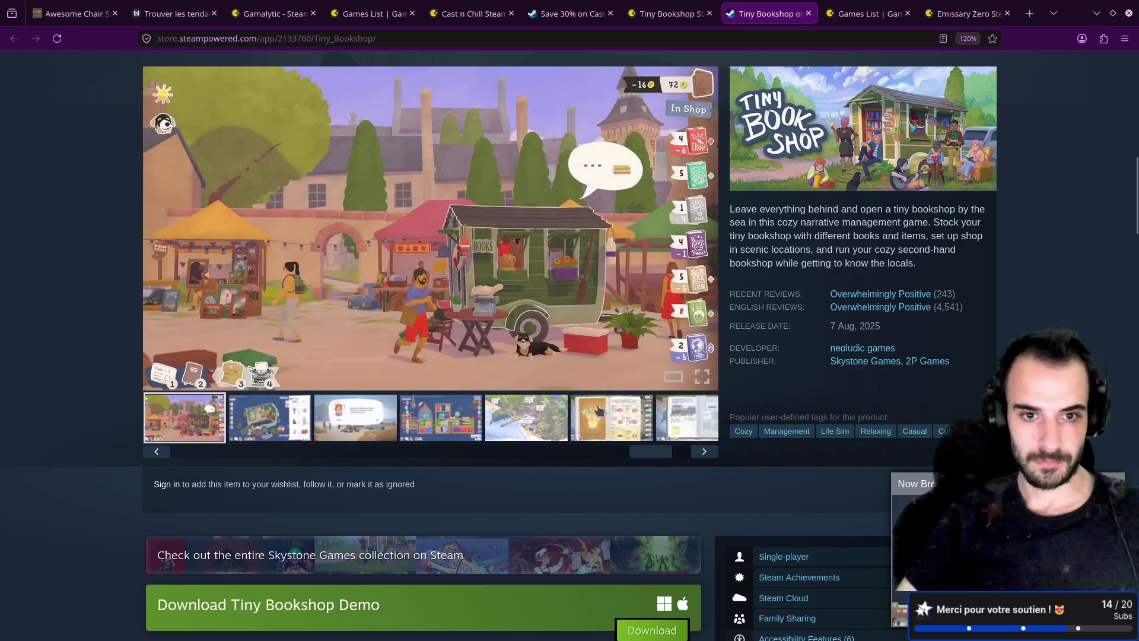
scroll(555, 400, down, 5)
scroll(564, 388, up, 6)
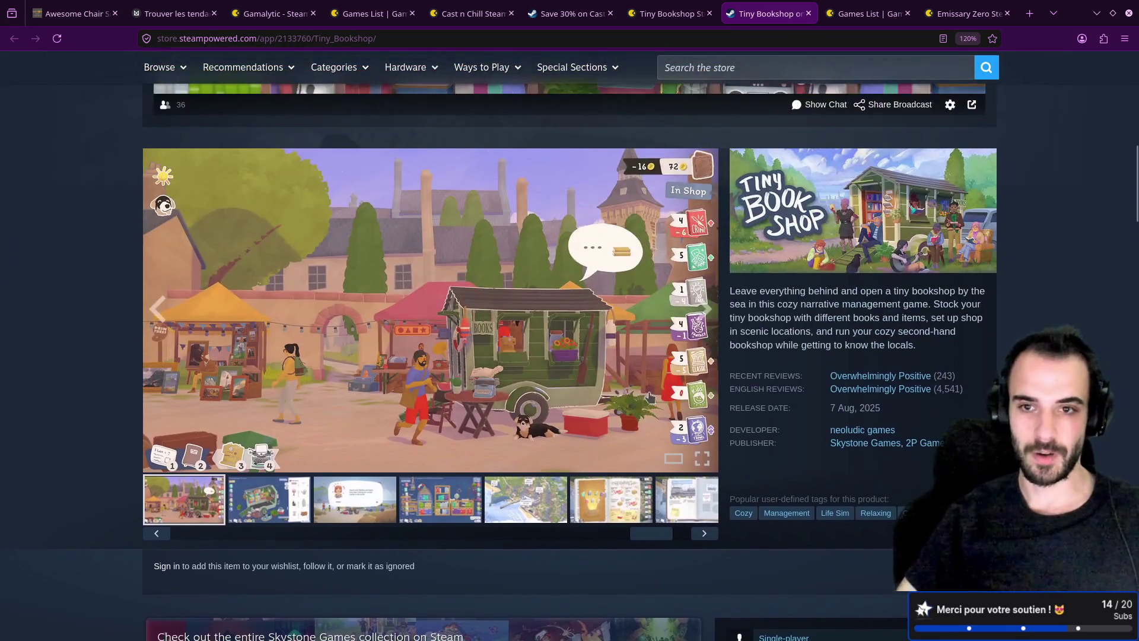
middle_click(757, 6)
middle_click(568, 14)
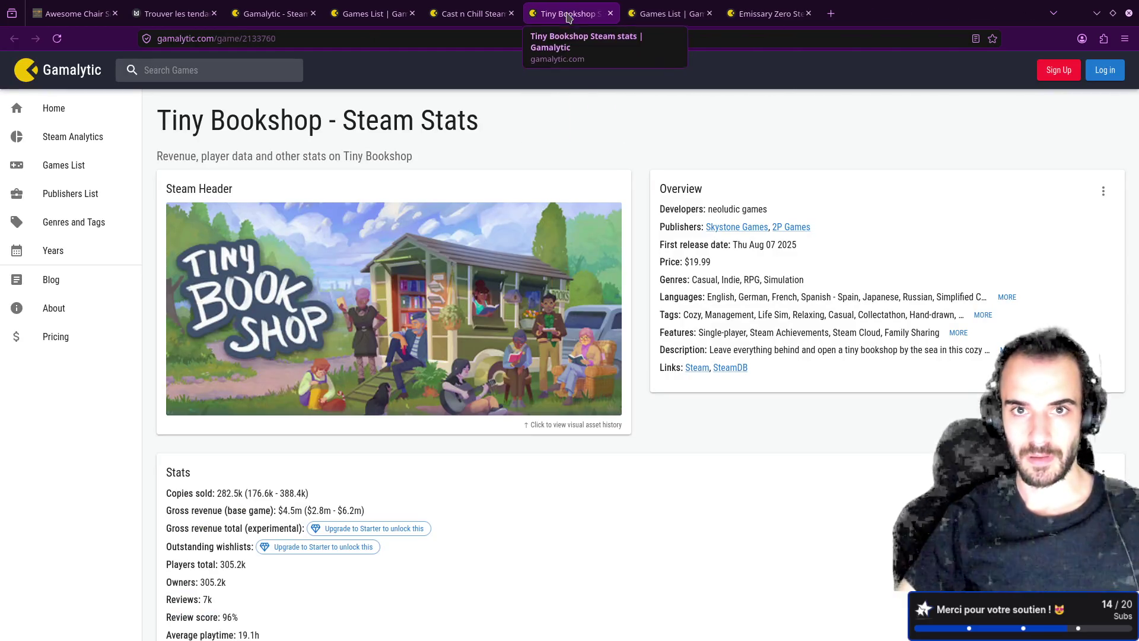
- Close the Escape Room games list and Emissary Zero tabs, returning to the Trouver les tendances board
click(663, 12)
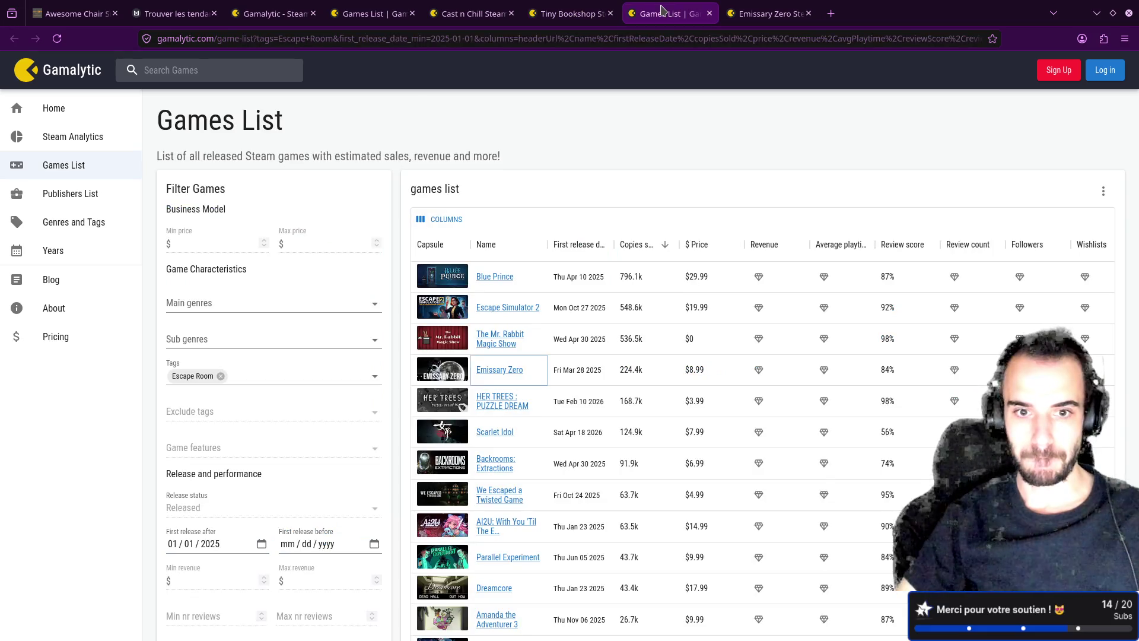
middle_click(663, 11)
middle_click(662, 11)
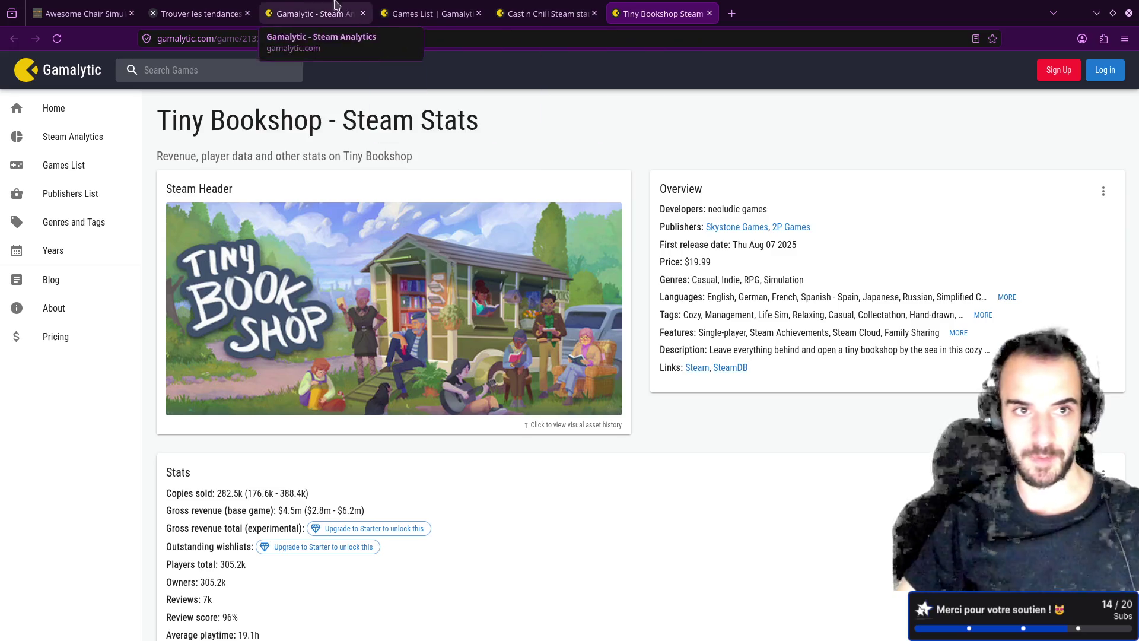
click(321, 13)
click(202, 13)
- Move the Escape Room card up directly under the Co-op card
click(153, 341)
mouse_move(423, 557)
mouse_down()
mouse_move(166, 387)
mouse_move(211, 367)
mouse_up()
click(340, 387)
drag(244, 458, 259, 439)
click(359, 391)
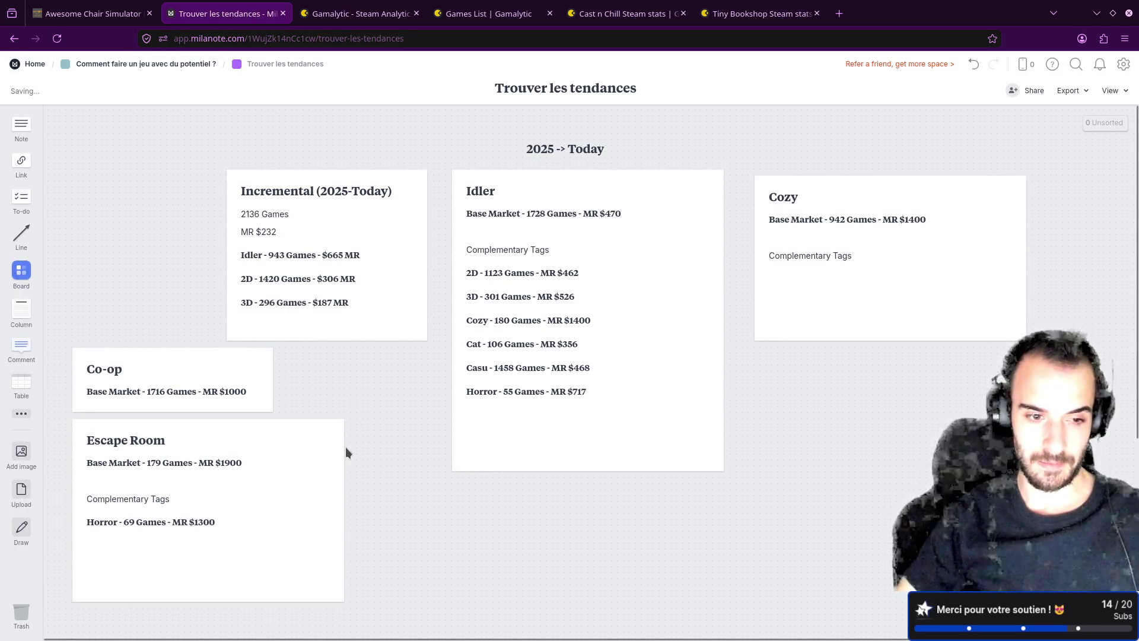
- Resize the Escape Room card slightly taller to fit its content
click(251, 594)
click(113, 523)
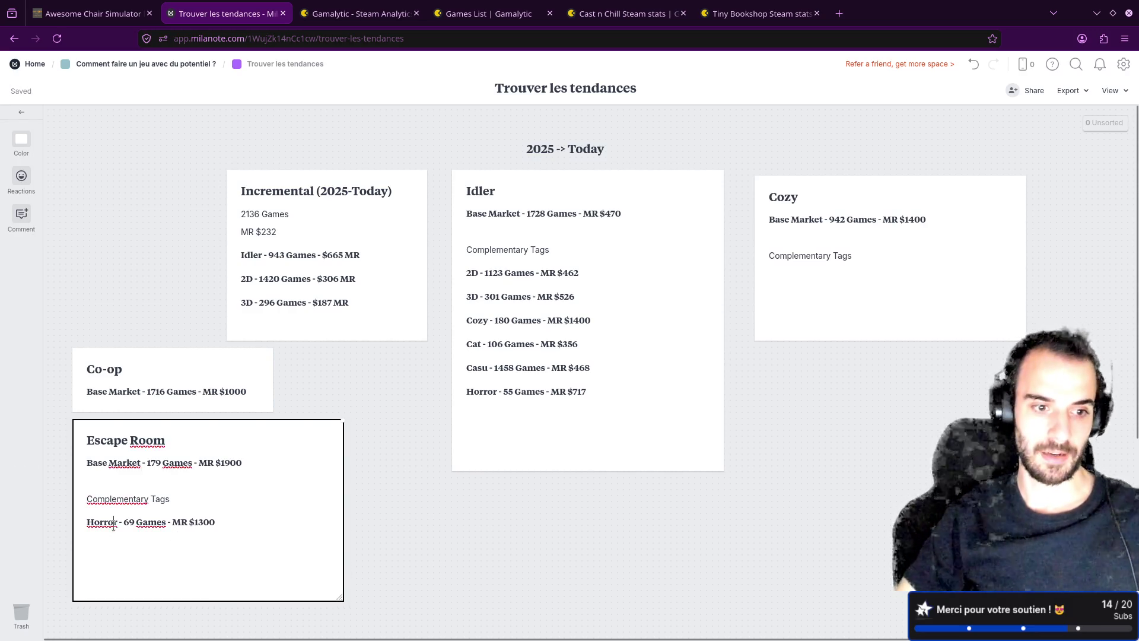
key(Escape)
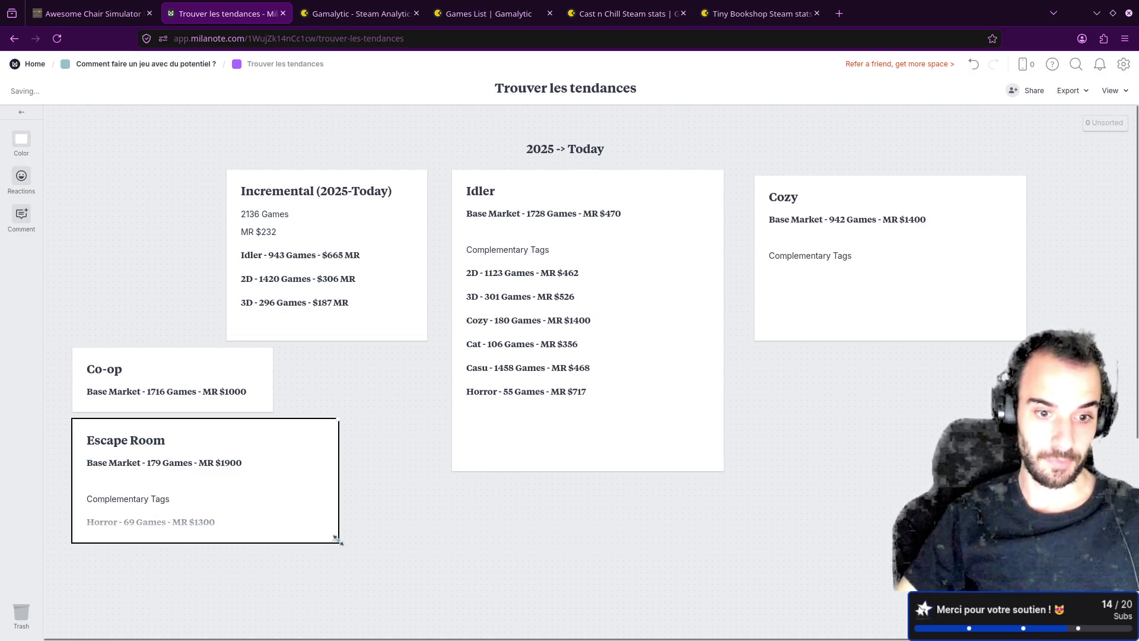
drag(337, 539, 338, 549)
click(439, 493)
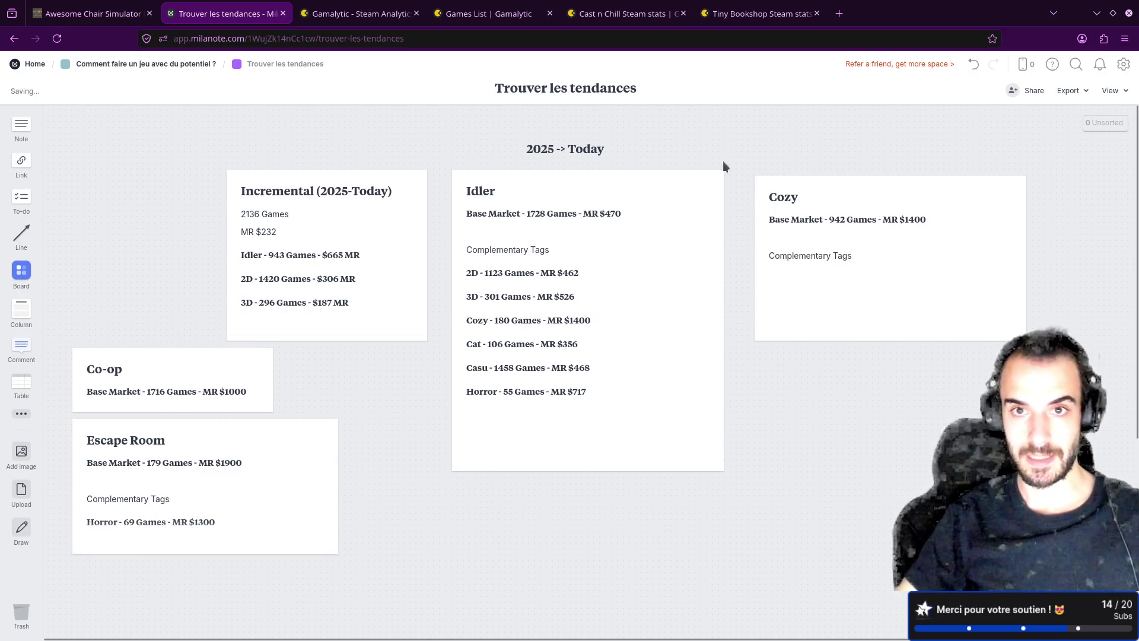
click(316, 6)
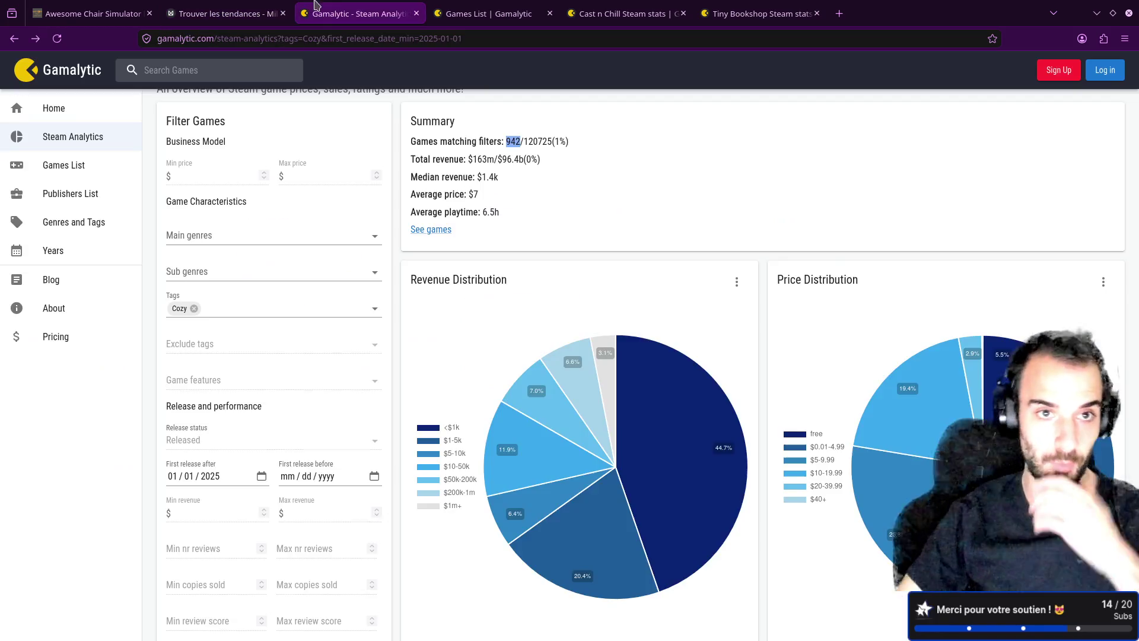
- Swap the Cozy tag filter for Horror, giving 4226 games at $502 median revenue
click(195, 308)
text(Horro)
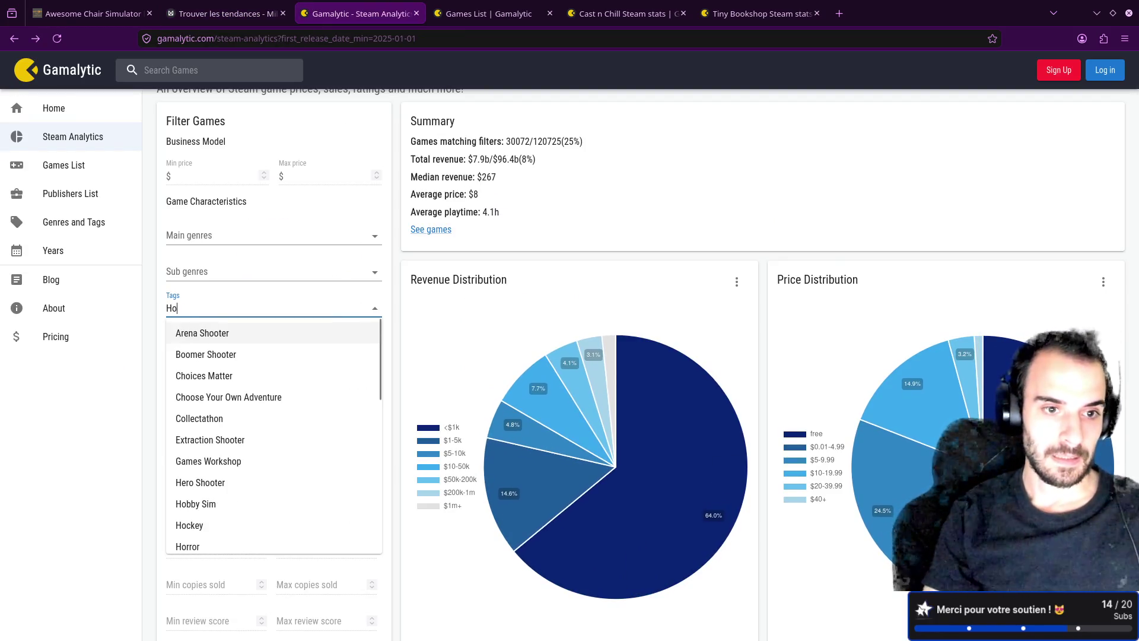
key(Return)
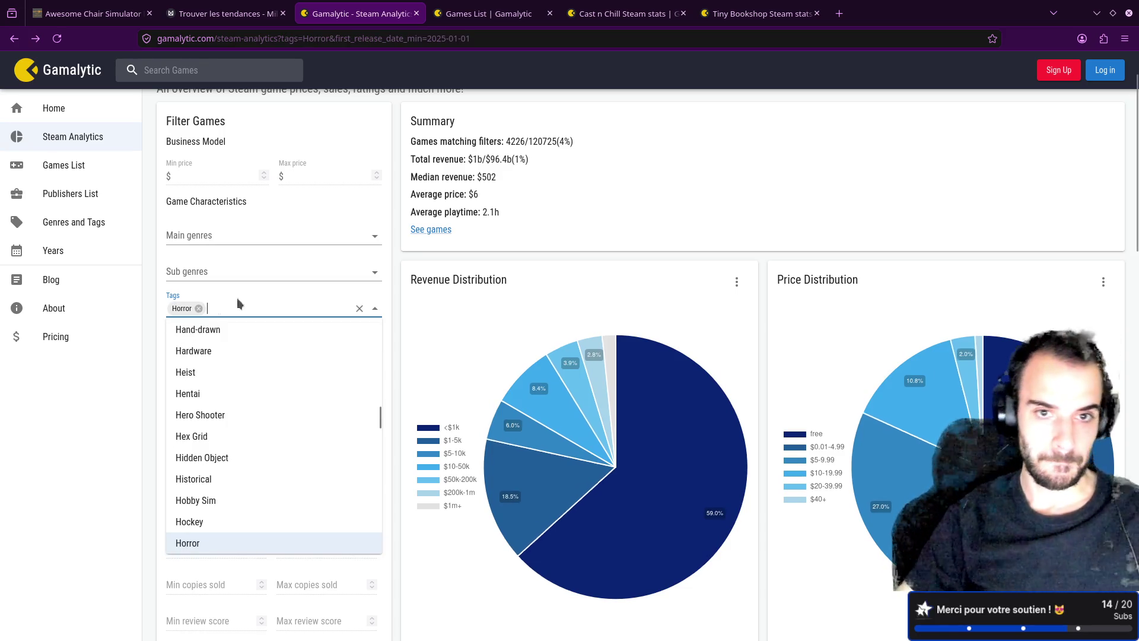
click(586, 204)
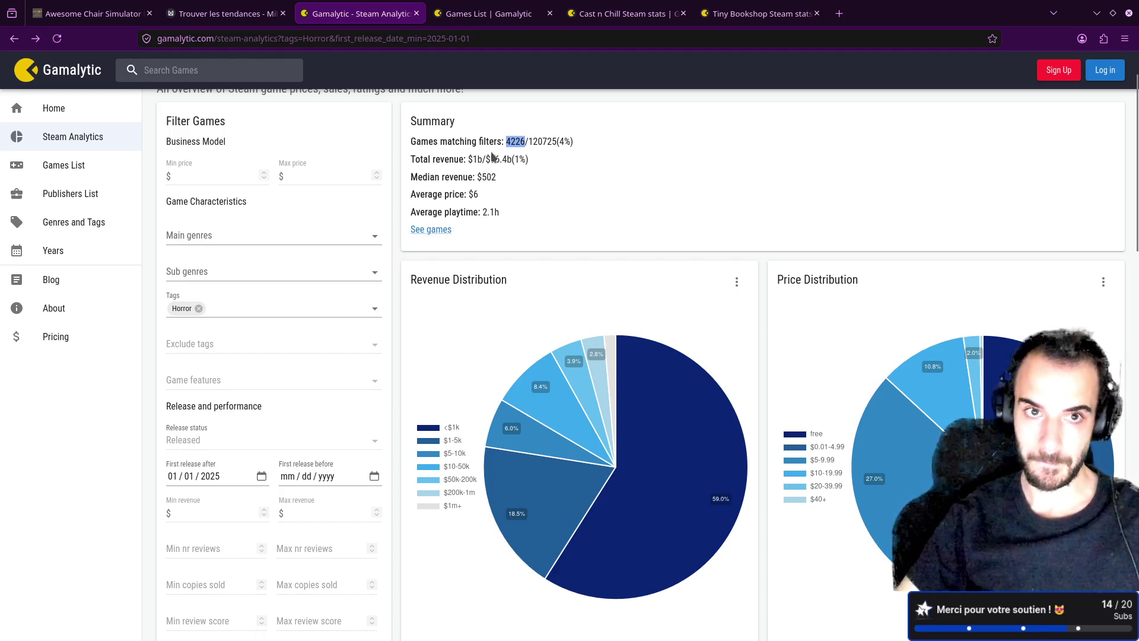
key(ctrl+Page_Up)
click(262, 445)
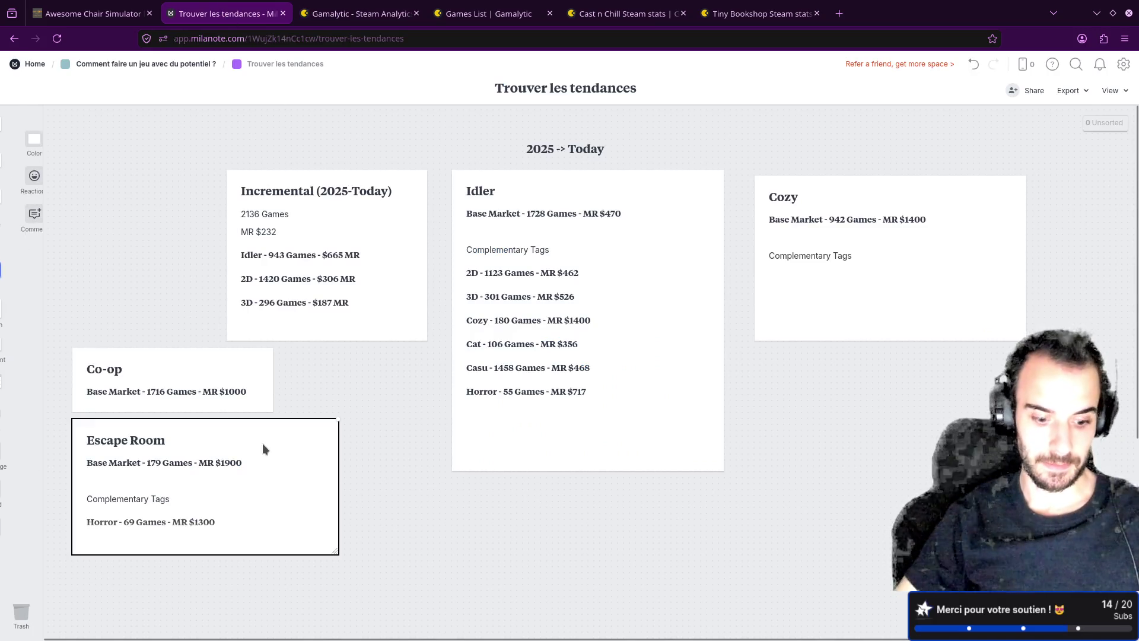
- Duplicate the Escape Room card unsynced, place it right of Idler, and strip its tag lines
key(ctrl+d)
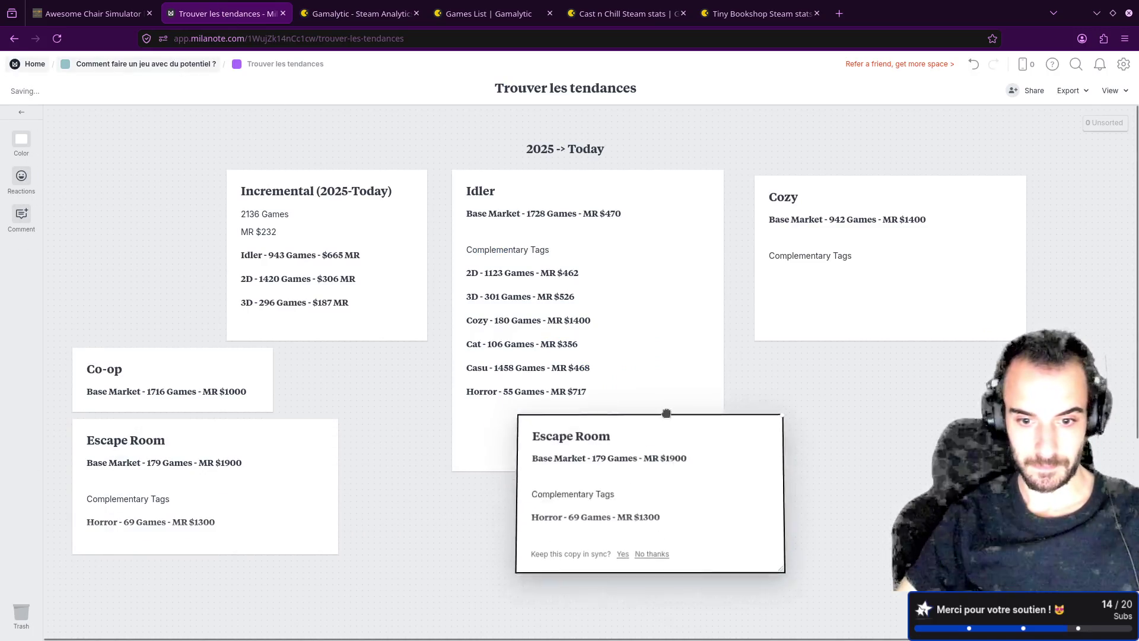
click(634, 529)
drag(644, 454, 854, 444)
double_click(807, 399)
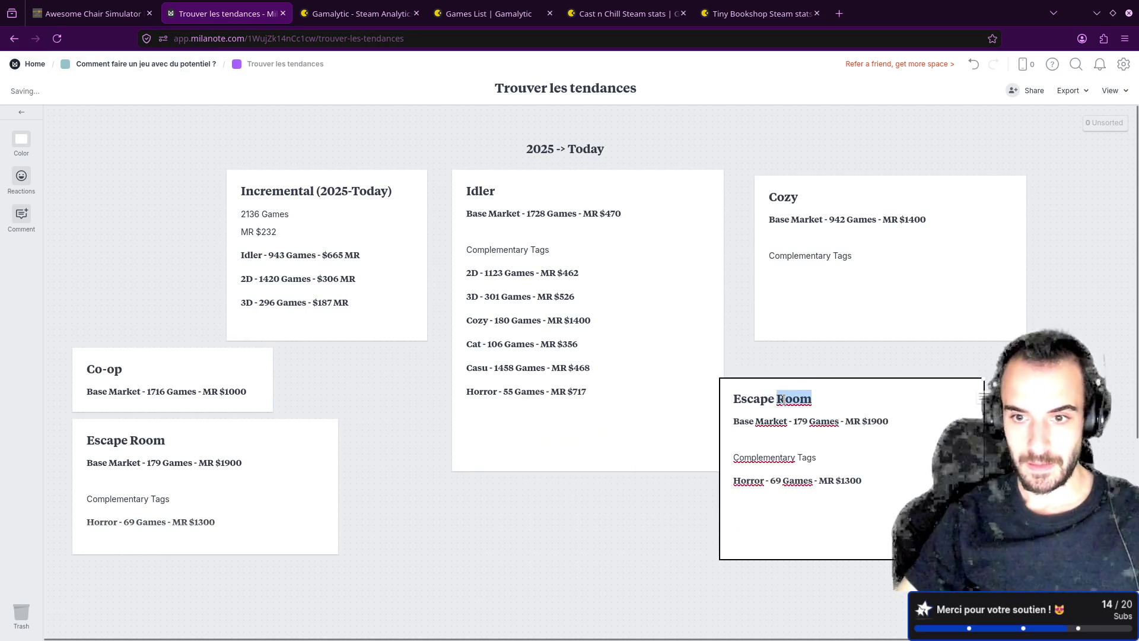
drag(739, 498, 719, 456)
key(BackSpace)
key(BackSpace)
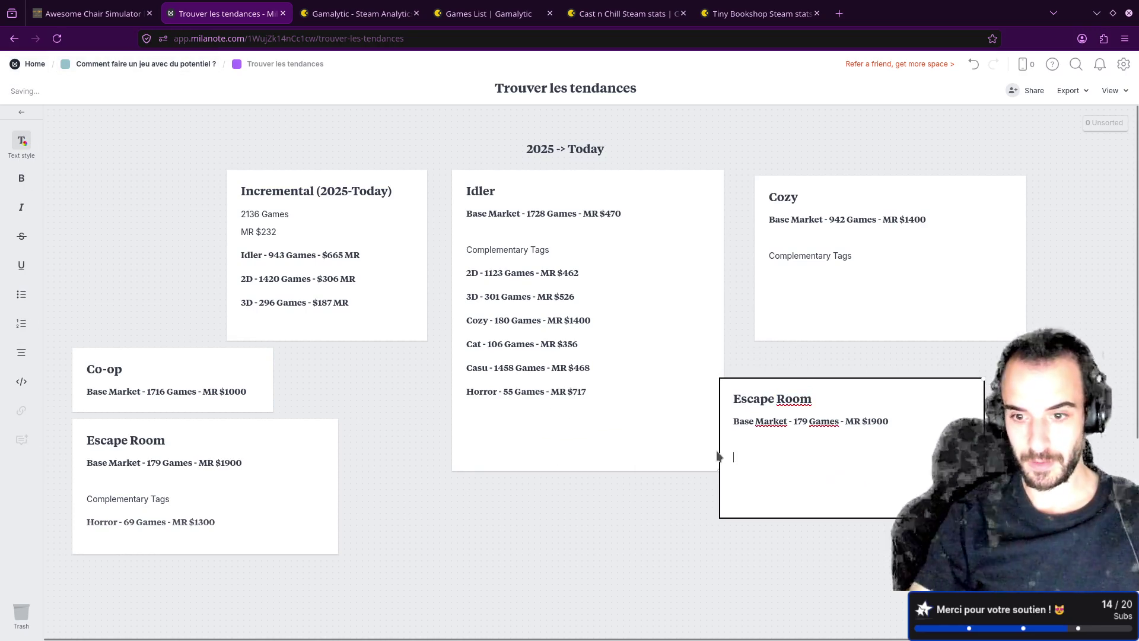
- Retitle the copied card from Escape Room to Horror
drag(813, 398, 685, 394)
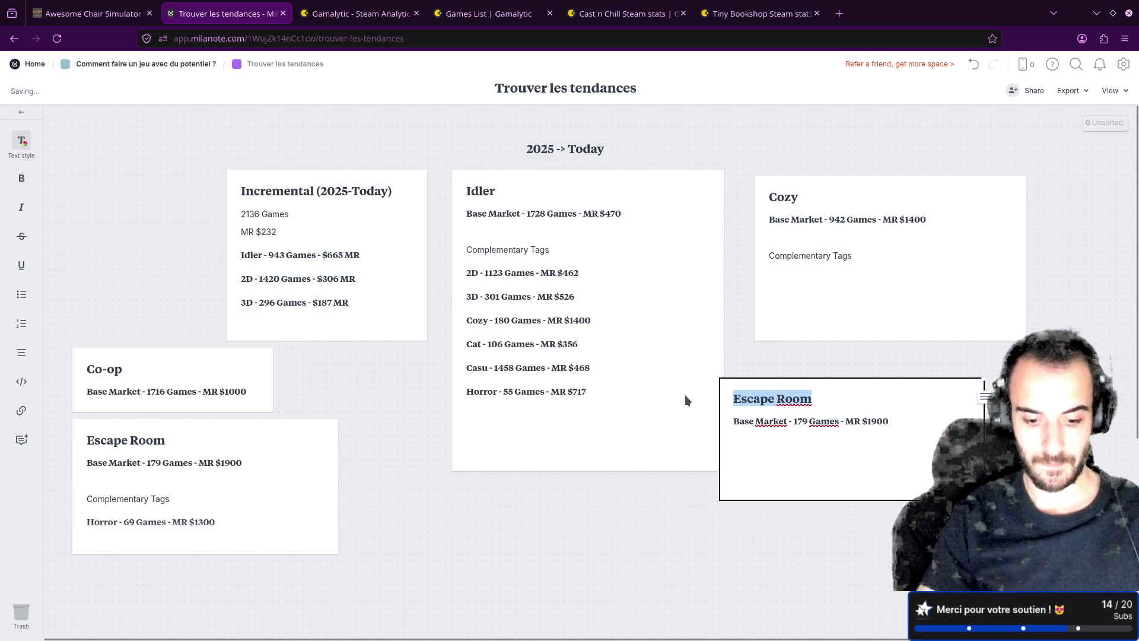
text(Hooro)
key(BackSpace)
key(BackSpace)
key(BackSpace)
text(rror)
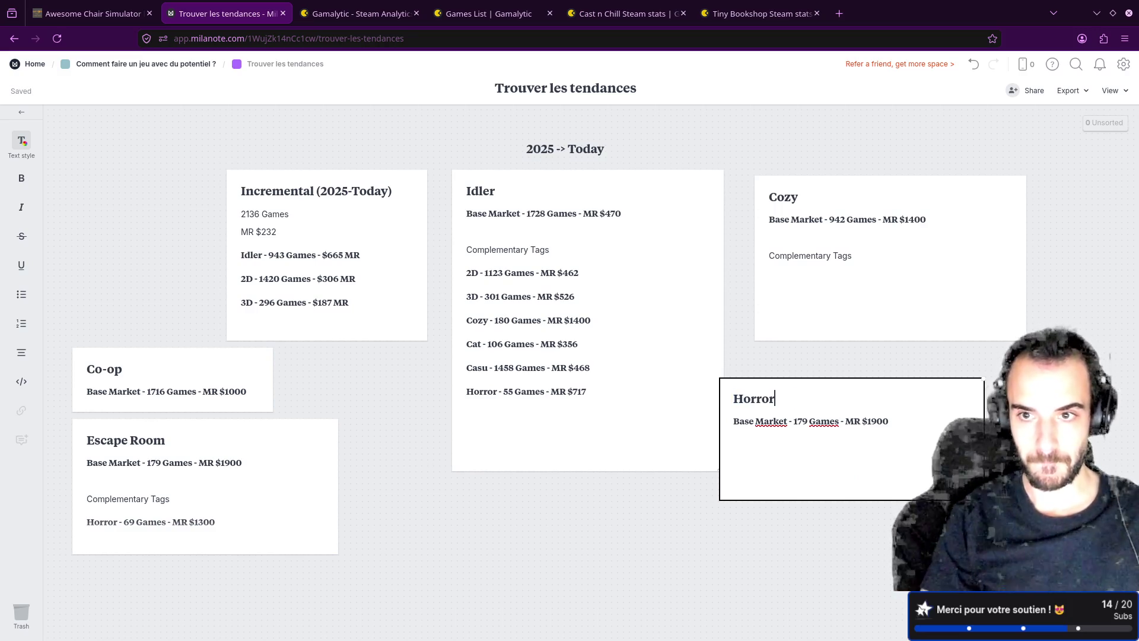
key(Return)
key(BackSpace)
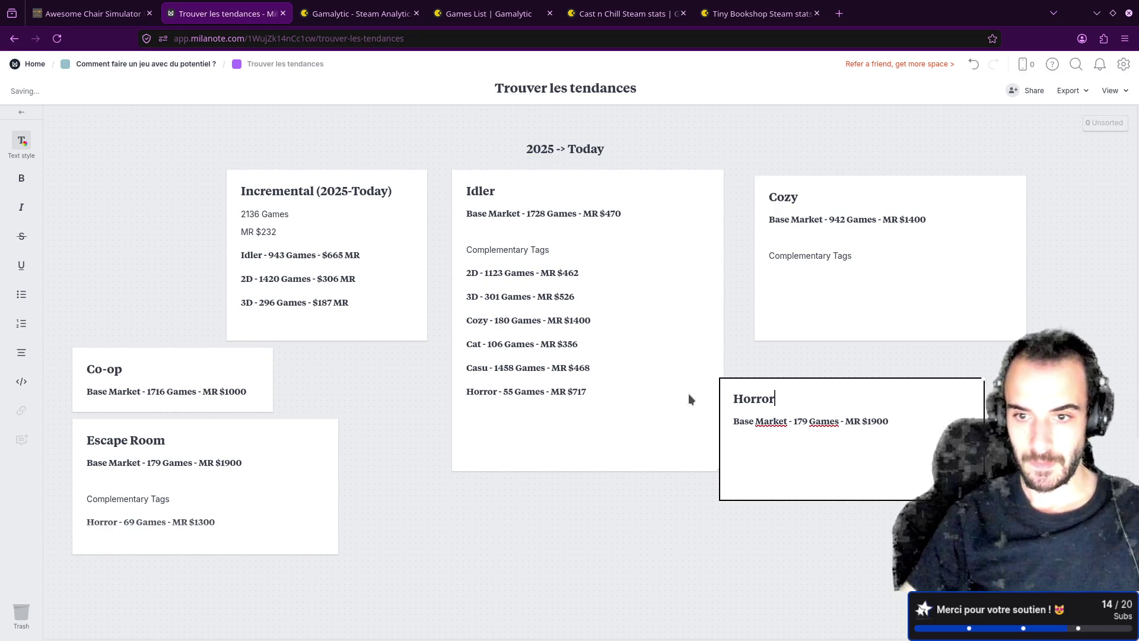
- Set the Horror card's stats to 4226 Games - MR $502 and reposition it and Cozy
drag(794, 421, 839, 420)
text(4226 Games - MR $)
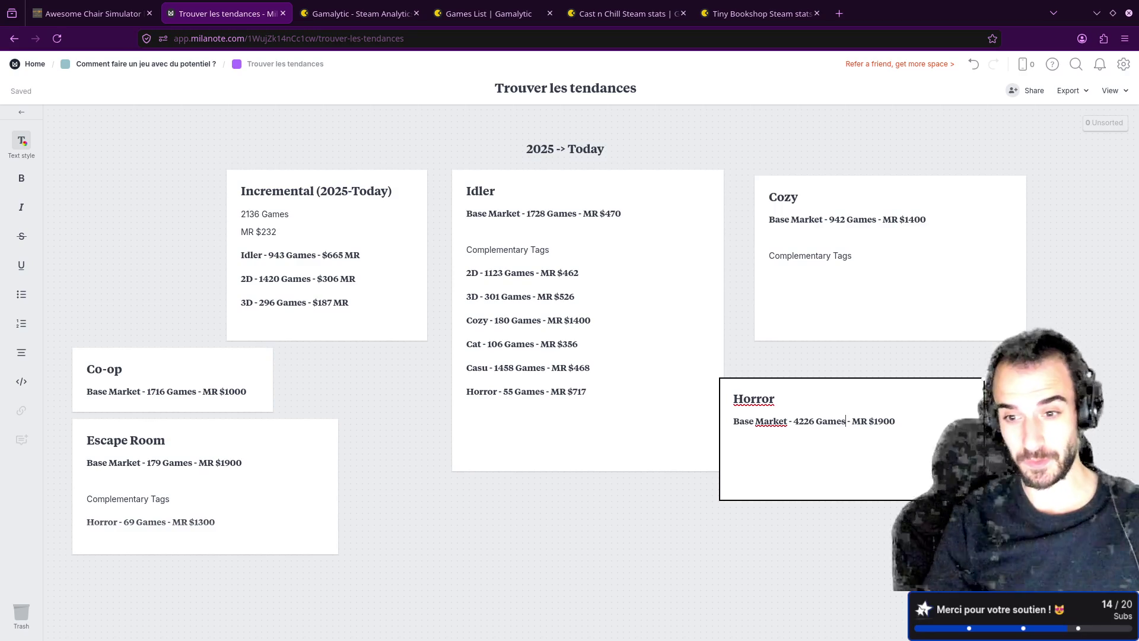
text(502)
mouse_move(863, 386)
mouse_down()
mouse_move(899, 446)
mouse_move(894, 433)
mouse_up()
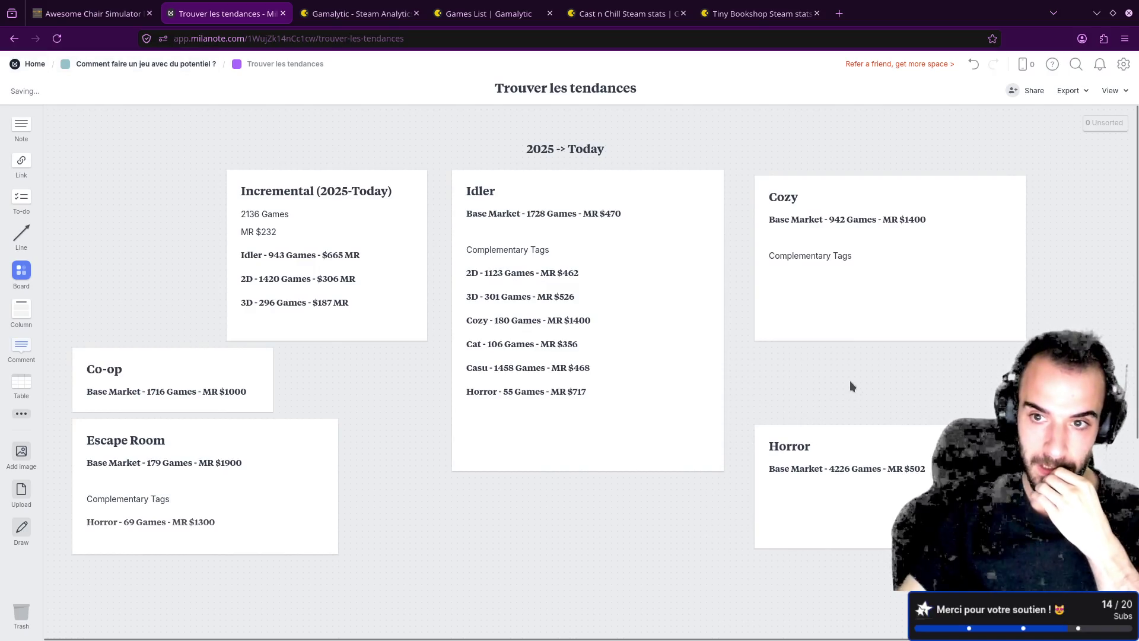
mouse_move(843, 190)
mouse_down()
mouse_move(859, 234)
mouse_move(846, 265)
mouse_up()
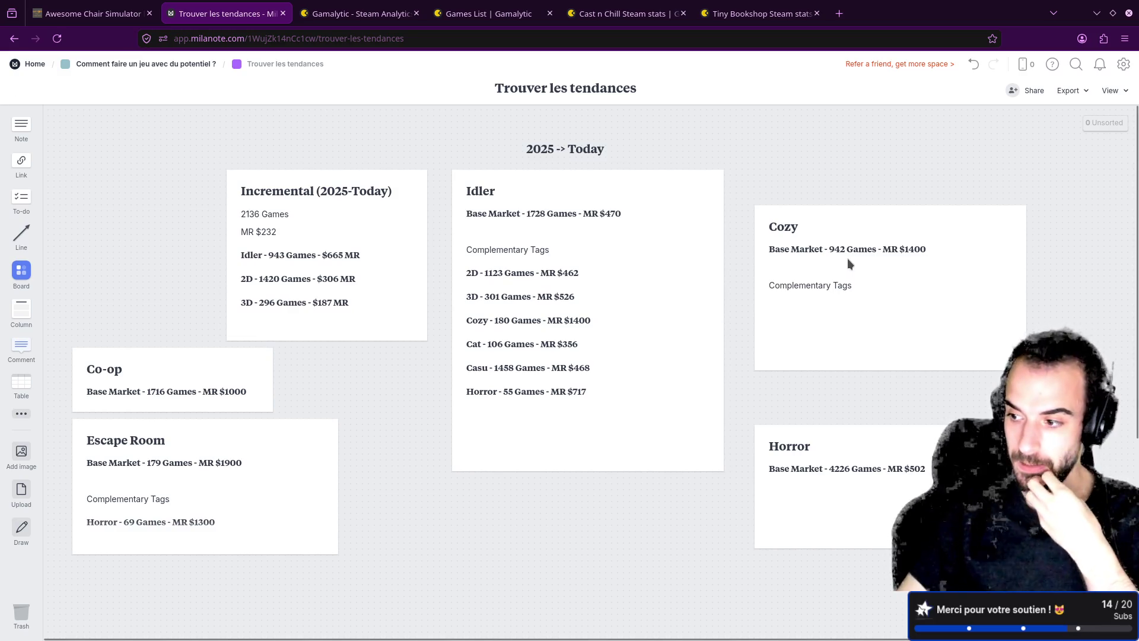
- Add Indie as a second tag filter, then remove it again
click(330, 7)
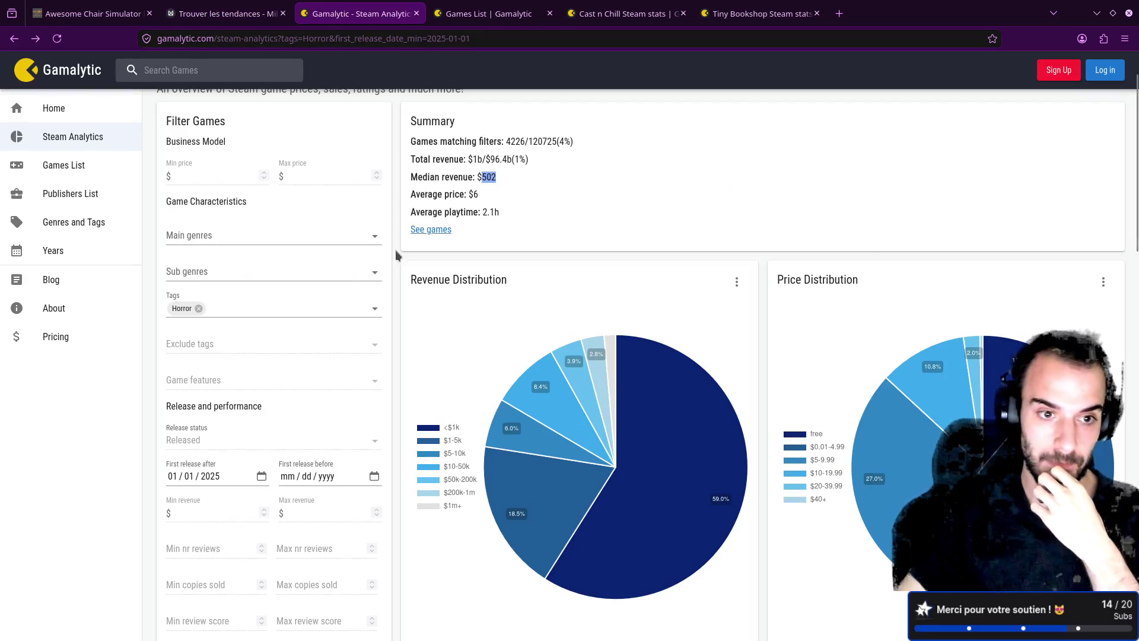
click(243, 308)
text(indie)
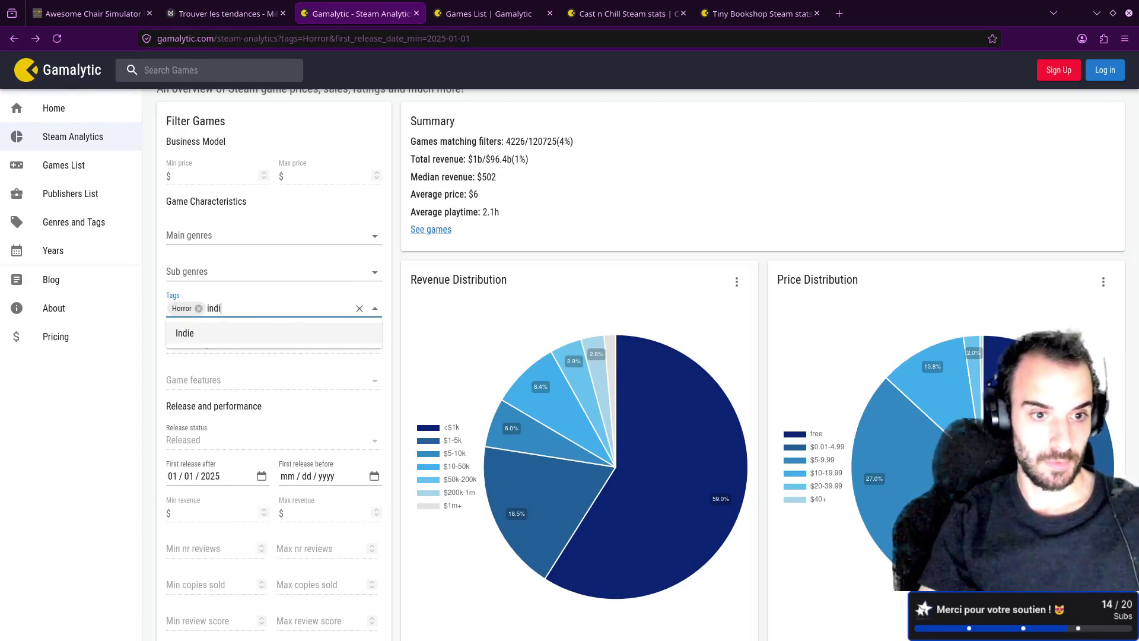
key(Return)
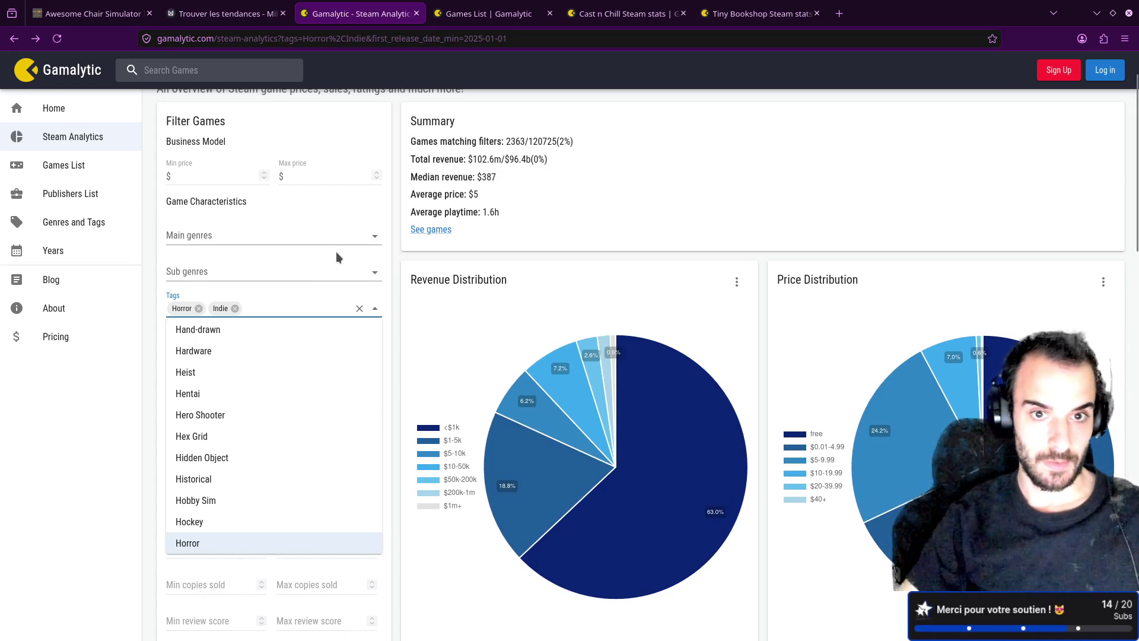
click(400, 261)
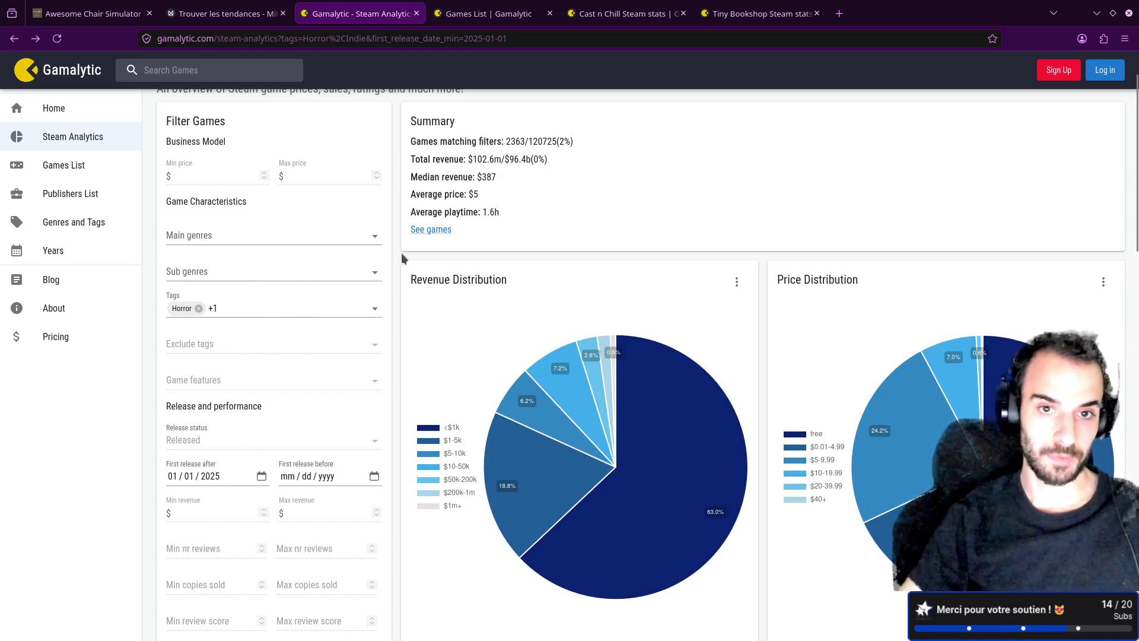
click(258, 310)
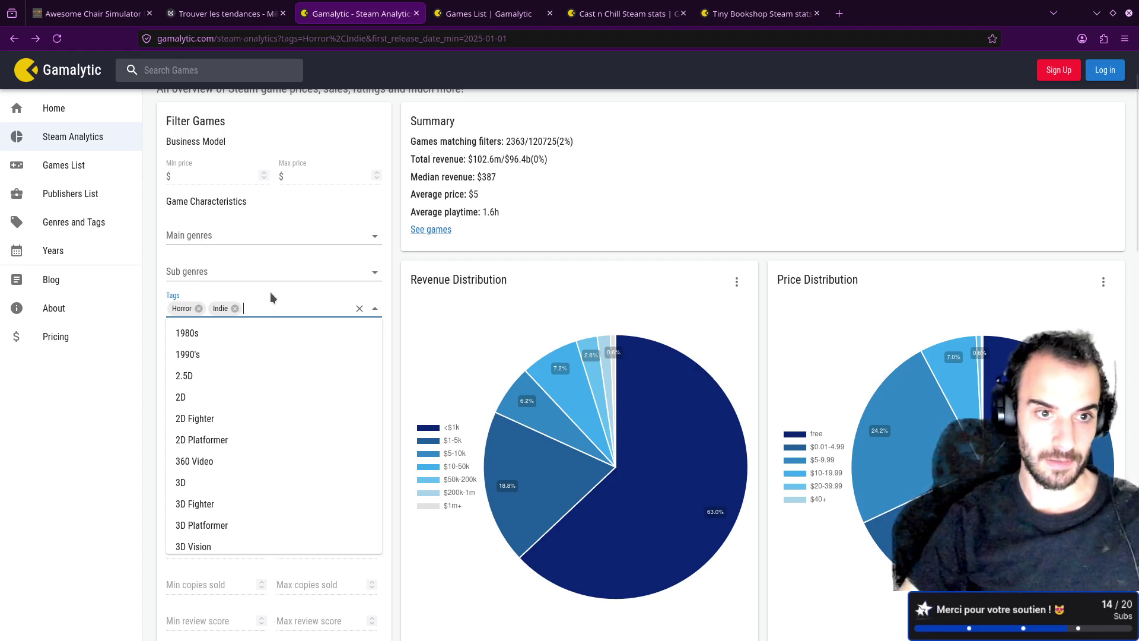
click(235, 308)
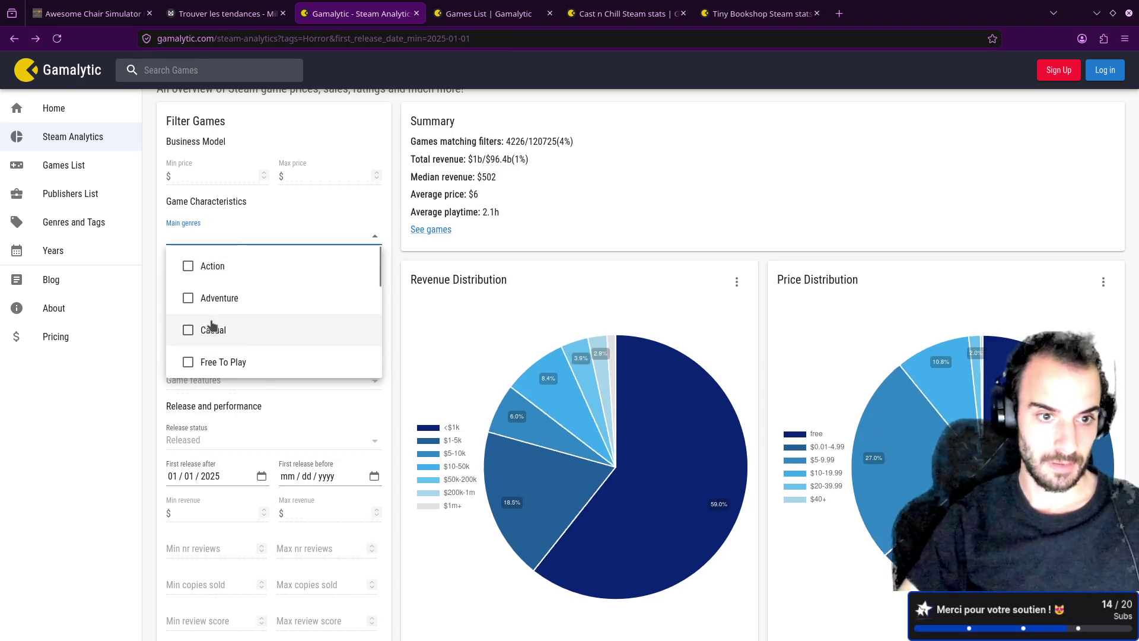
- Try Indie as the main genre filter, then clear that genre filter
scroll(214, 321, down, 4)
scroll(214, 315, up, 2)
click(213, 315)
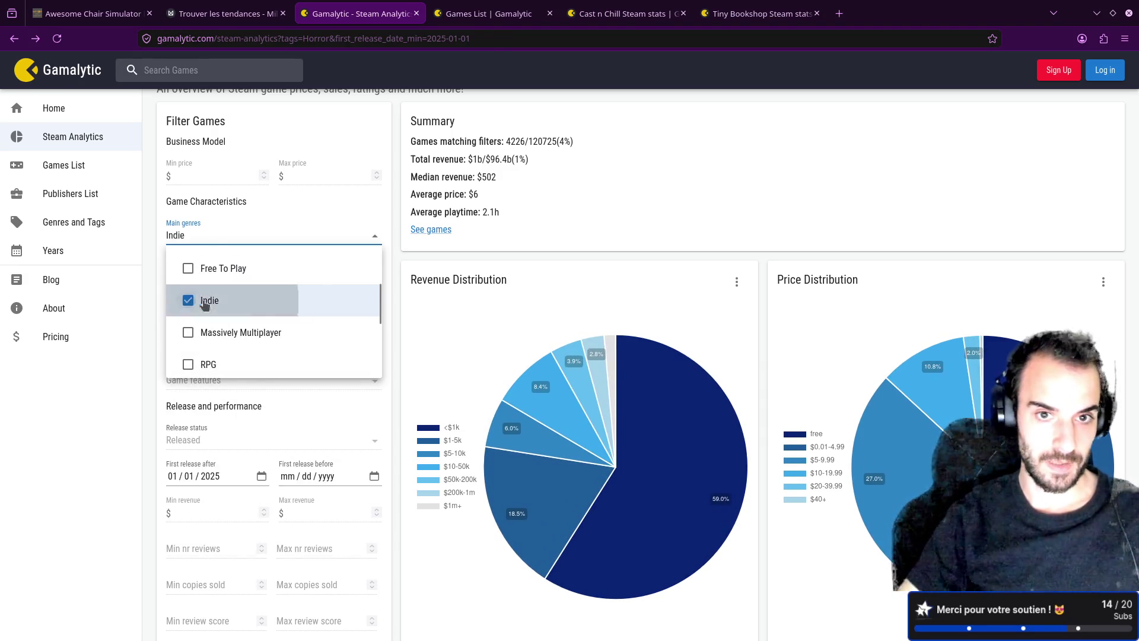
click(536, 232)
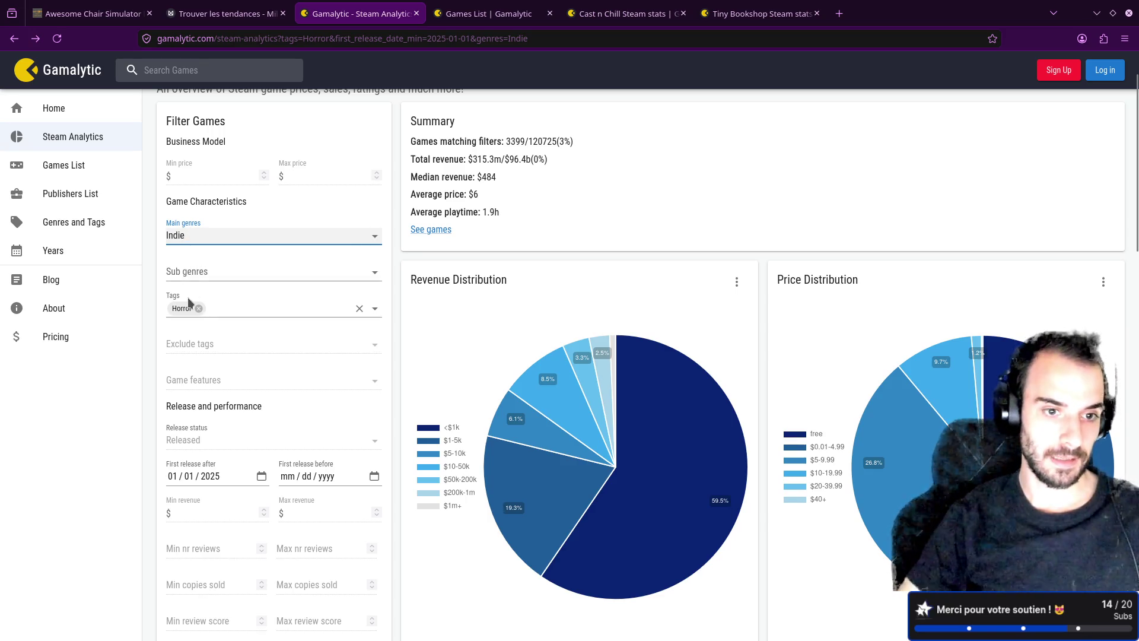
click(180, 235)
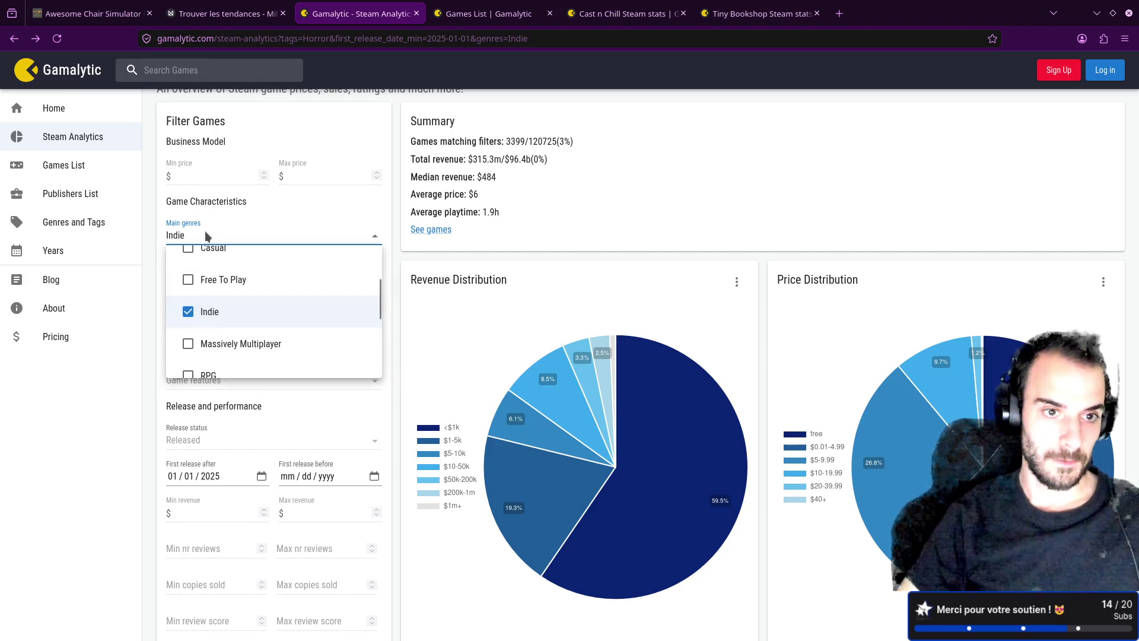
click(187, 313)
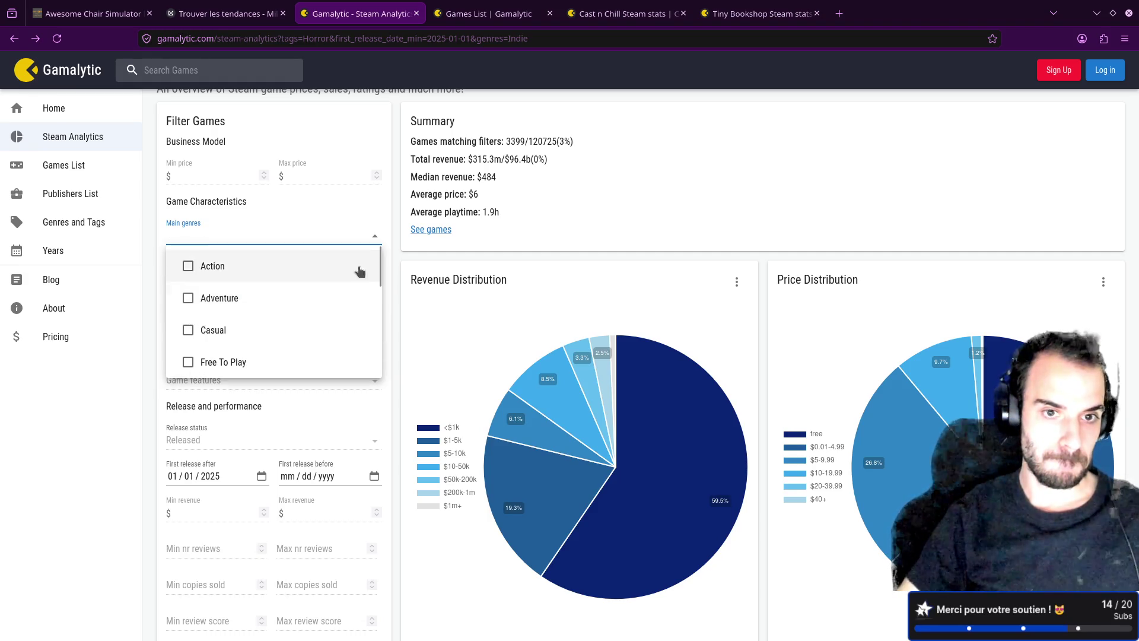
click(397, 258)
- Re-add Indie alongside Horror, yielding 2363 games, and select that count
click(273, 308)
text(ind)
key(Return)
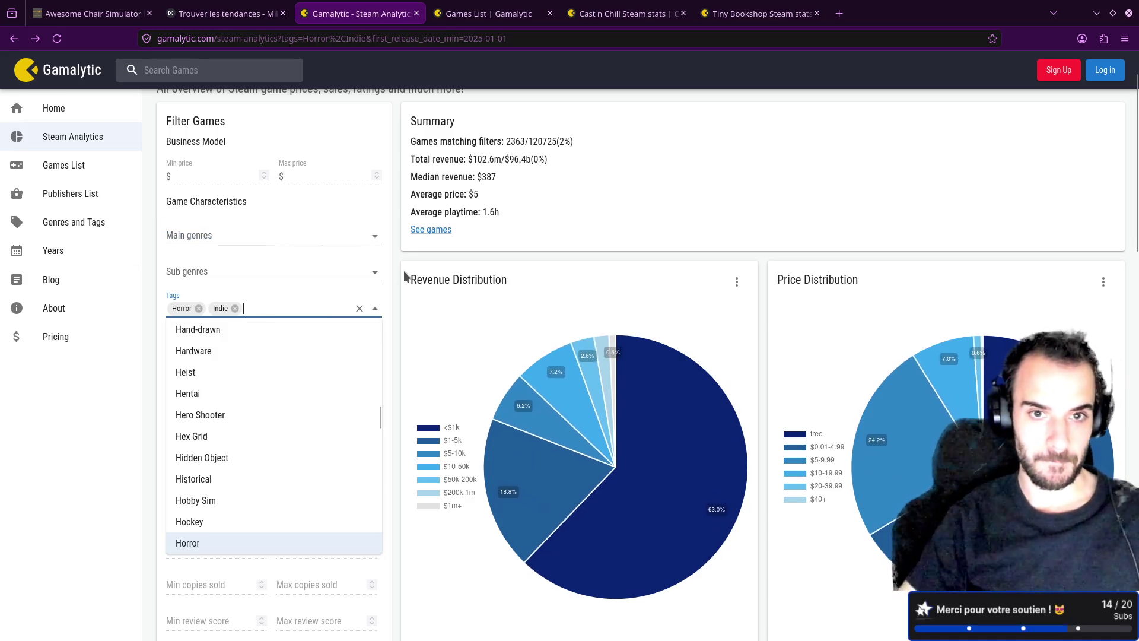
click(407, 265)
double_click(514, 140)
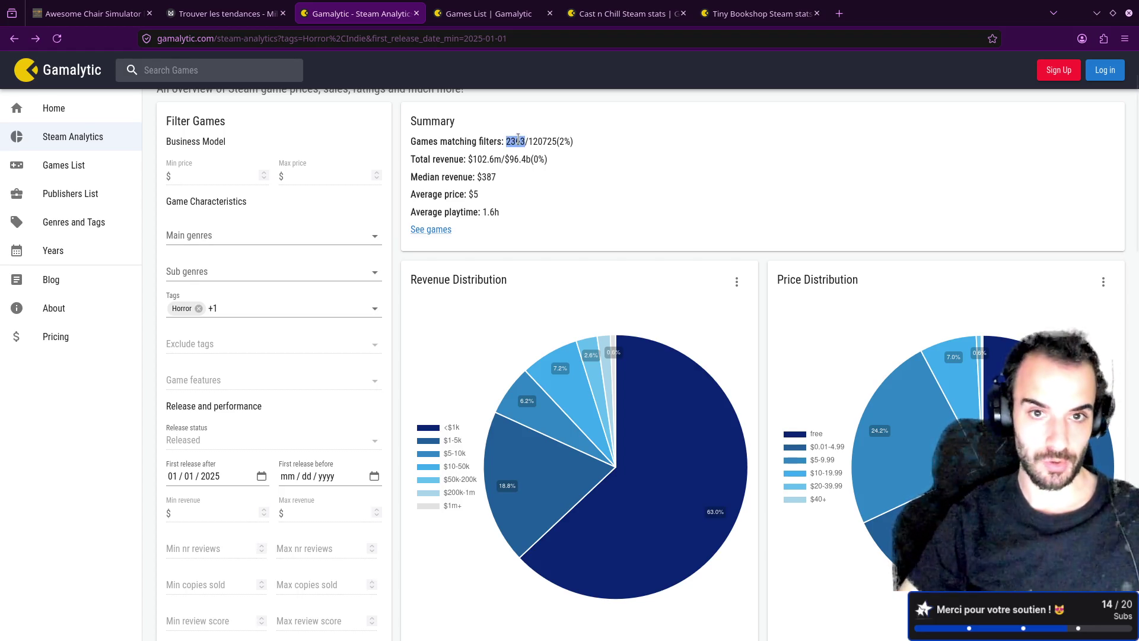
click(231, 13)
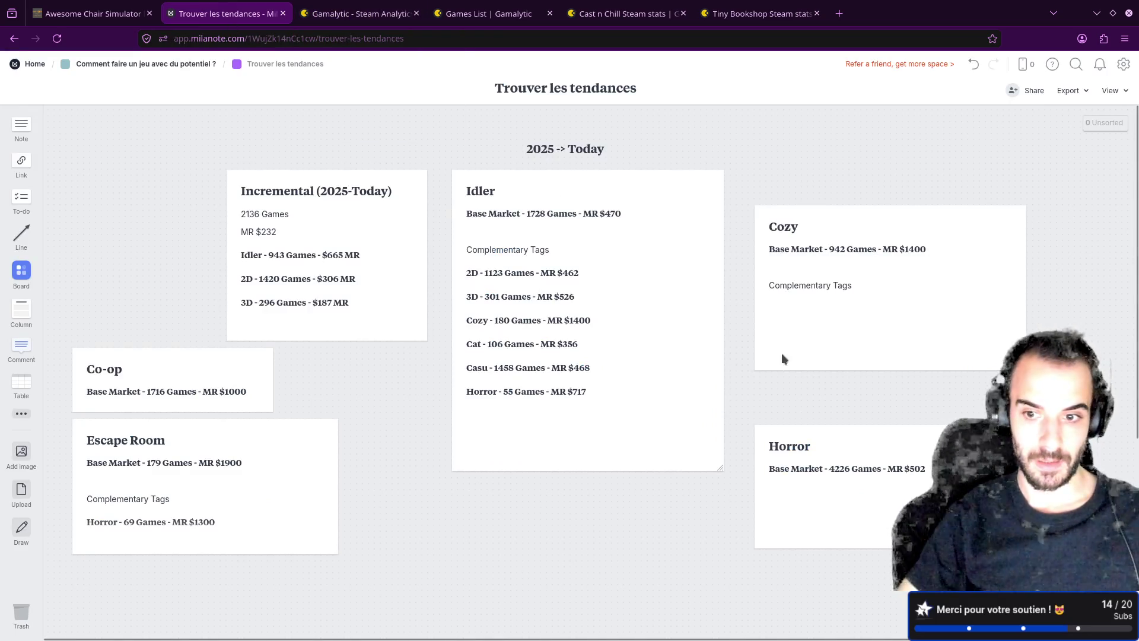
- Open the Horror card for editing without changes, then return to Gamalytic's Steam Analytics
double_click(820, 442)
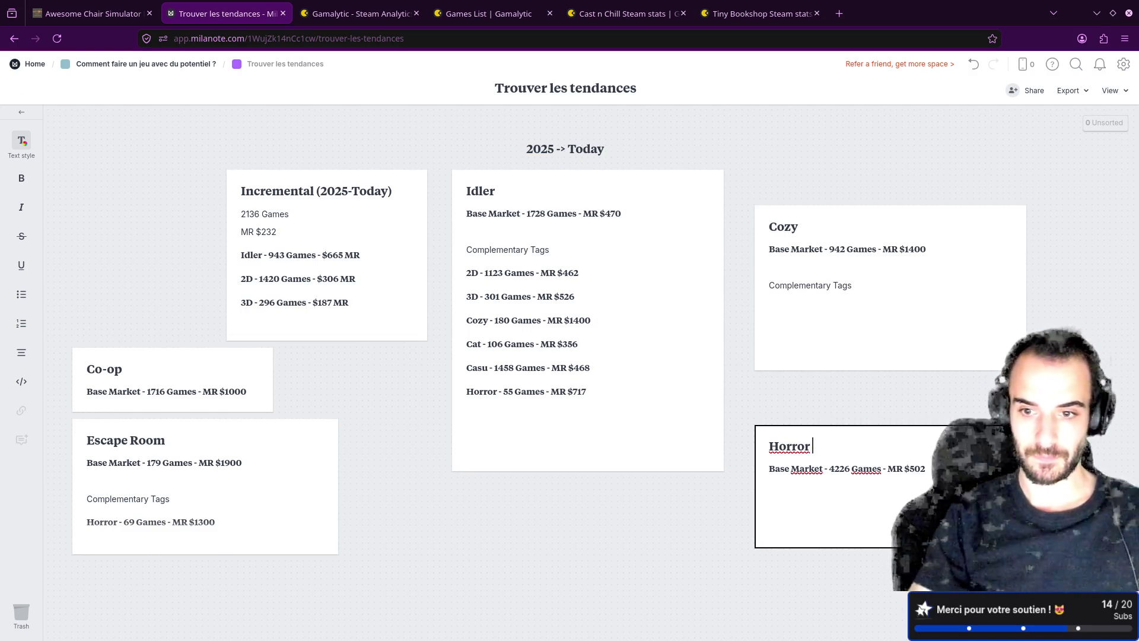
click(356, 13)
- Replace the Indie tag with Choices Matter and Singleplayer in the Horror tag filter
click(252, 303)
click(235, 308)
text(c)
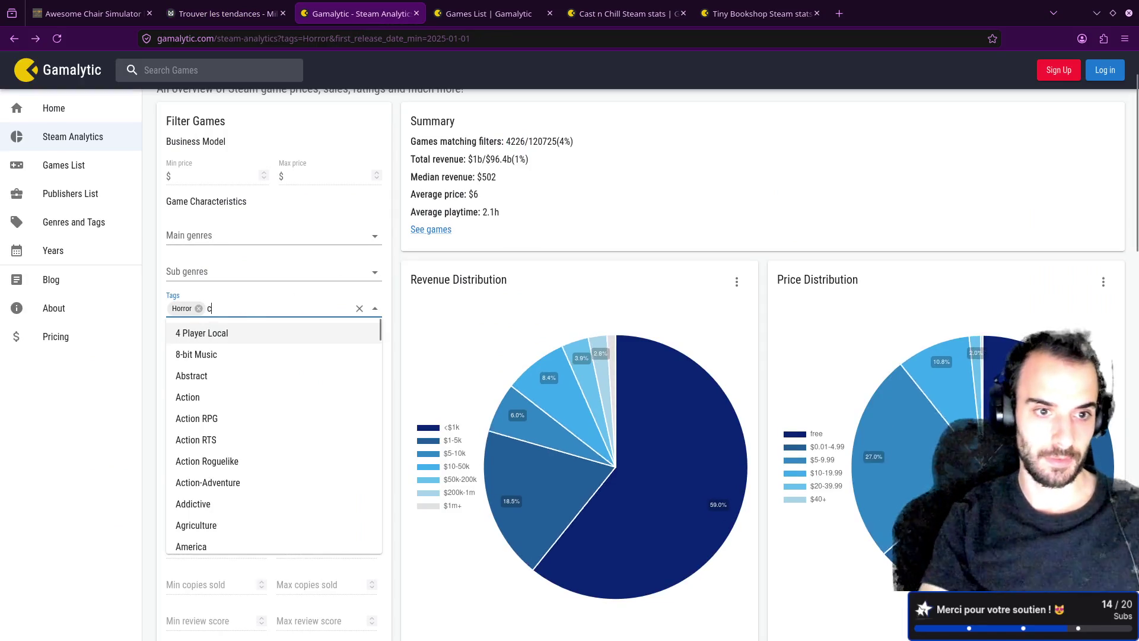
text(hoi)
key(Return)
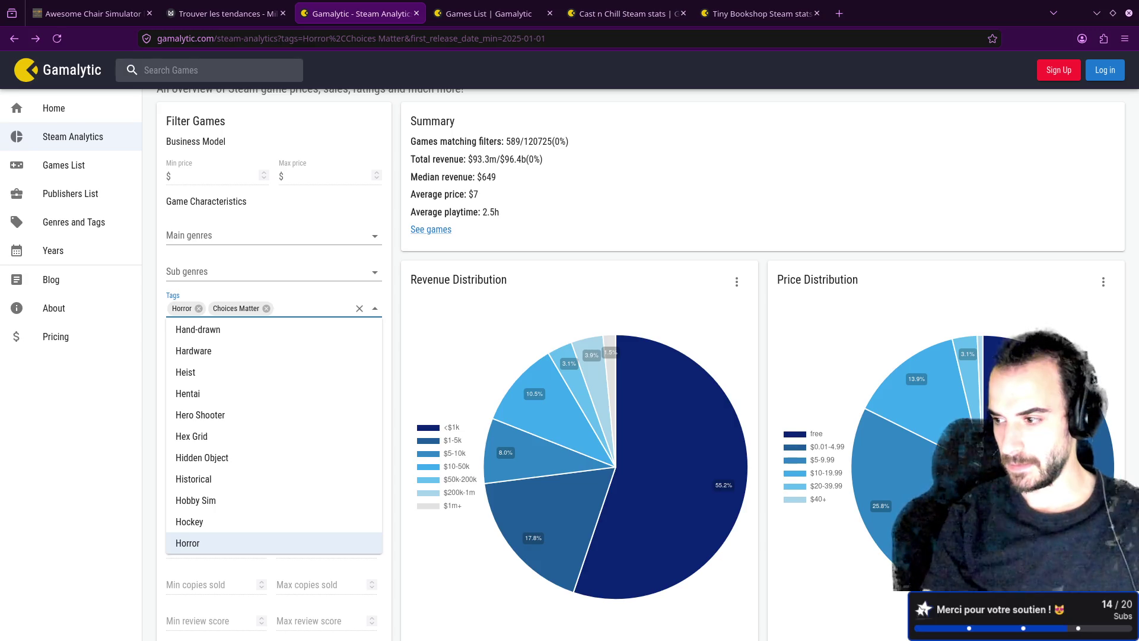
text(sing)
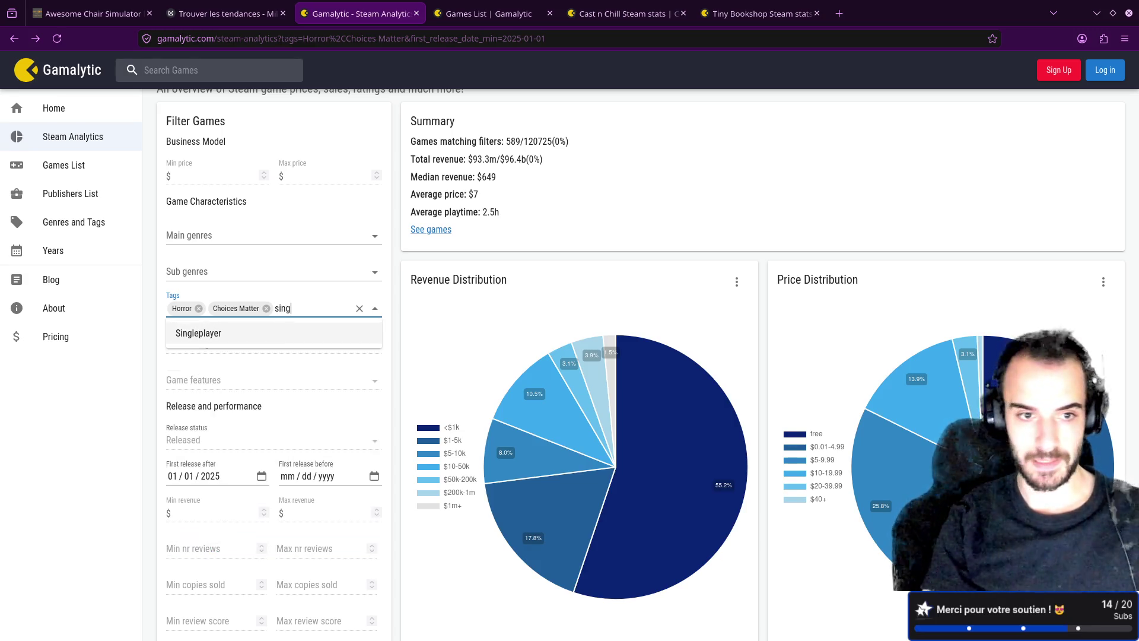
key(Return)
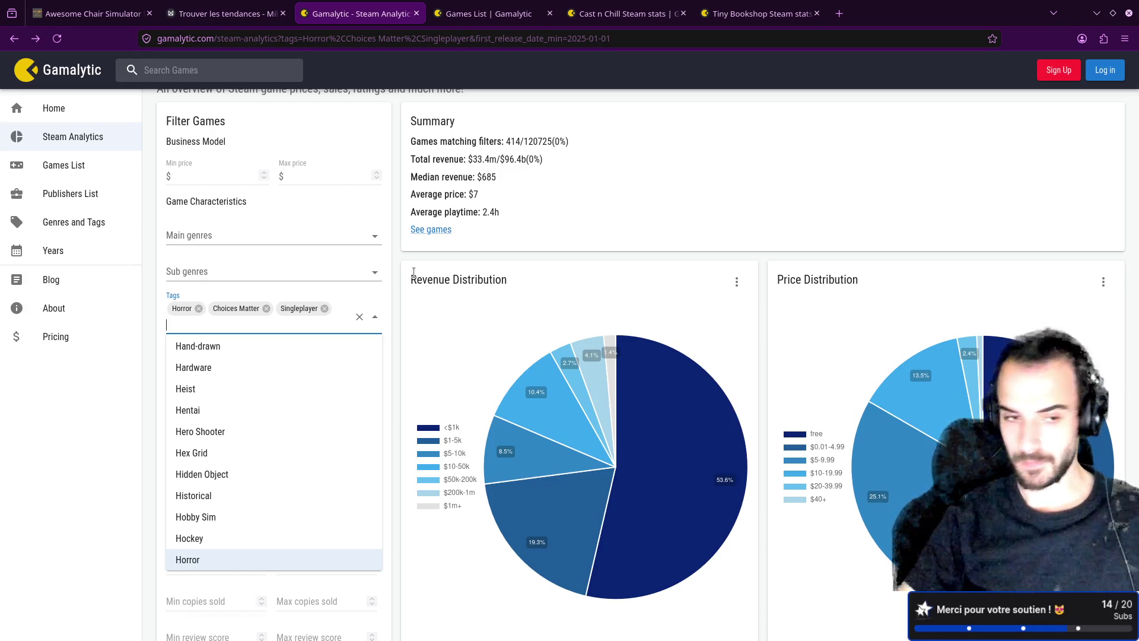
- Add Psychological and Indie tags, narrowing to 64 games at $919 median revenue
text(psy)
key(Down)
key(Down)
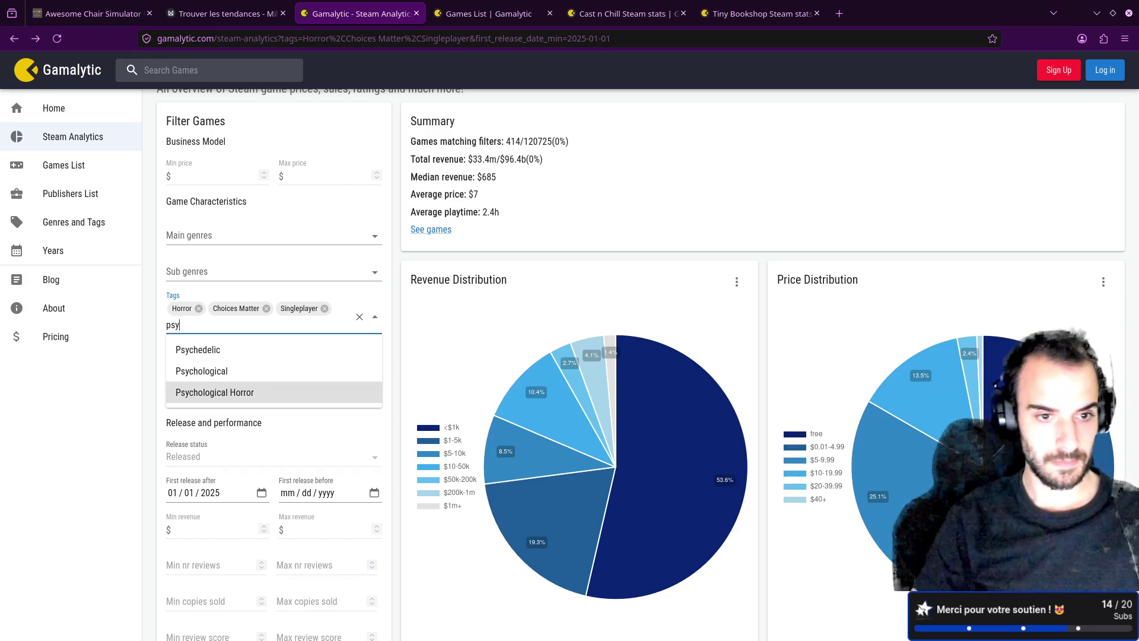
click(202, 371)
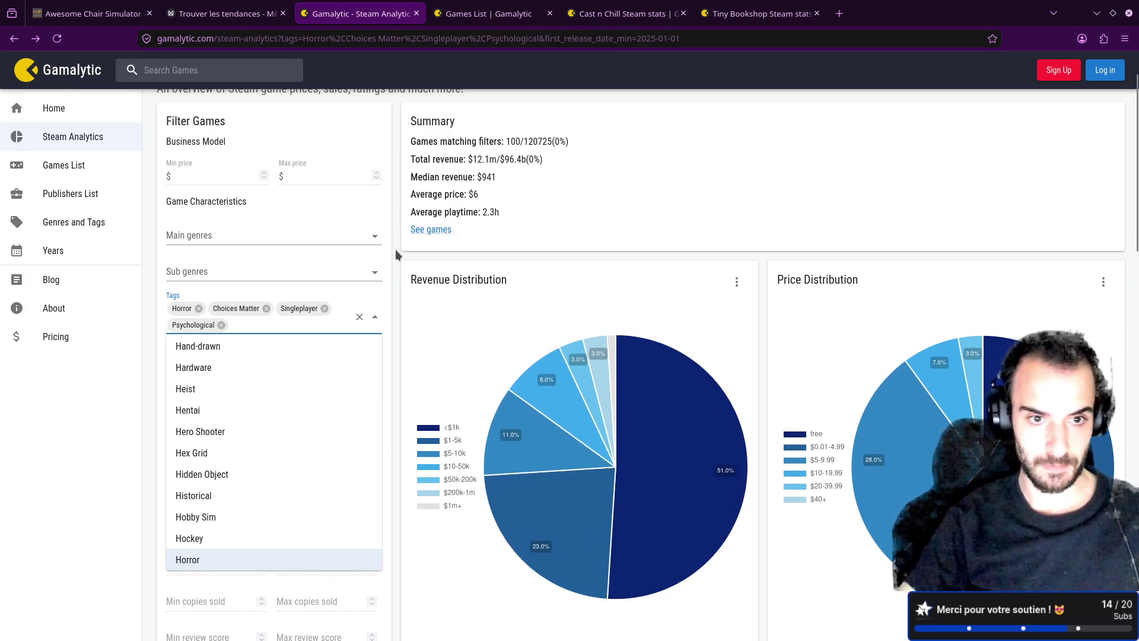
click(257, 330)
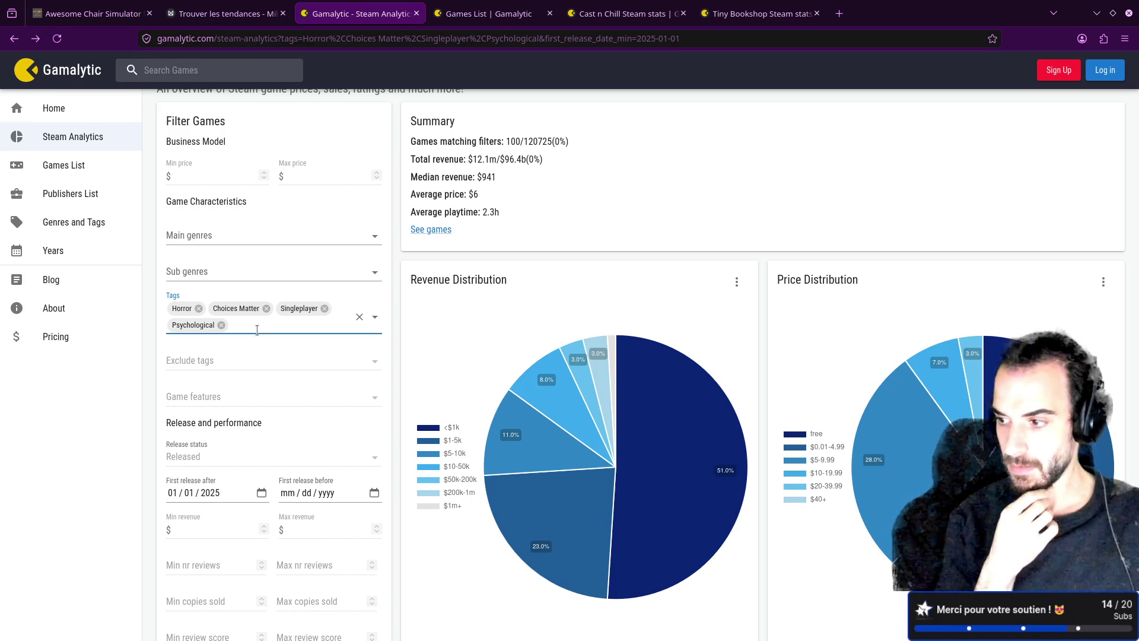
text(indie)
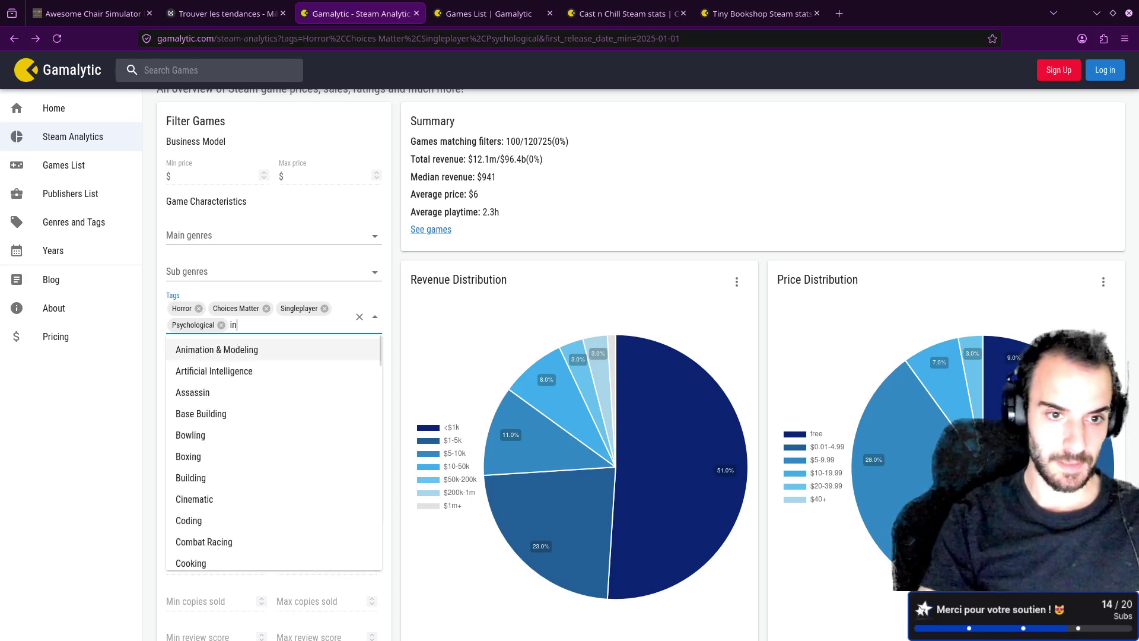
key(Return)
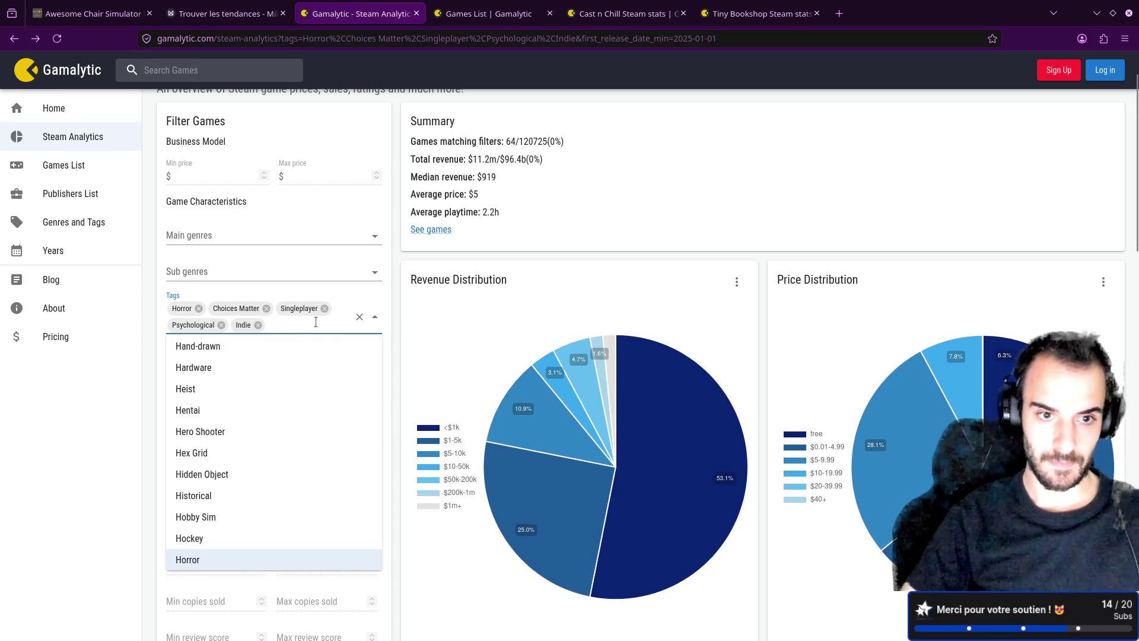
click(408, 286)
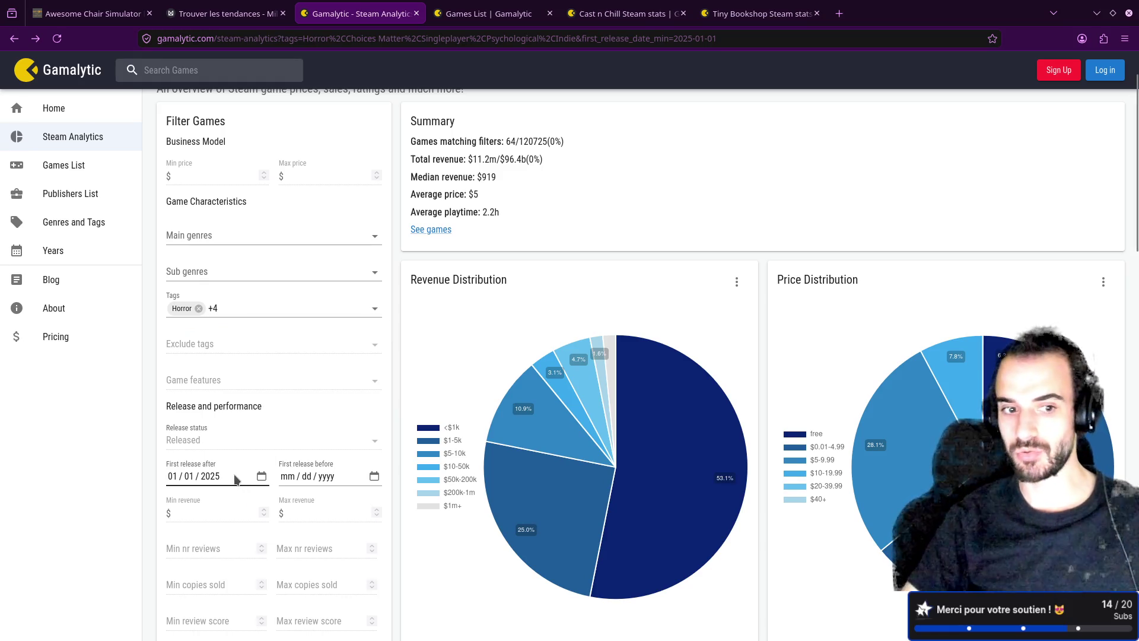
- Open the filtered games list and Static Dread: The Lighthouse's Gamalytic stats page in new tabs
middle_click(435, 230)
key(ctrl+Tab)
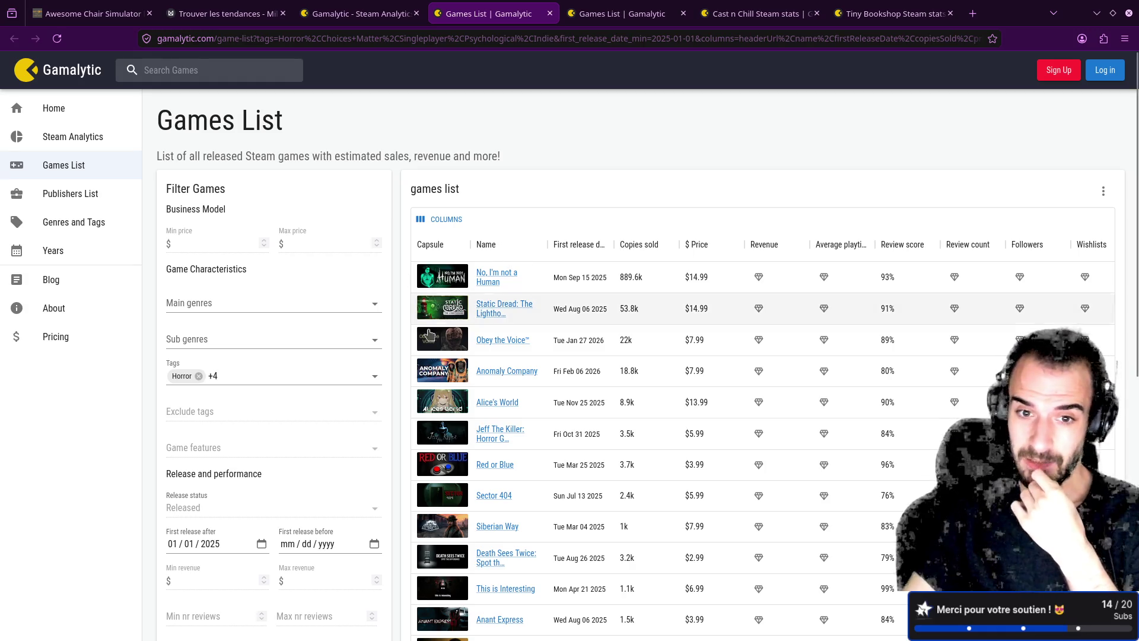
middle_click(496, 306)
click(560, 13)
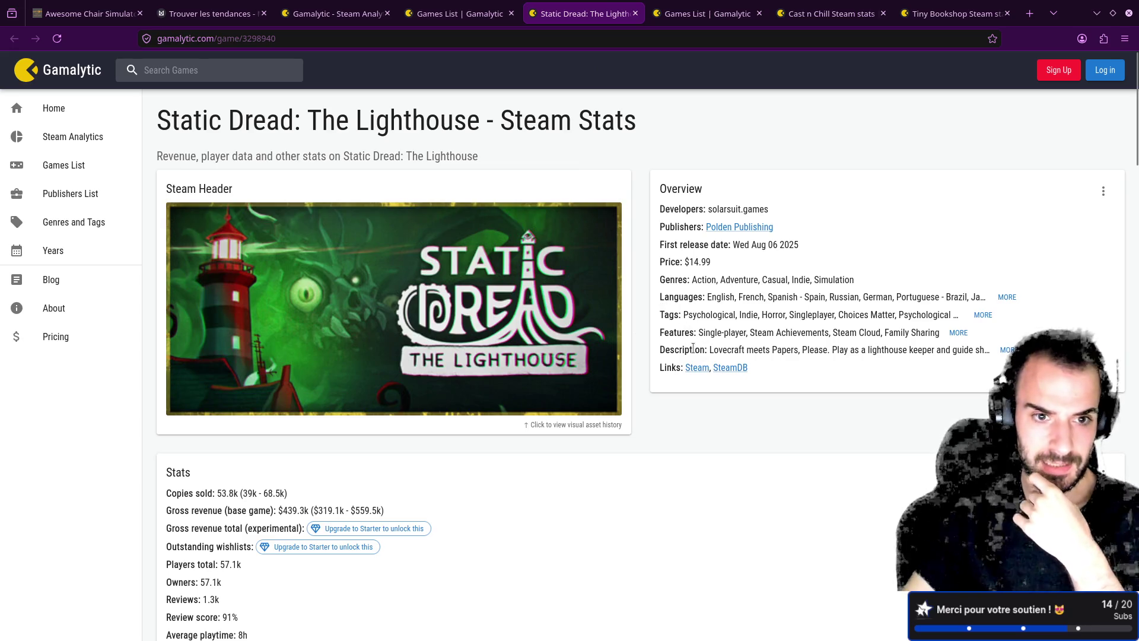
- Review Static Dread's Steam store page, then close it and return to the games list
middle_click(697, 368)
click(632, 13)
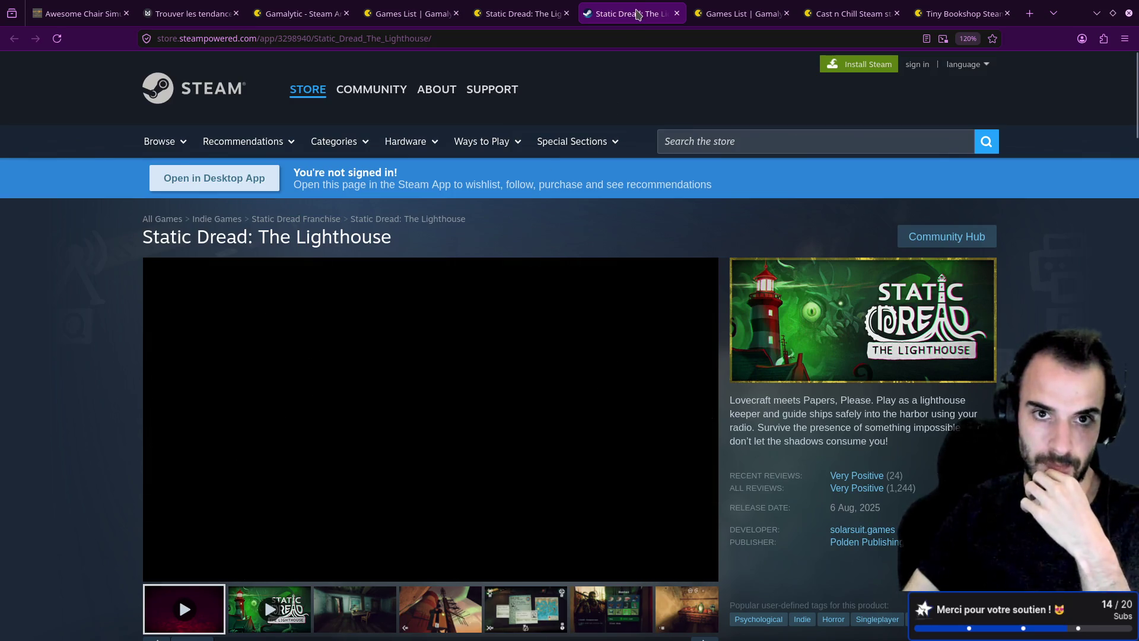
middle_click(636, 14)
click(391, 13)
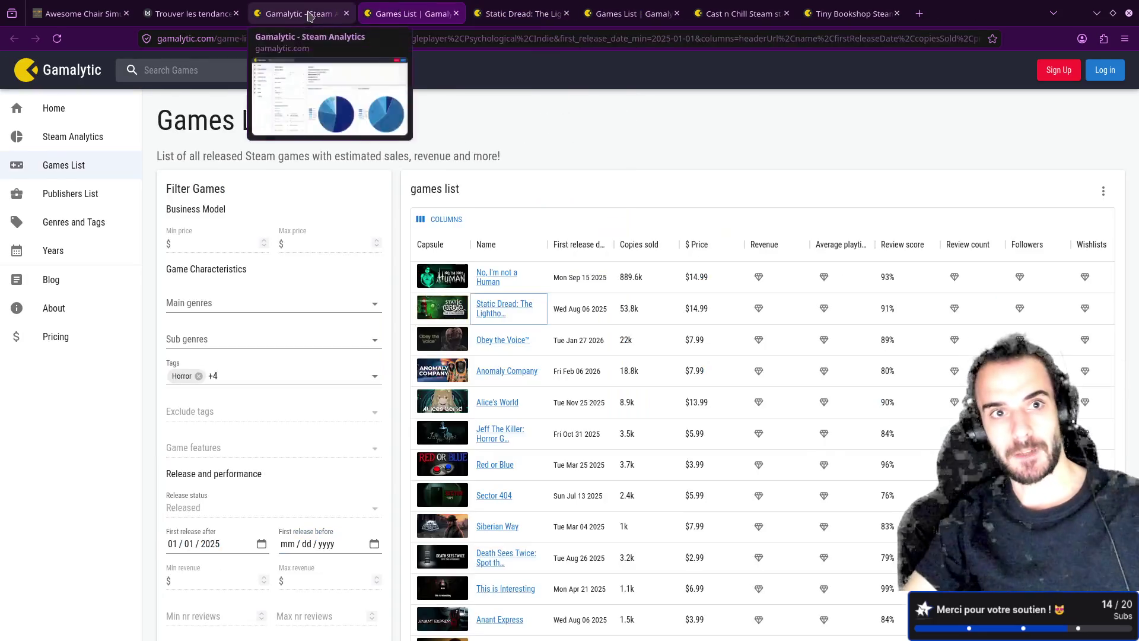
- Reset the Steam Analytics tag filter to Horror alone
click(309, 16)
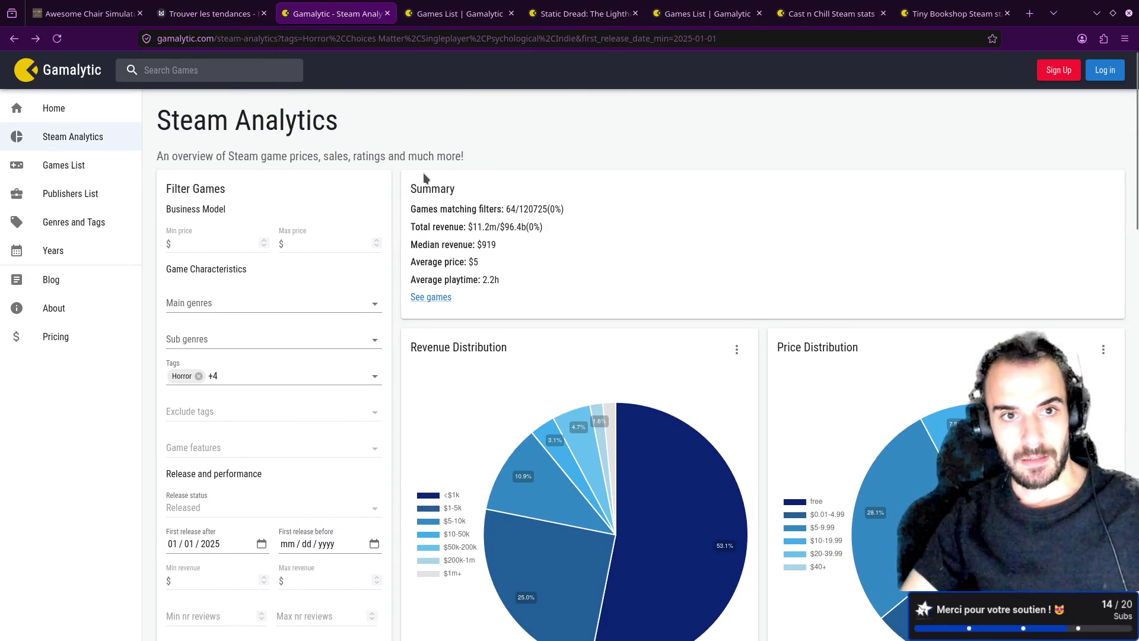
click(256, 376)
click(221, 393)
click(324, 376)
click(266, 377)
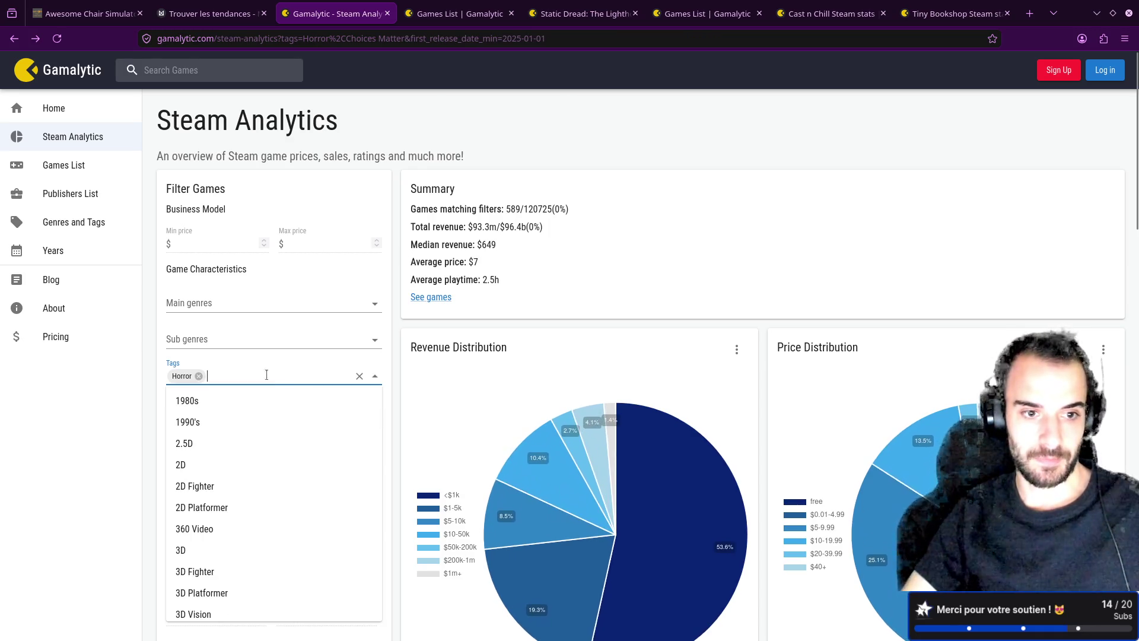
click(487, 227)
- Go from the Trouver les tendances board up to 'Comment faire un jeu avec du potentiel ?'
click(210, 13)
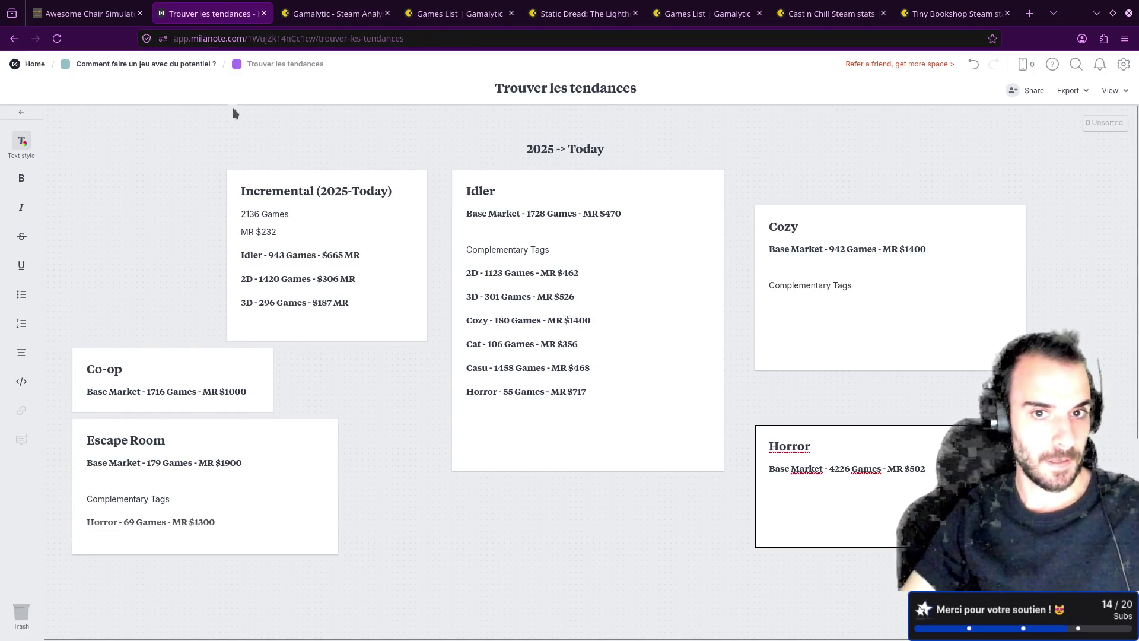
click(154, 64)
click(112, 254)
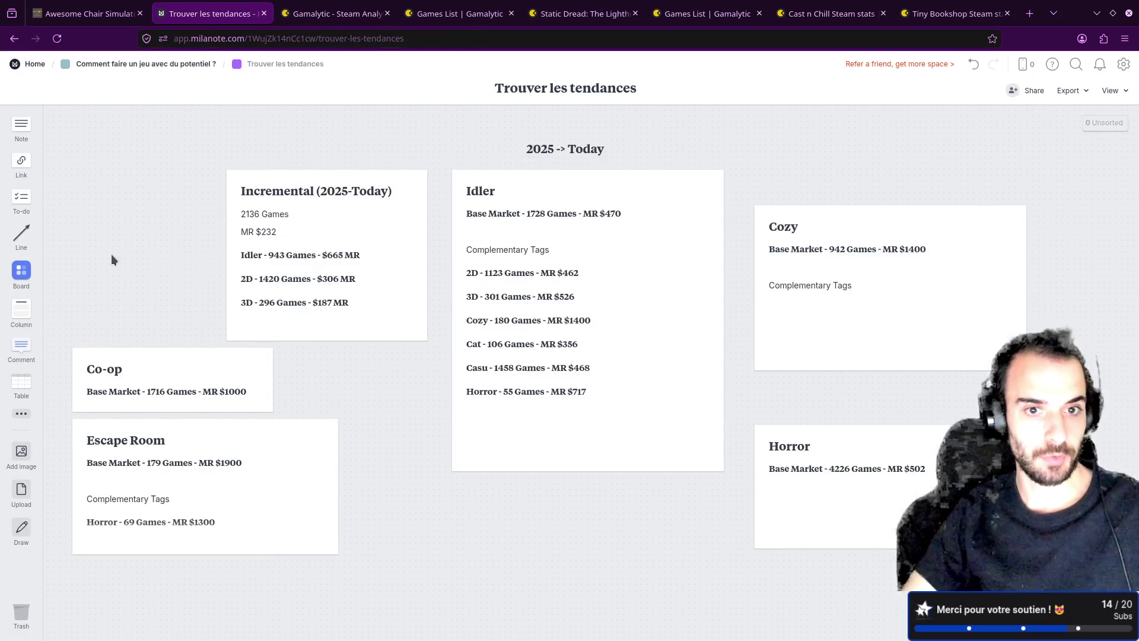
click(115, 64)
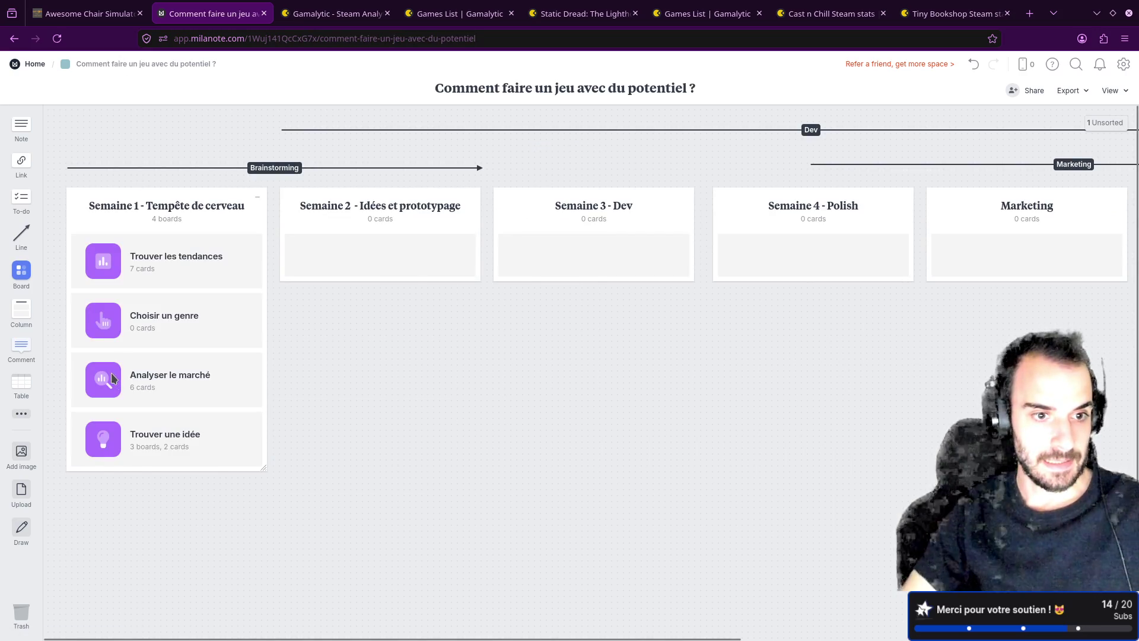
- Open the Analyser le marché board and extend the Suivre une tendance note with ', qui se porte bien'
click(112, 378)
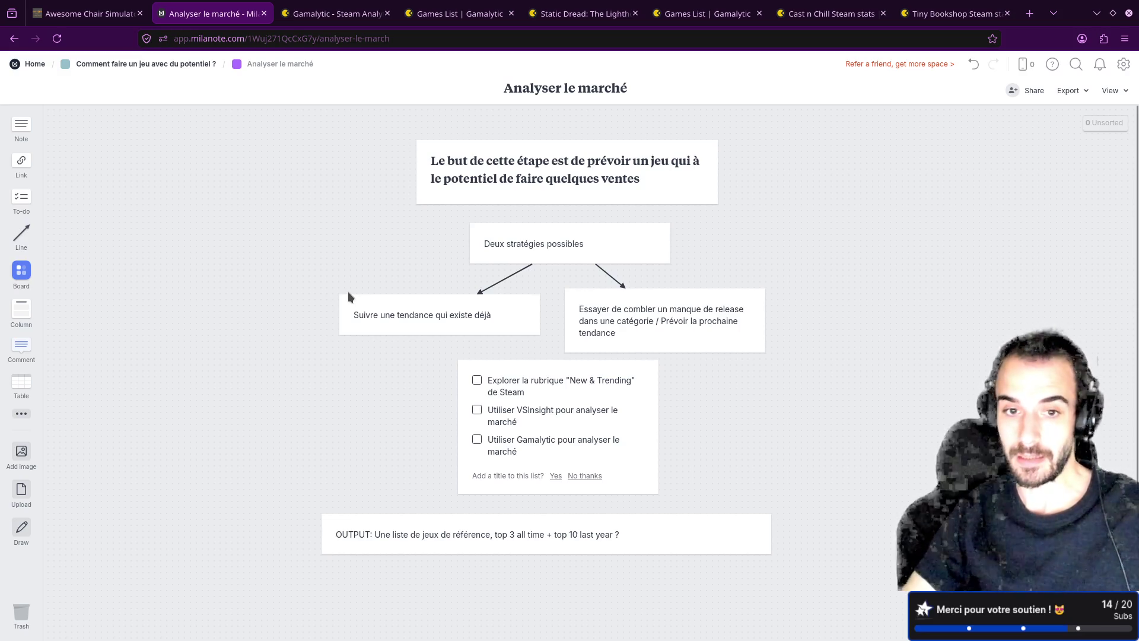
double_click(504, 316)
text(, qui se porte bien)
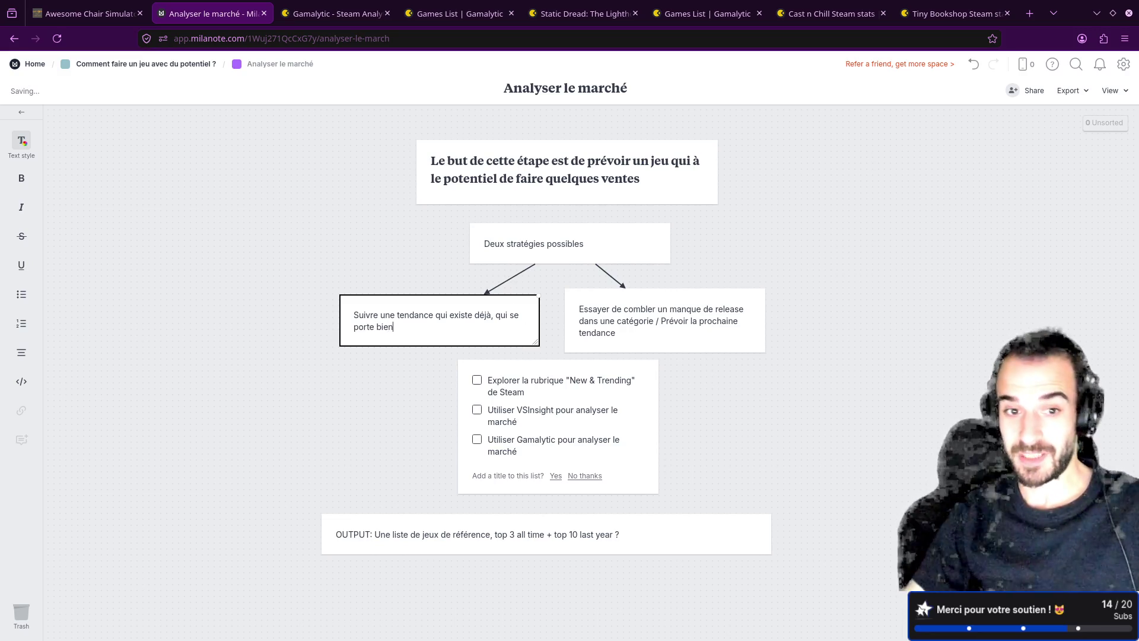
click(344, 286)
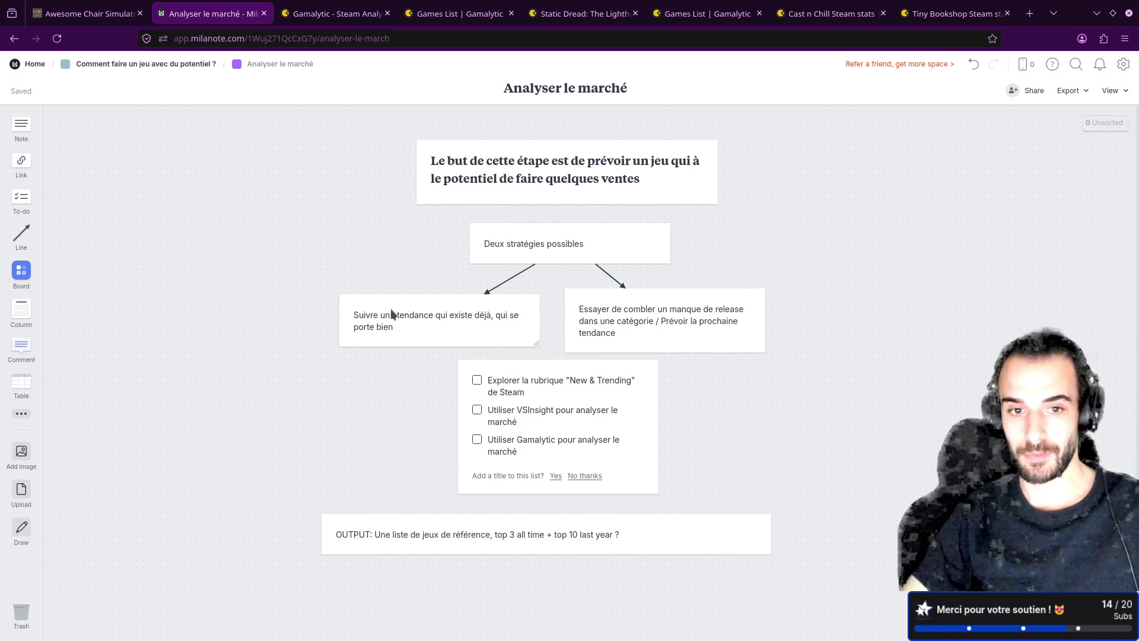
- Reposition the Essayer de combler and Suivre une tendance strategy notes
drag(638, 312, 685, 313)
drag(665, 314, 655, 318)
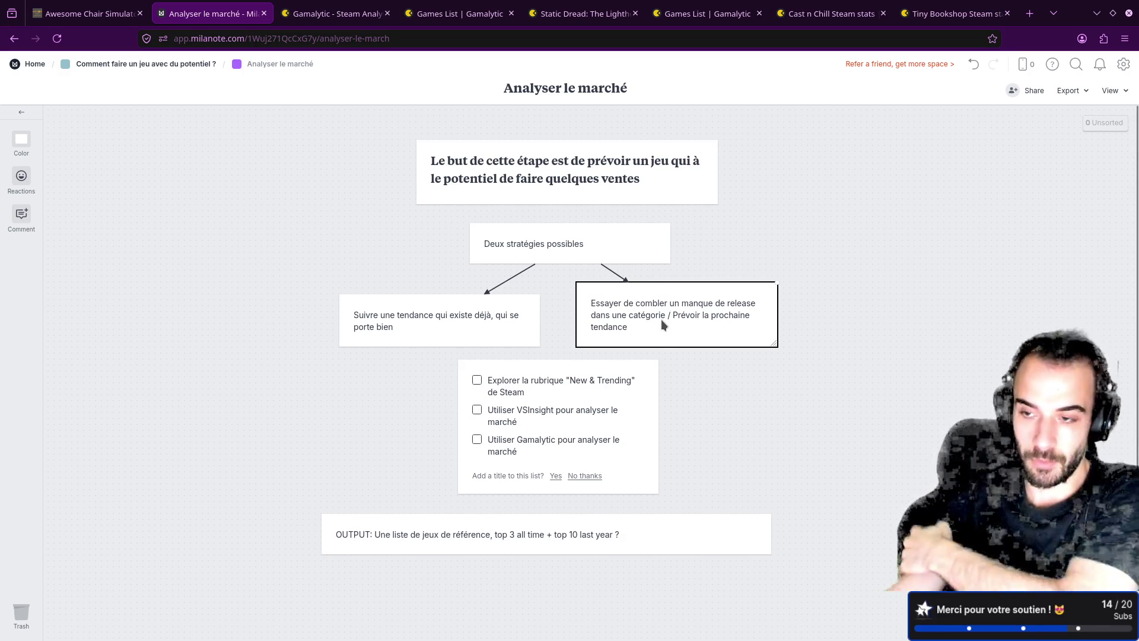
drag(489, 317, 493, 306)
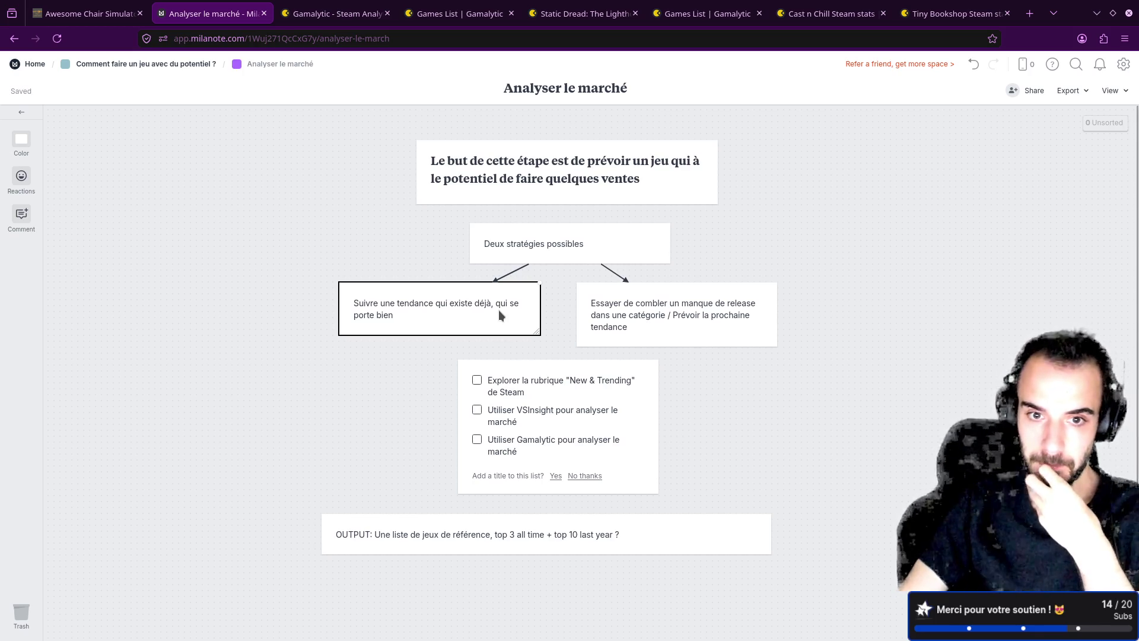
click(472, 318)
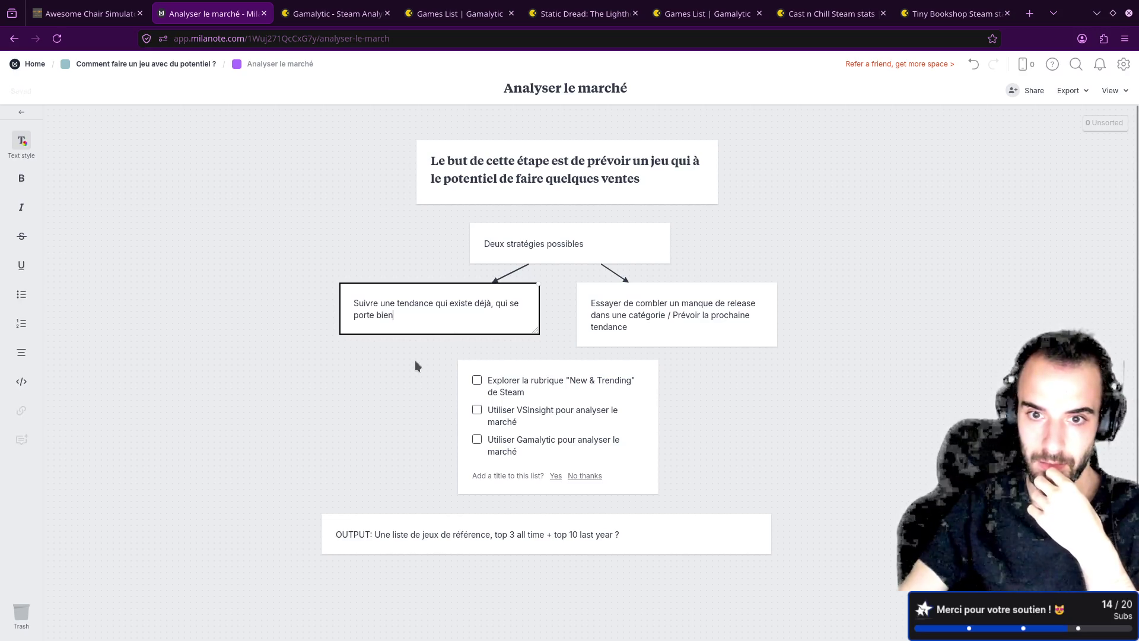
click(425, 337)
mouse_move(433, 307)
mouse_down()
mouse_move(430, 319)
mouse_move(410, 317)
mouse_move(451, 307)
mouse_move(427, 327)
mouse_move(429, 305)
mouse_up()
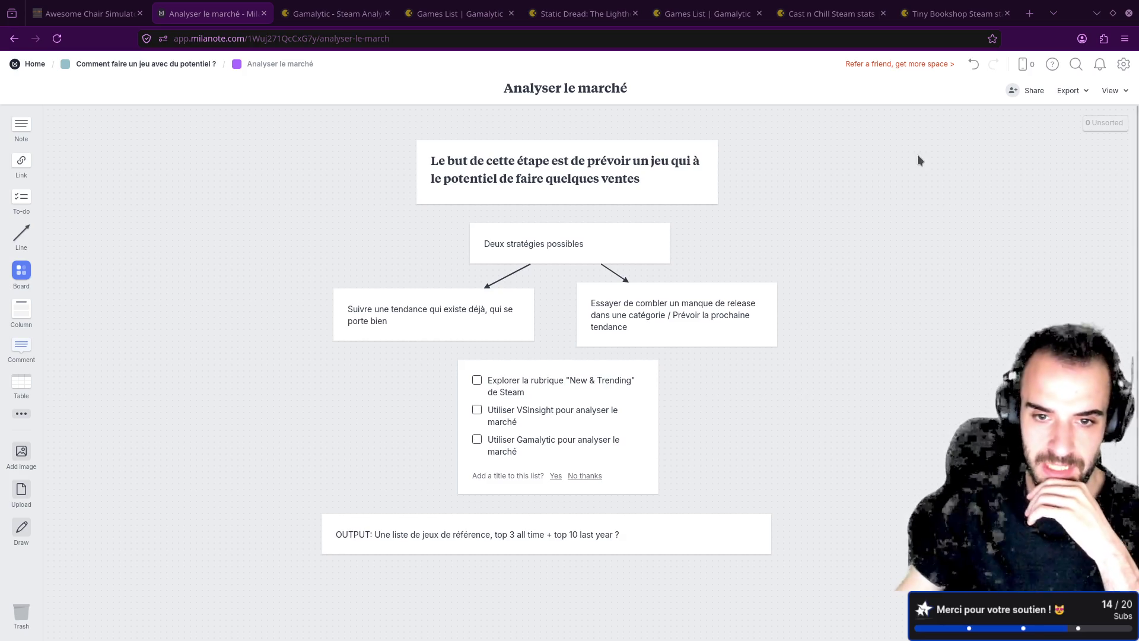
- Nudge the to-do list card slightly down, then start a new tab with 'steam' typed
mouse_move(564, 374)
mouse_down()
mouse_move(601, 371)
mouse_move(565, 380)
mouse_up()
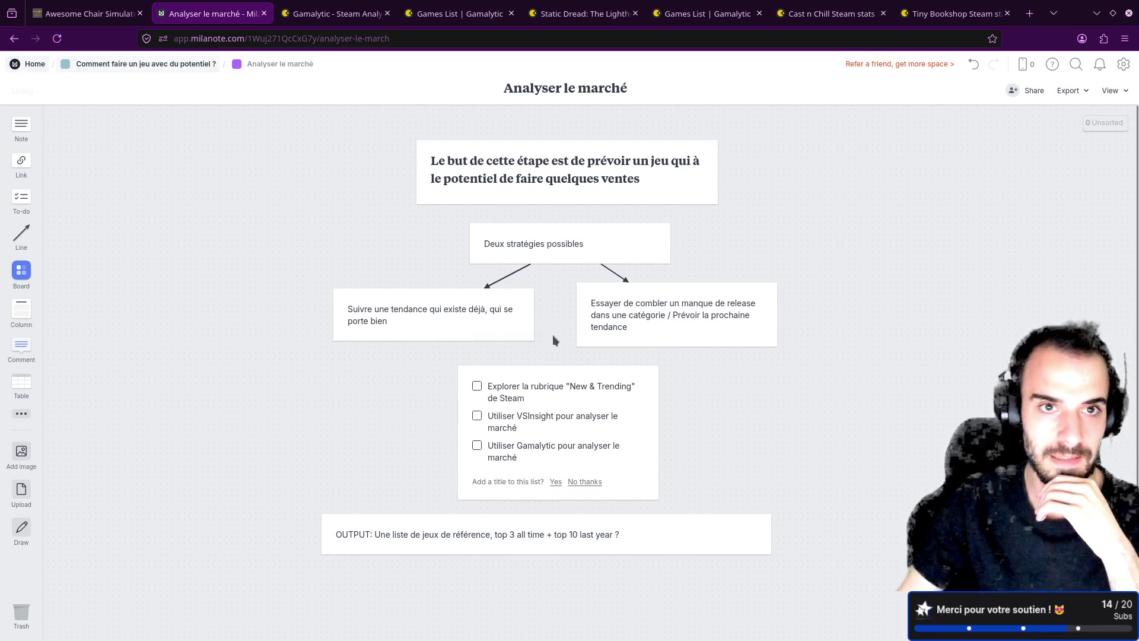
click(1029, 14)
text(steam)
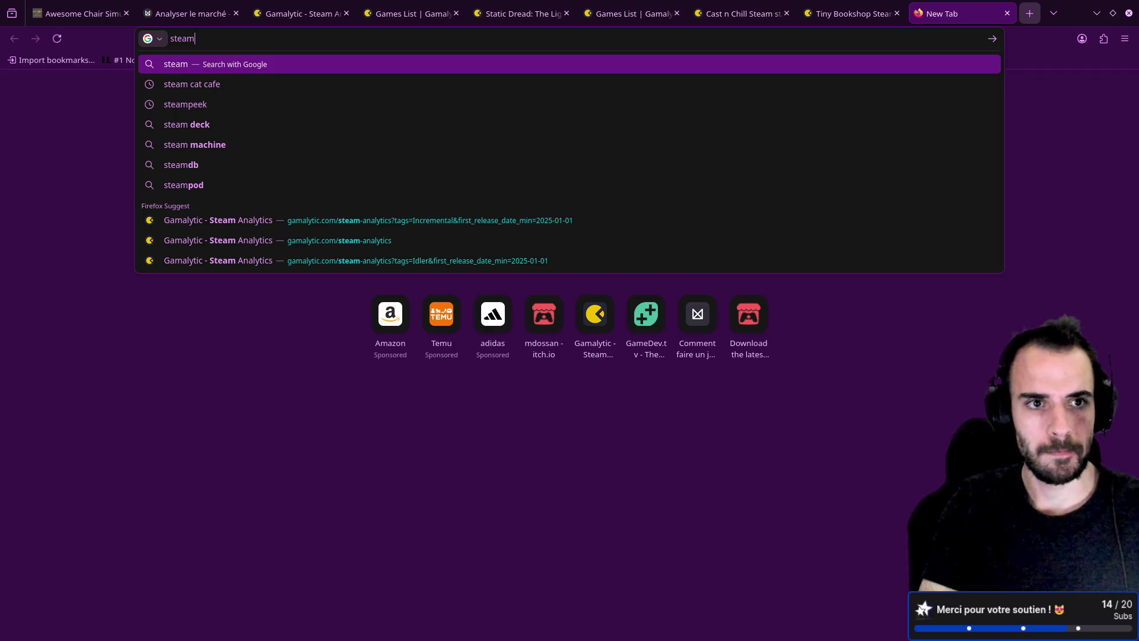
- Reach the Steam store from a web search and show the full list of tags
key(Return)
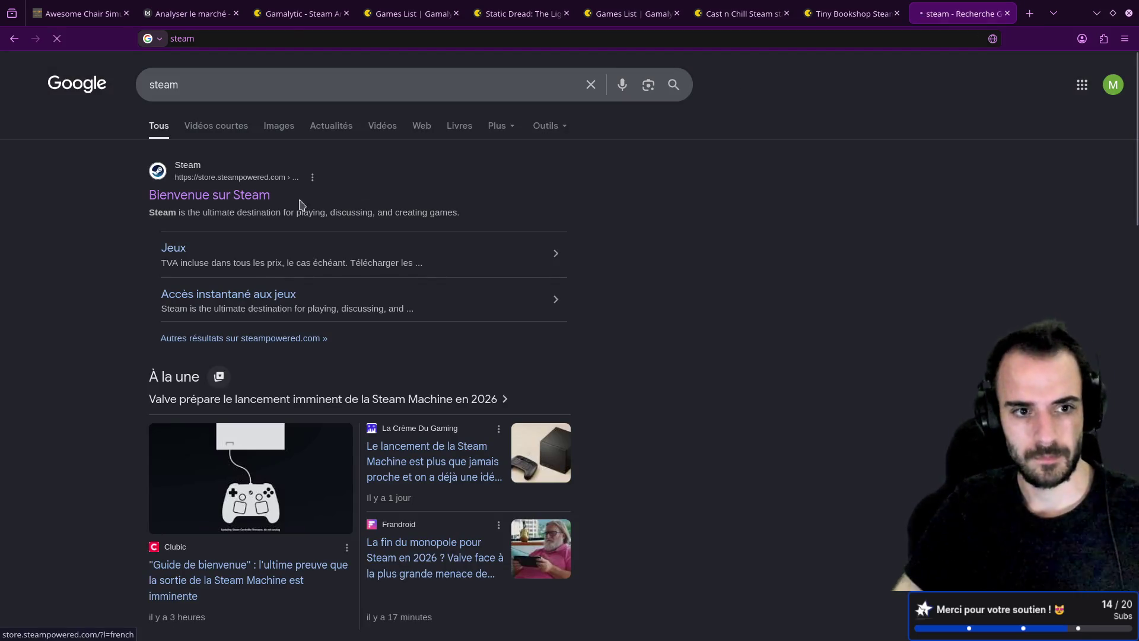
click(297, 202)
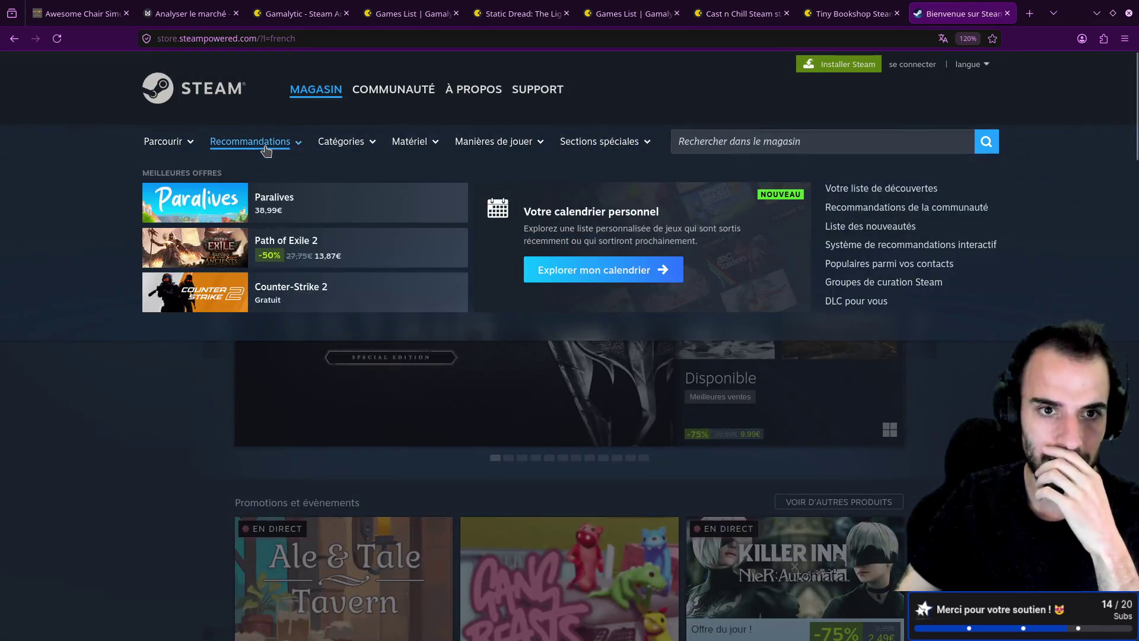
mouse_move(338, 145)
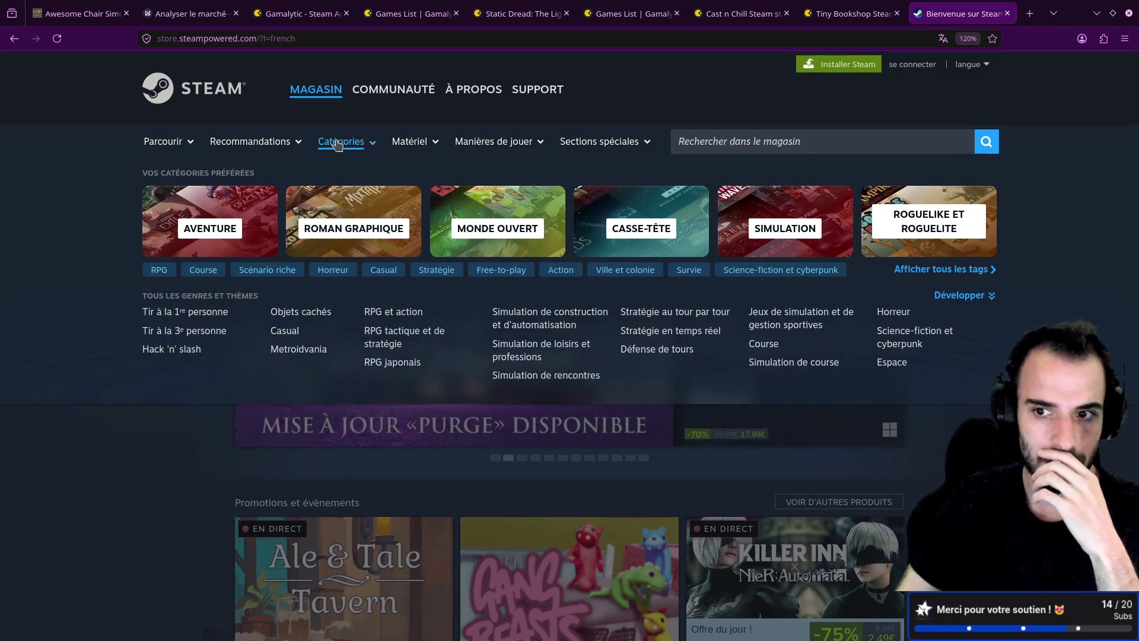
click(942, 270)
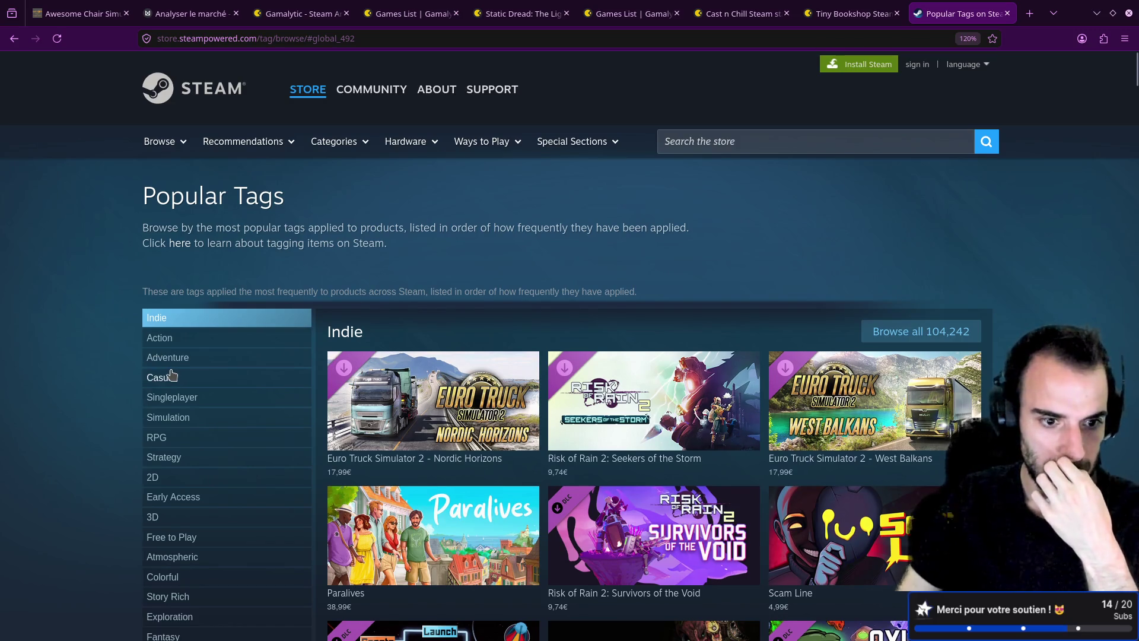
scroll(170, 375, down, 4)
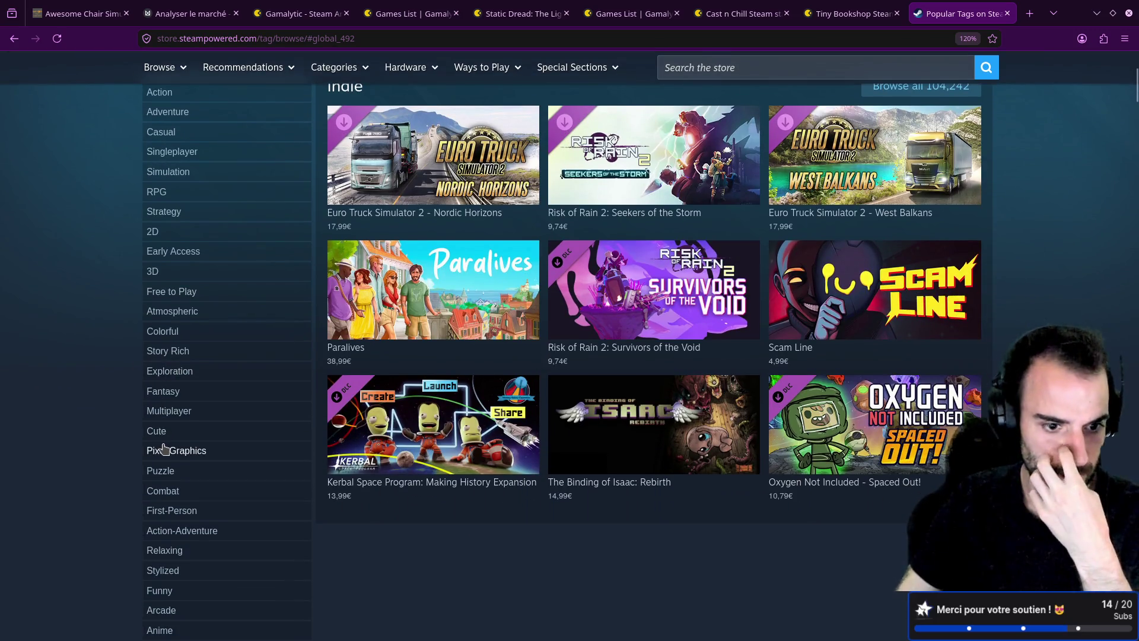
scroll(165, 450, down, 5)
scroll(165, 449, down, 5)
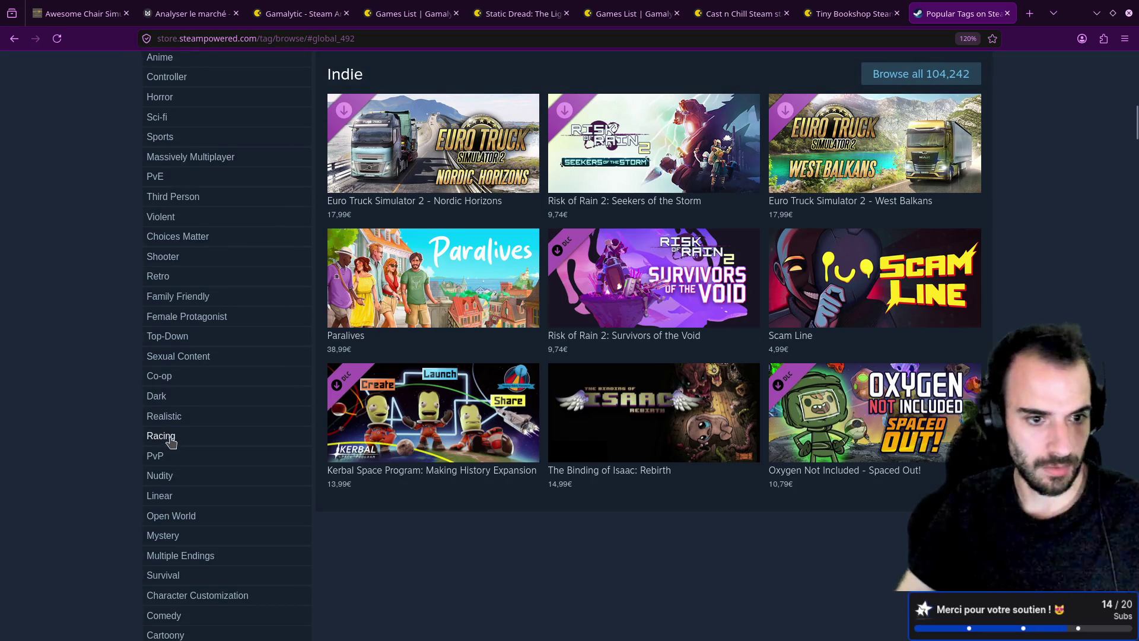
scroll(172, 427, down, 6)
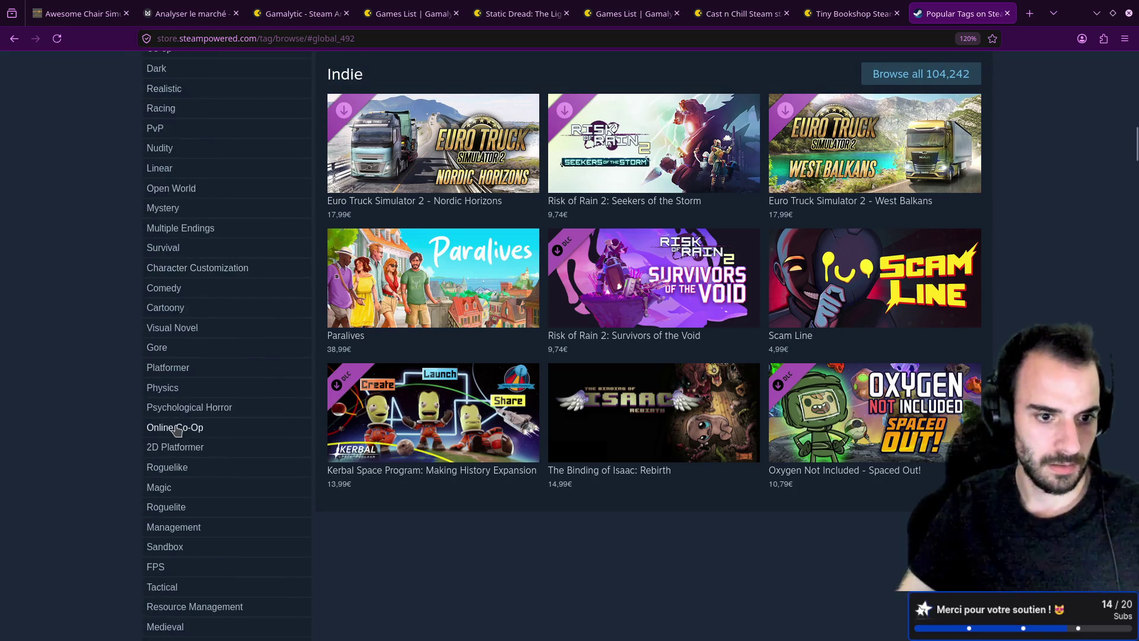
- Find the Cozy tag and browse all games tagged Cozy
key(ctrl+f)
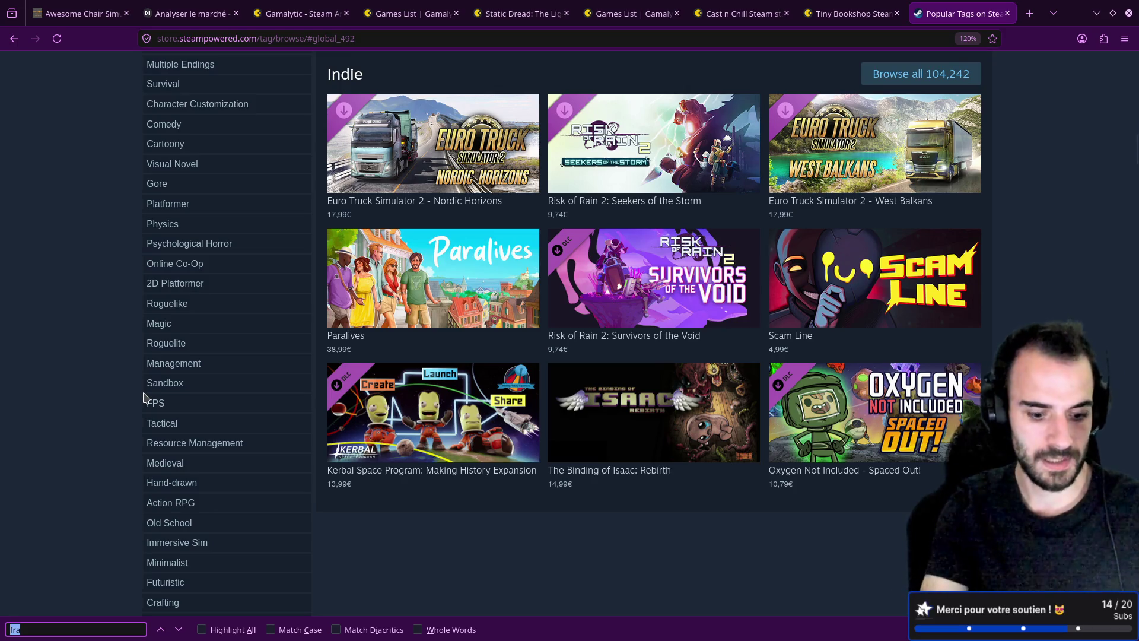
text(cozy)
click(159, 339)
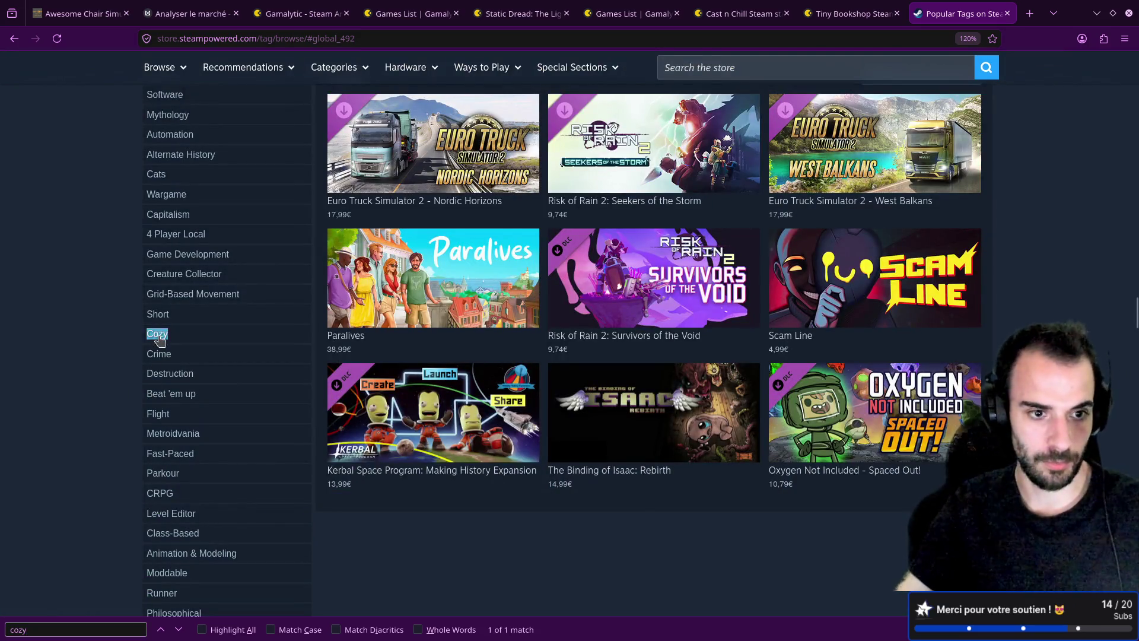
scroll(135, 382, up, 13)
mouse_move(549, 427)
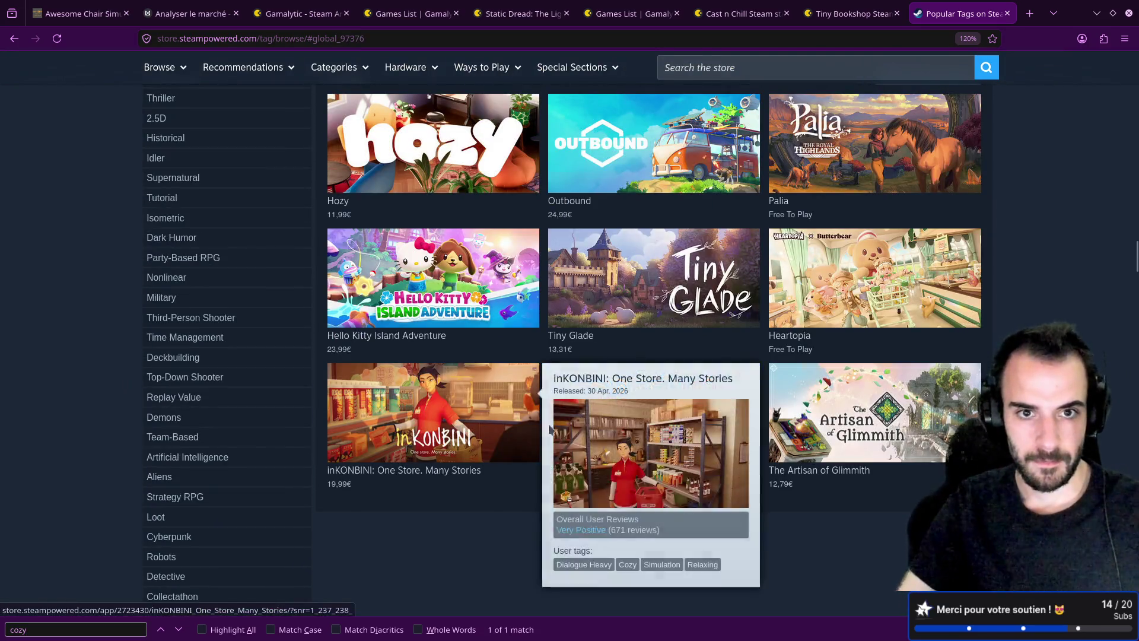
scroll(652, 356, up, 15)
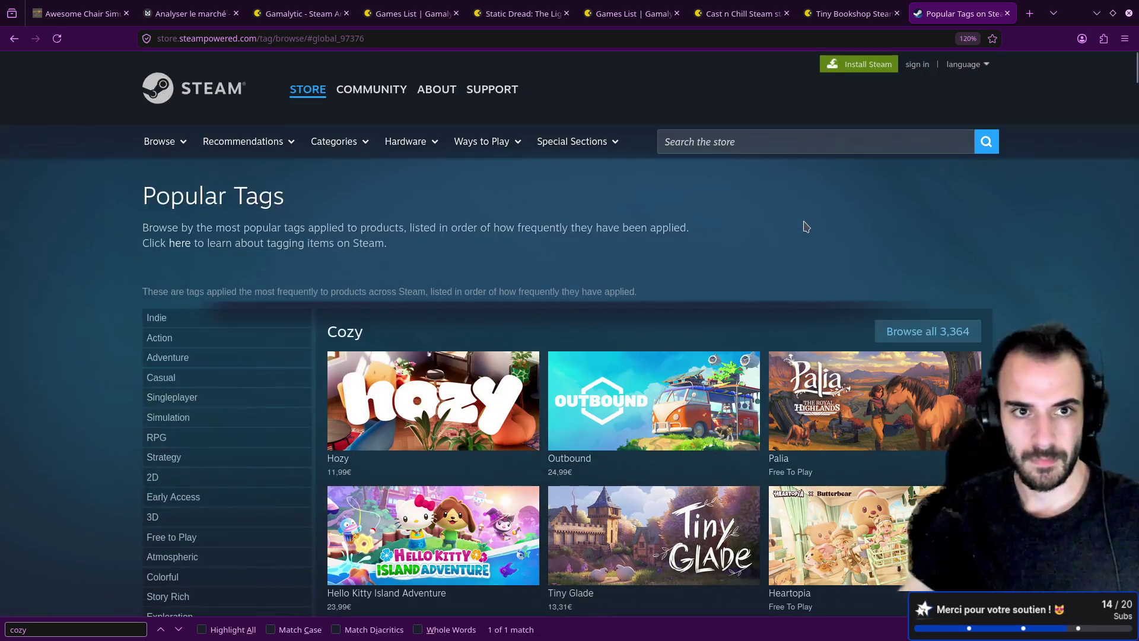
scroll(805, 227, down, 2)
click(914, 249)
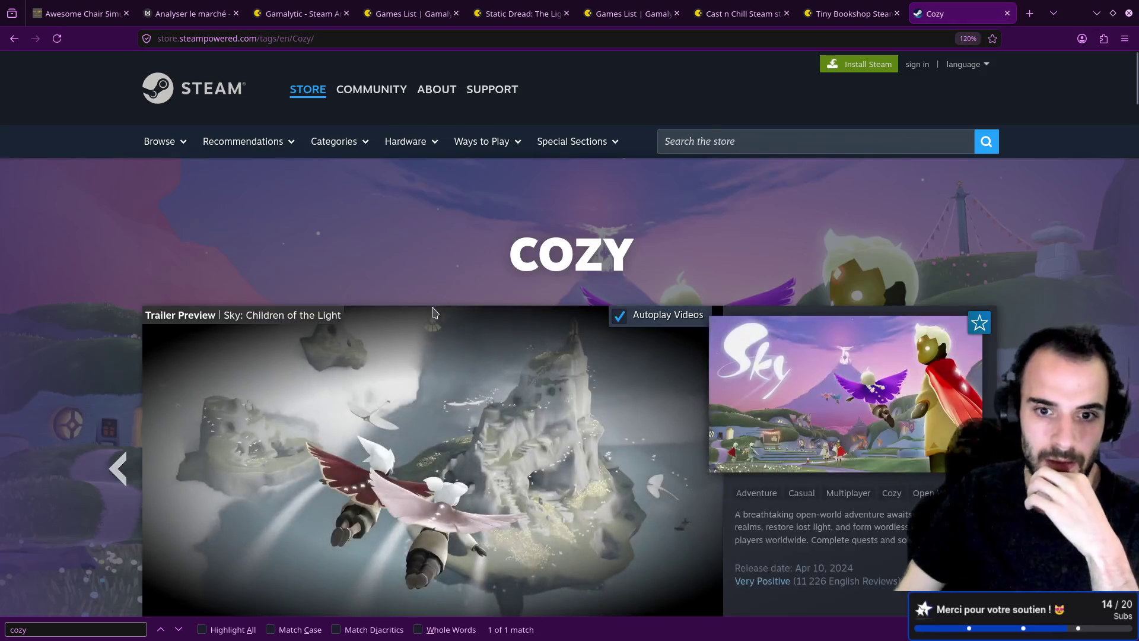
scroll(111, 350, down, 15)
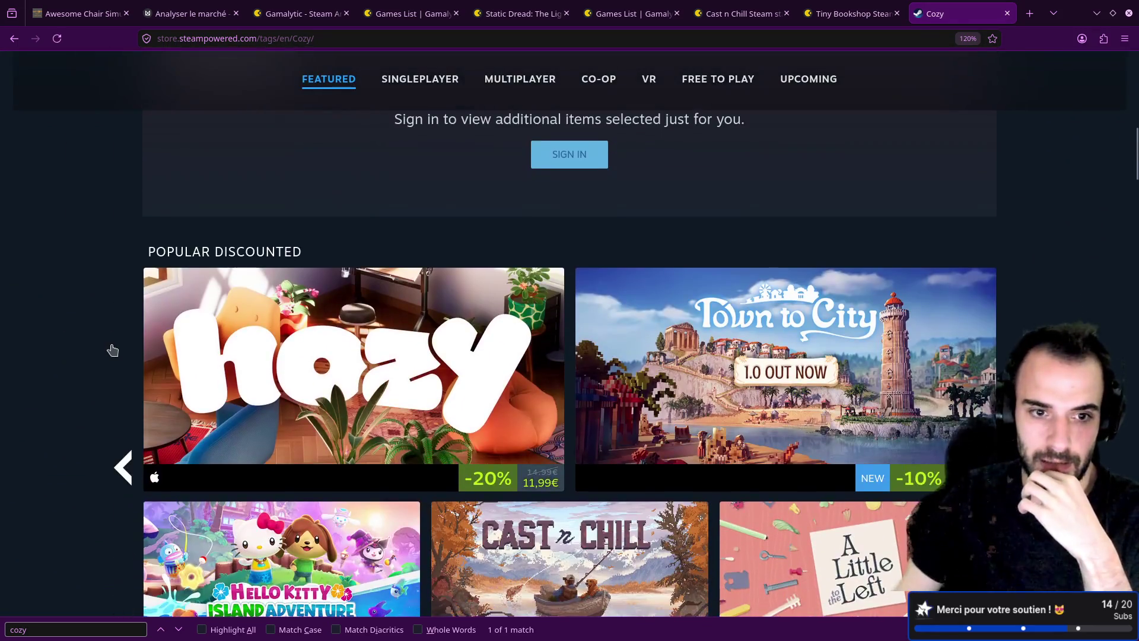
scroll(118, 348, down, 5)
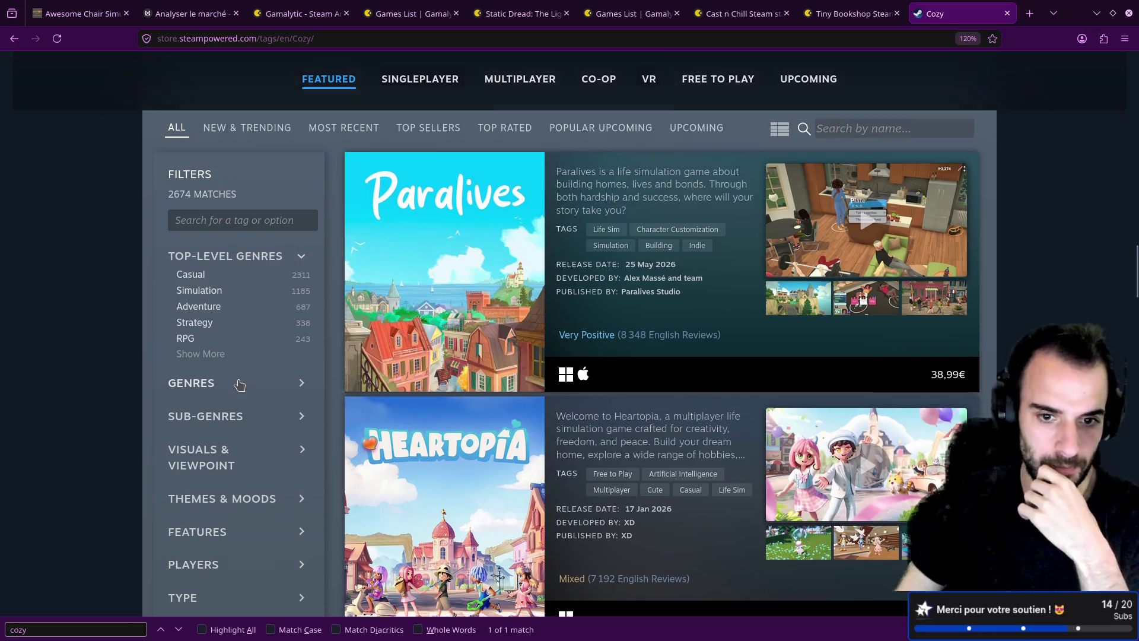
- Peek at the visuals and viewpoint, sub-genre and genre filter sections of the Cozy page
scroll(240, 384, down, 2)
scroll(239, 385, down, 2)
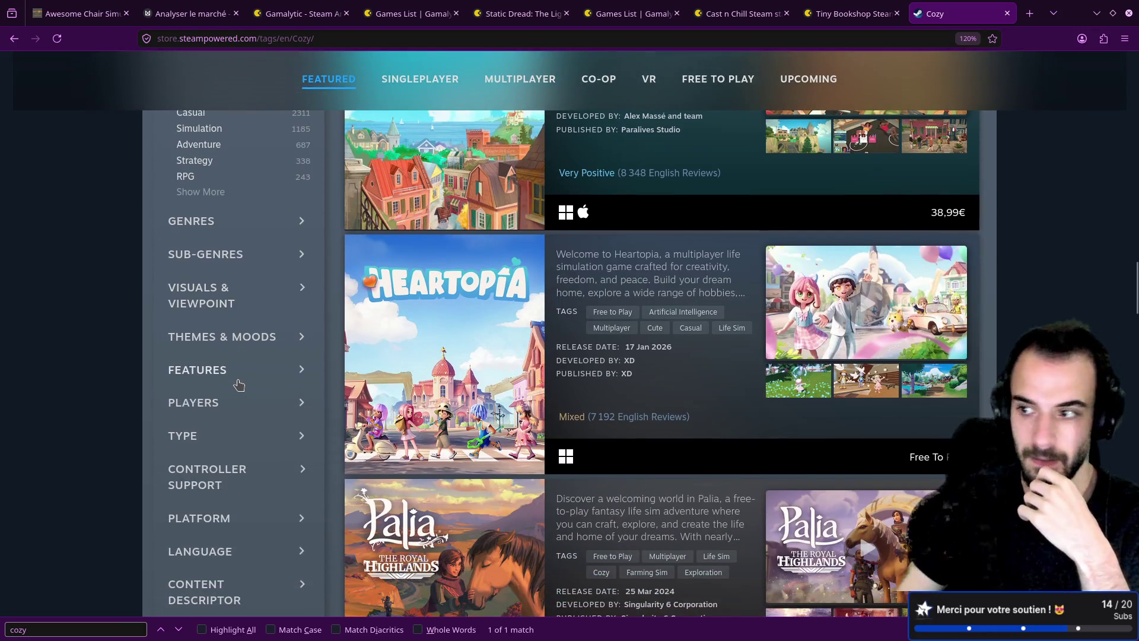
scroll(240, 384, down, 4)
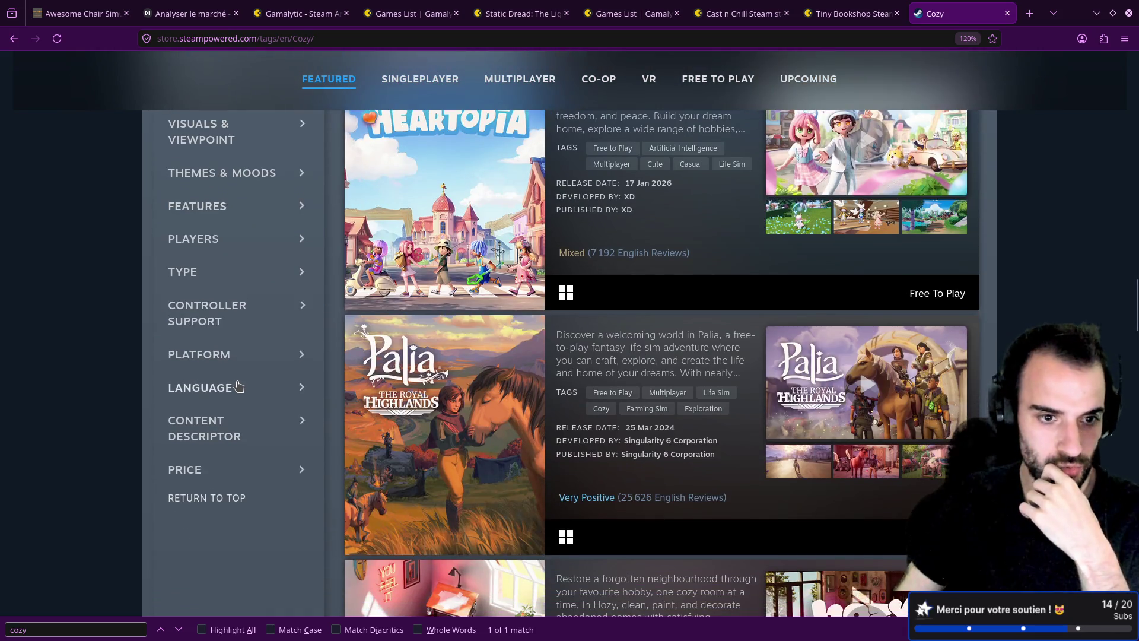
scroll(239, 385, up, 2)
scroll(239, 386, up, 4)
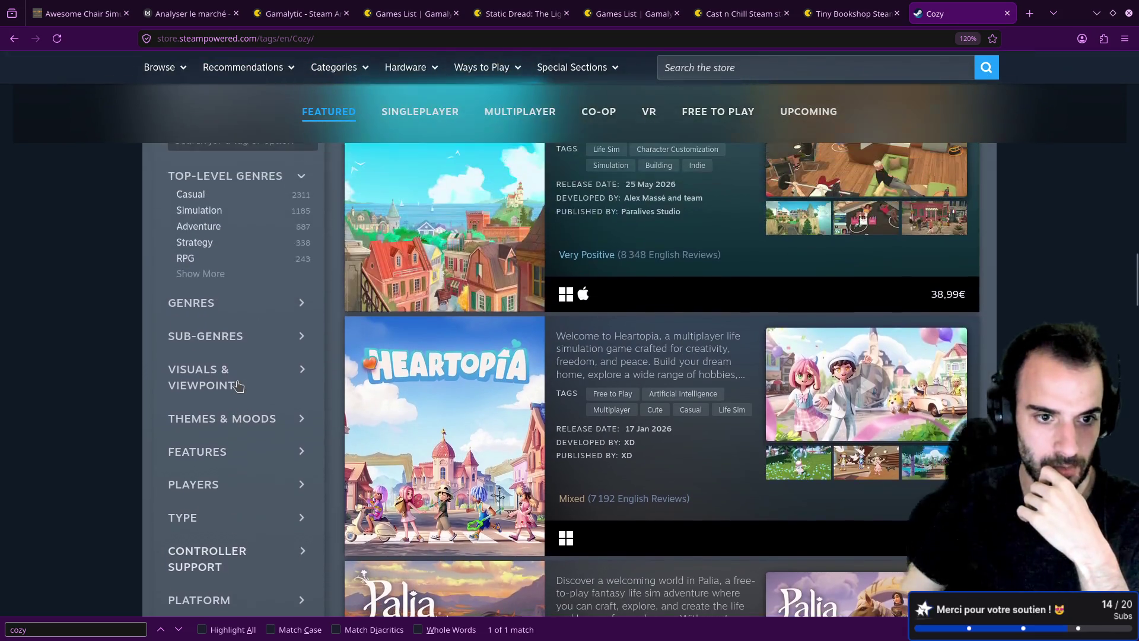
click(212, 380)
click(213, 379)
click(217, 345)
click(192, 299)
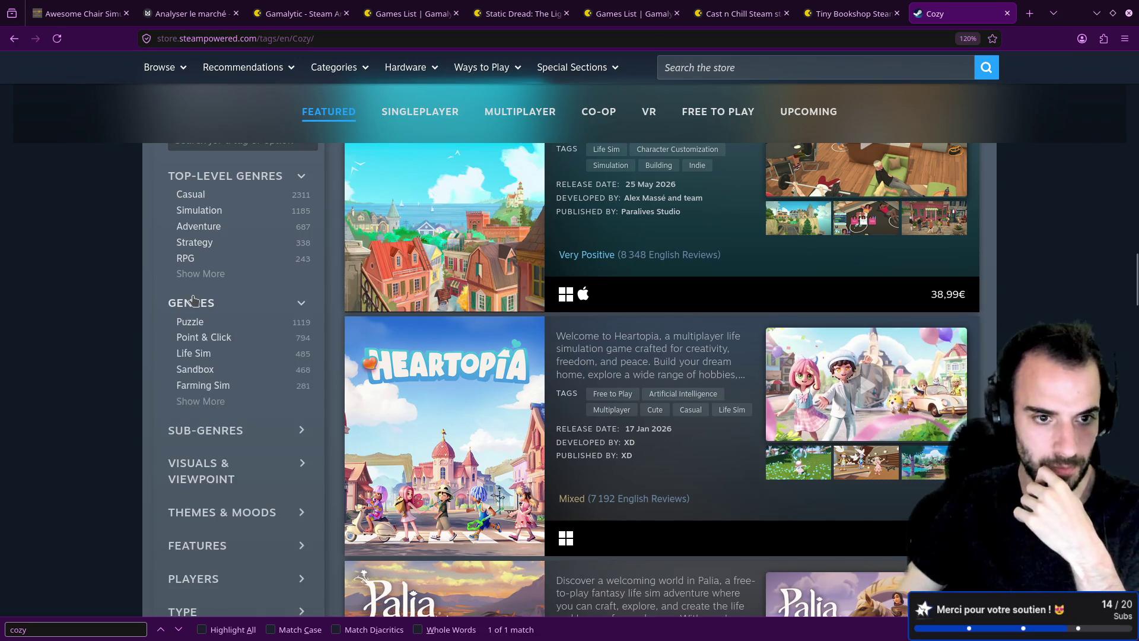
click(193, 300)
- Inspect the player-count, feature, controller support and product type filter sections
scroll(199, 405, down, 2)
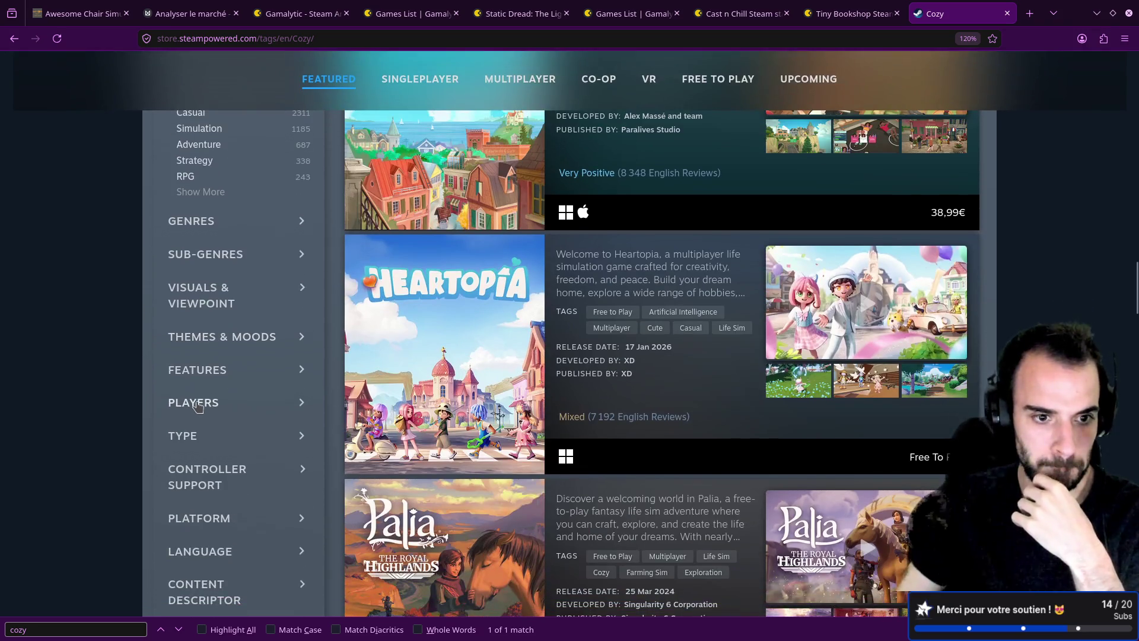
click(199, 403)
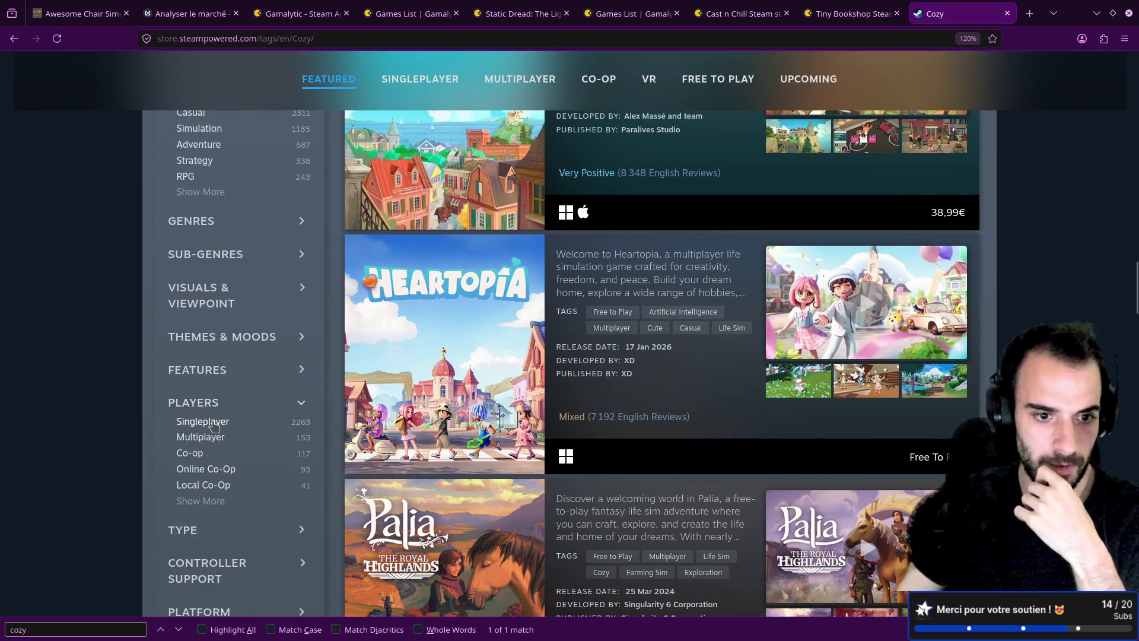
click(214, 371)
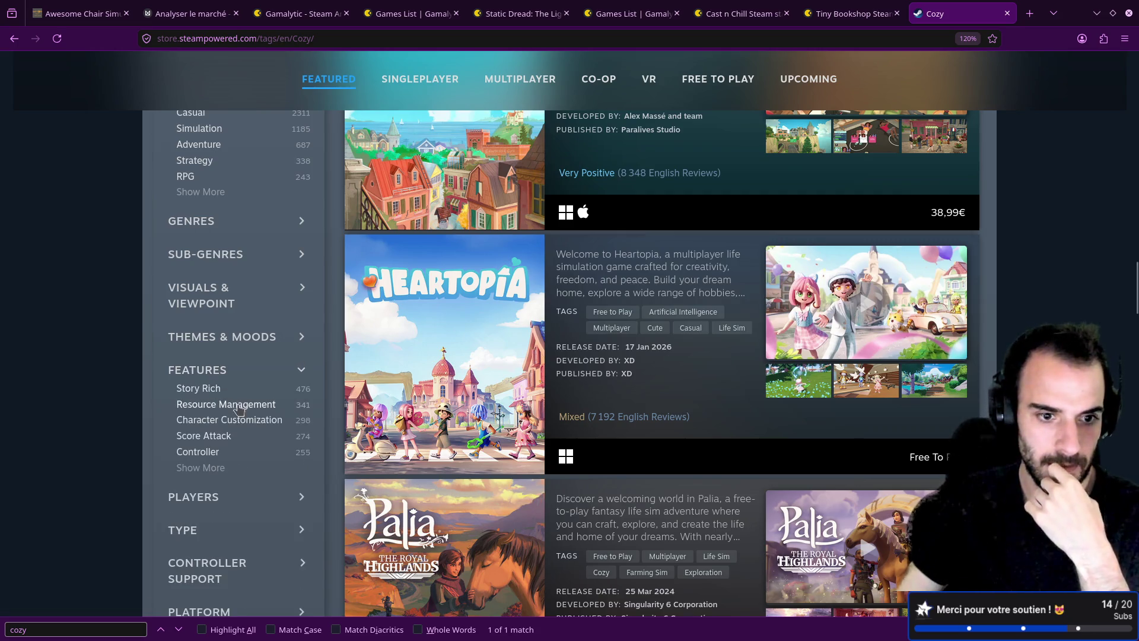
click(213, 371)
scroll(211, 356, down, 4)
click(205, 327)
click(204, 326)
click(184, 273)
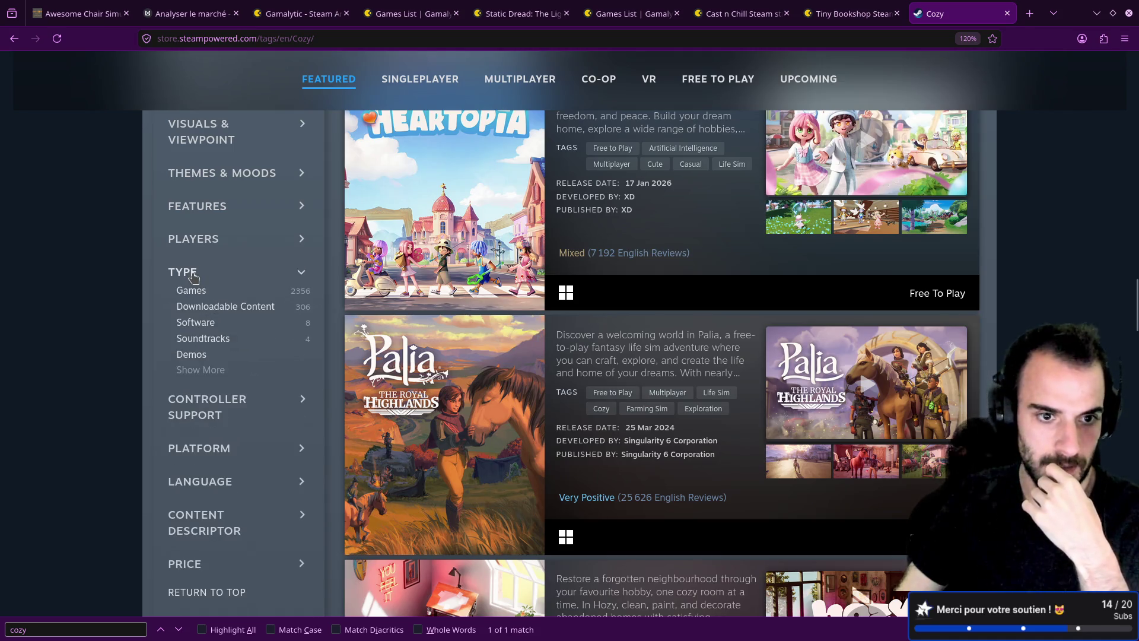
click(196, 370)
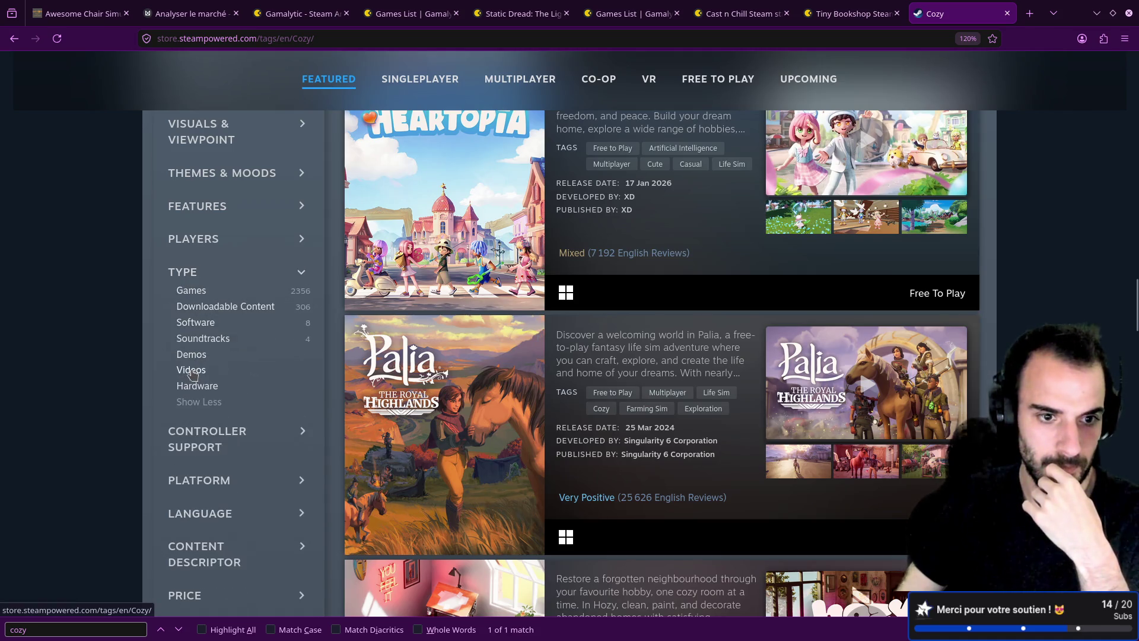
click(183, 272)
- Leave the full Top-Level Genres and Genres lists expanded, led by Casual and Simulation
scroll(219, 329, up, 5)
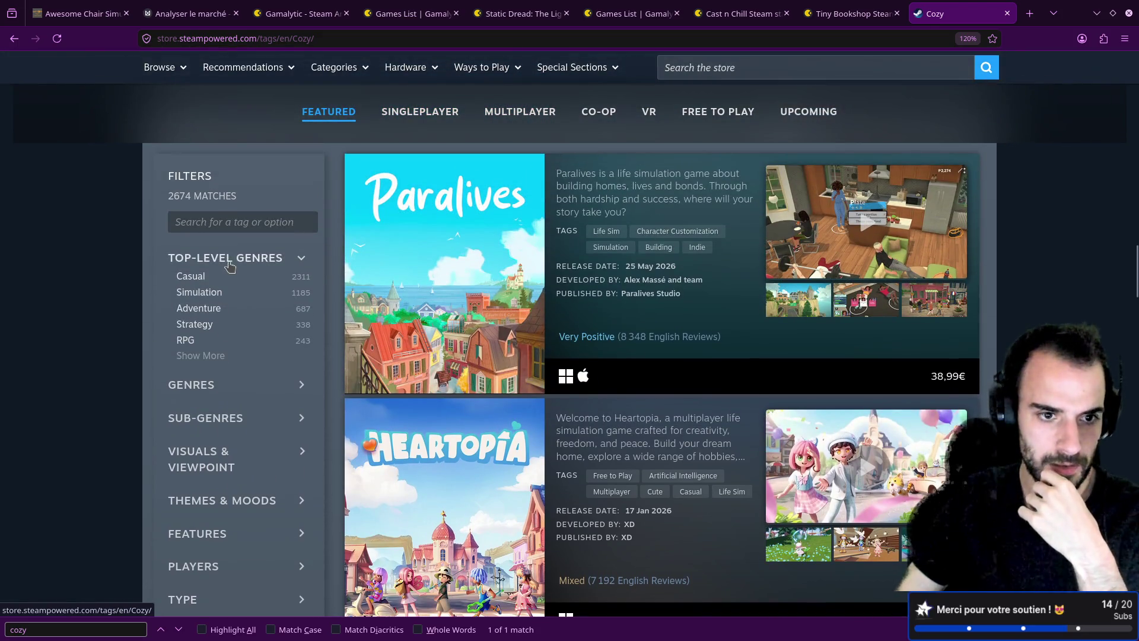
click(205, 356)
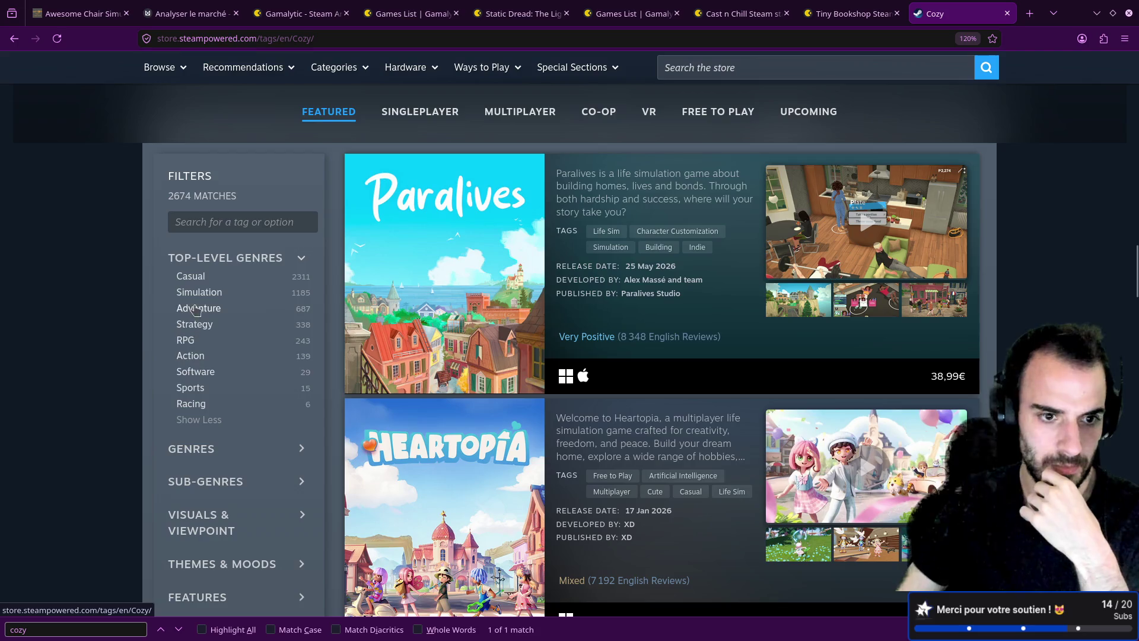
scroll(210, 319, down, 3)
click(202, 286)
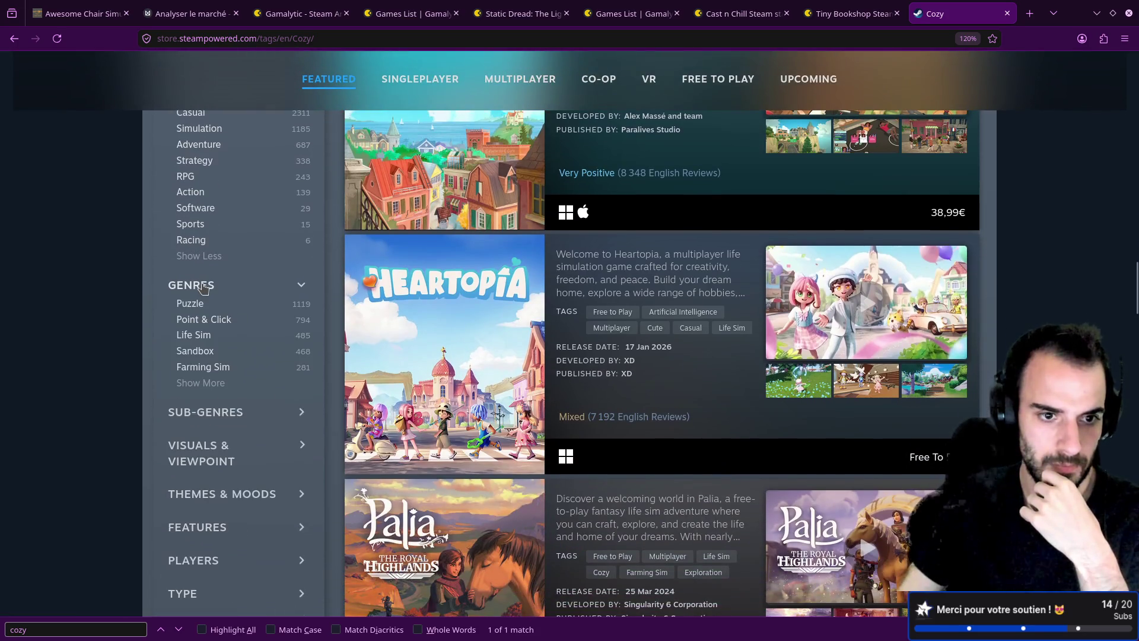
click(199, 380)
scroll(211, 328, down, 5)
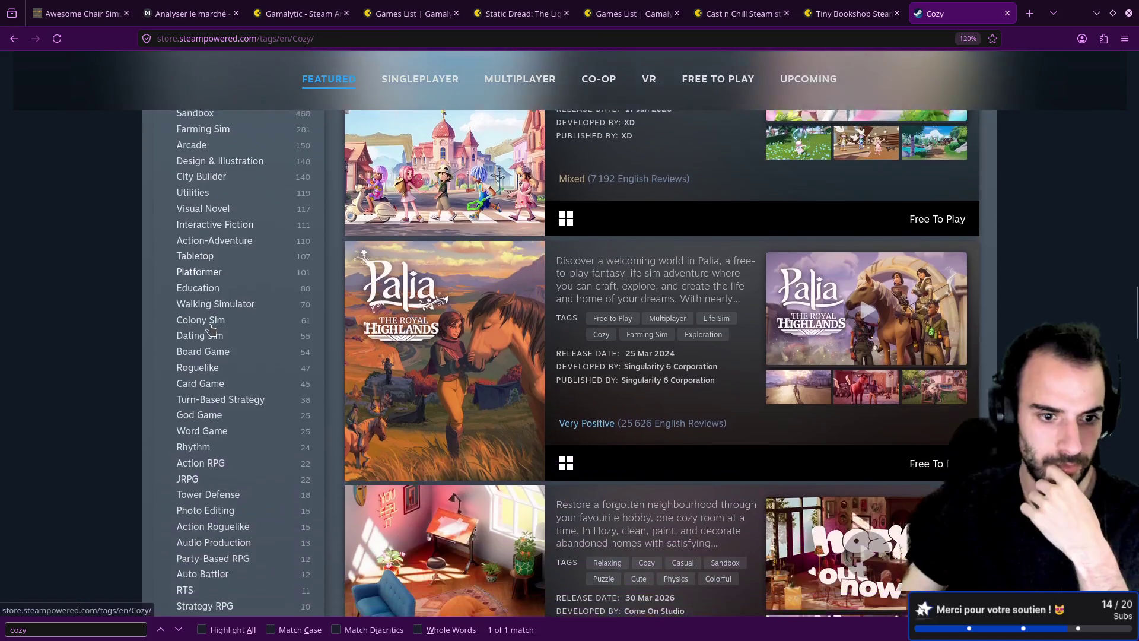
scroll(211, 328, down, 2)
scroll(212, 330, up, 10)
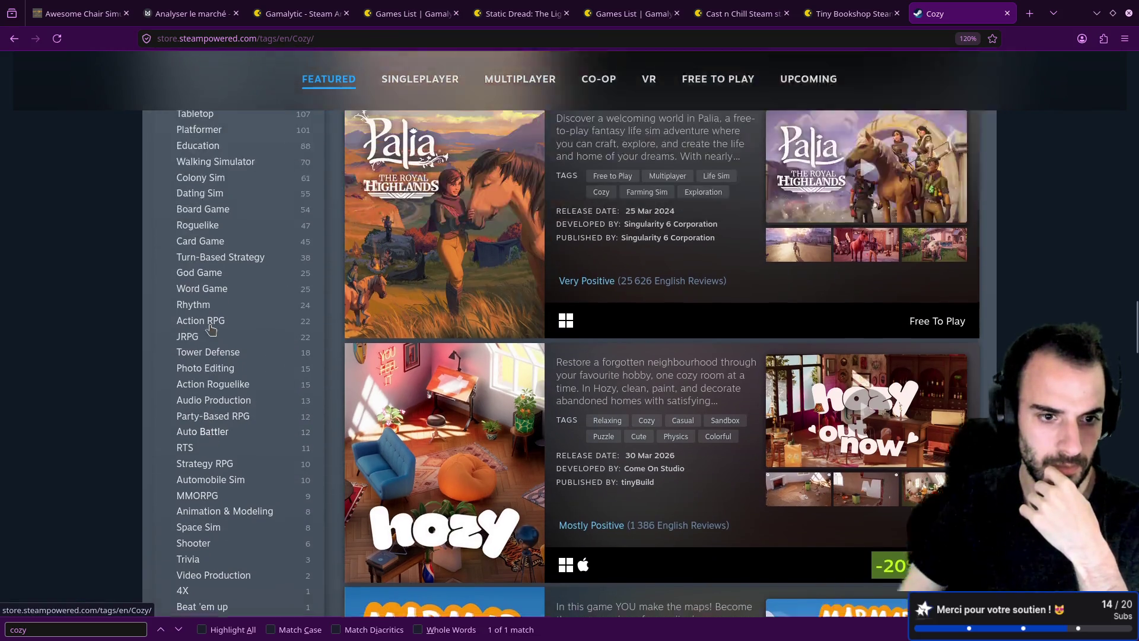
- Try indie, solo and indi in the filter tag search, then clear it
click(224, 222)
text(indie)
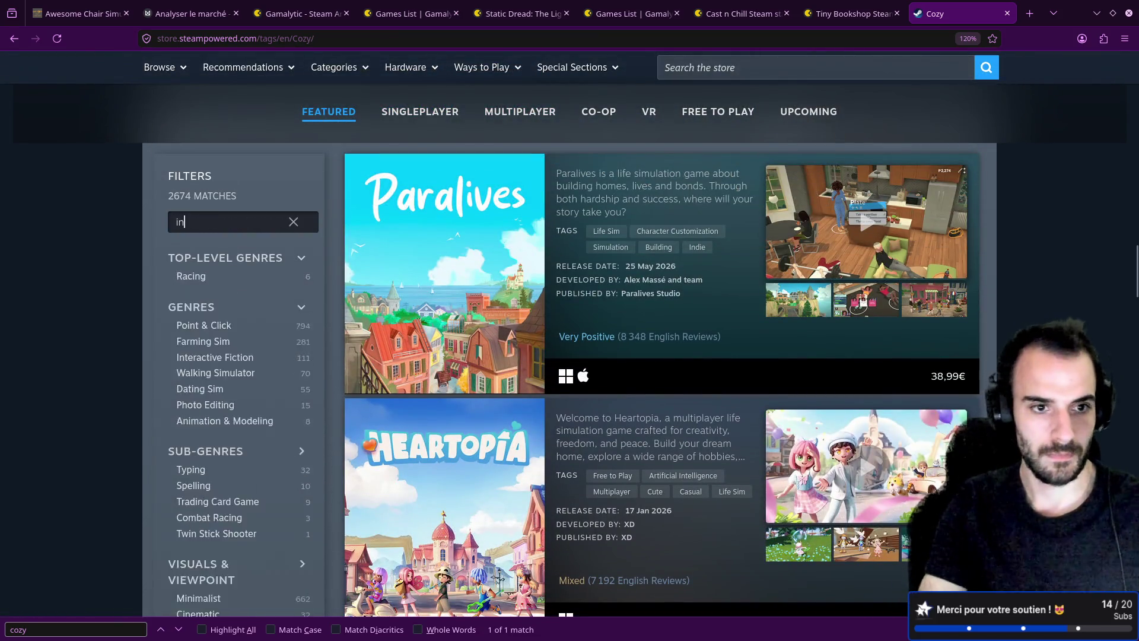
key(BackSpace)
key(BackSpace)
key(BackSpace)
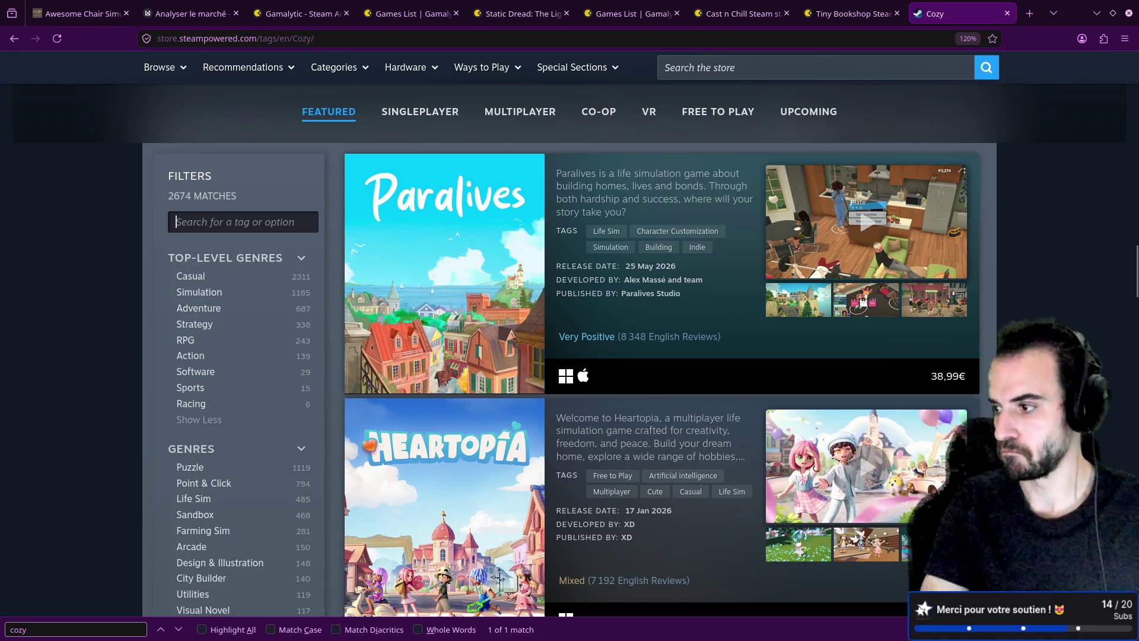
text(solo)
key(BackSpace)
key(BackSpace)
key(BackSpace)
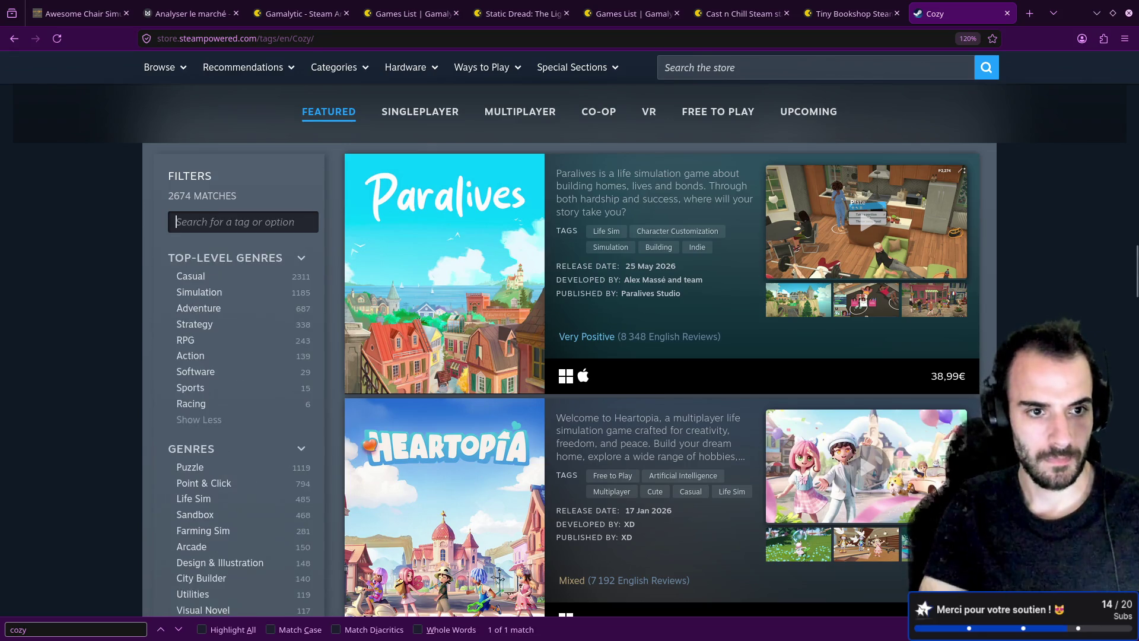
text(indi)
key(BackSpace)
key(BackSpace)
key(BackSpace)
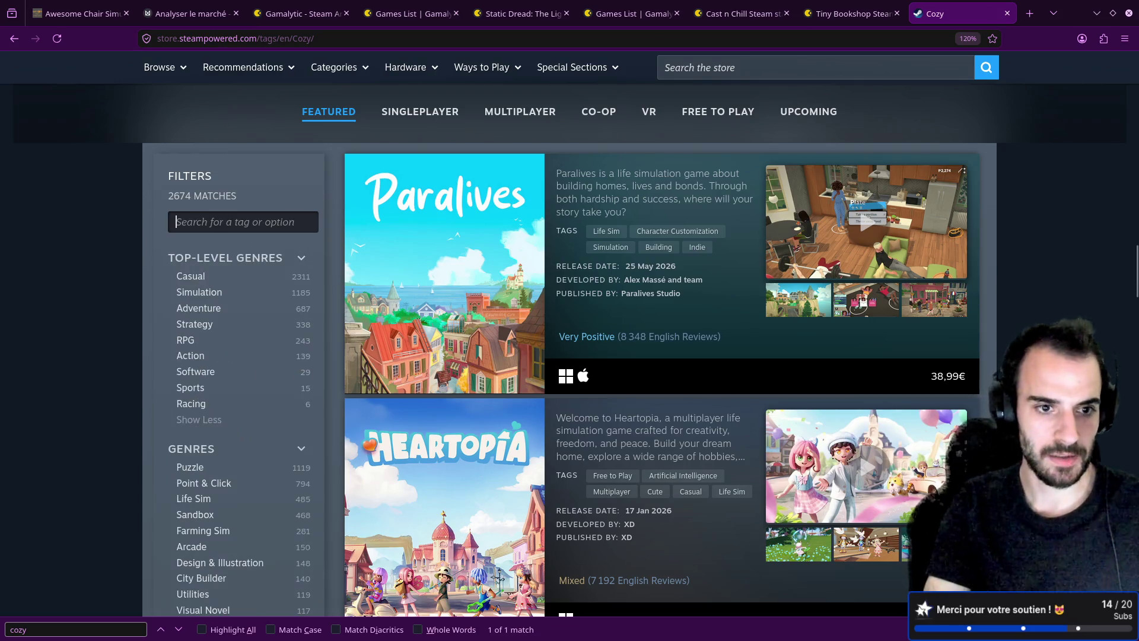
- Filter the Cozy games to the Idler sub-genre, leaving 359 matches
scroll(168, 287, down, 3)
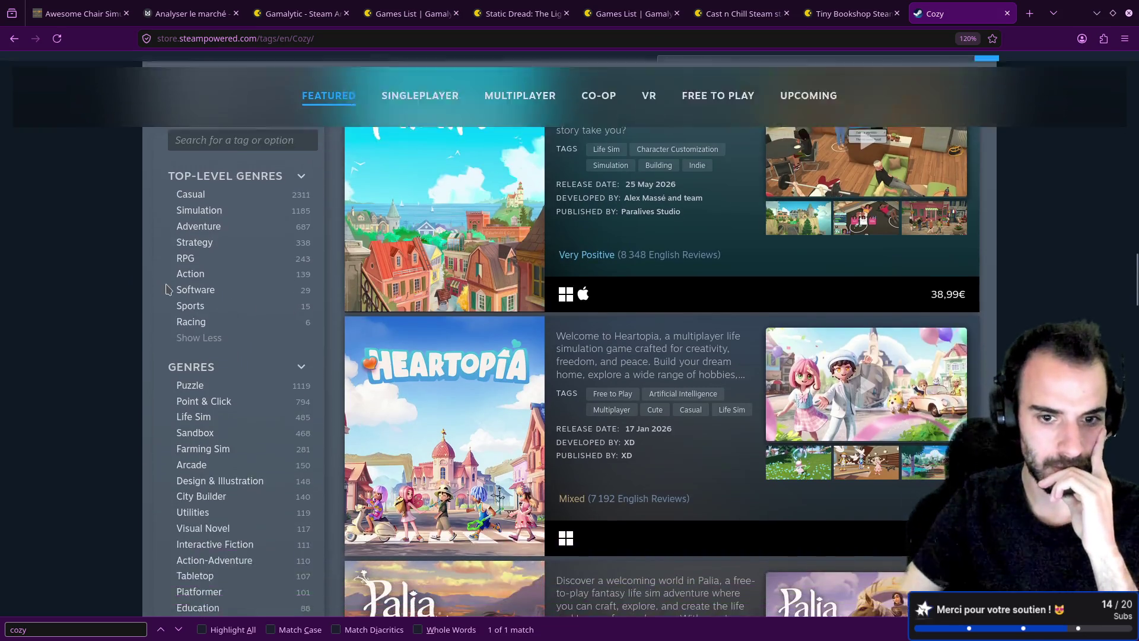
scroll(168, 288, down, 2)
click(210, 204)
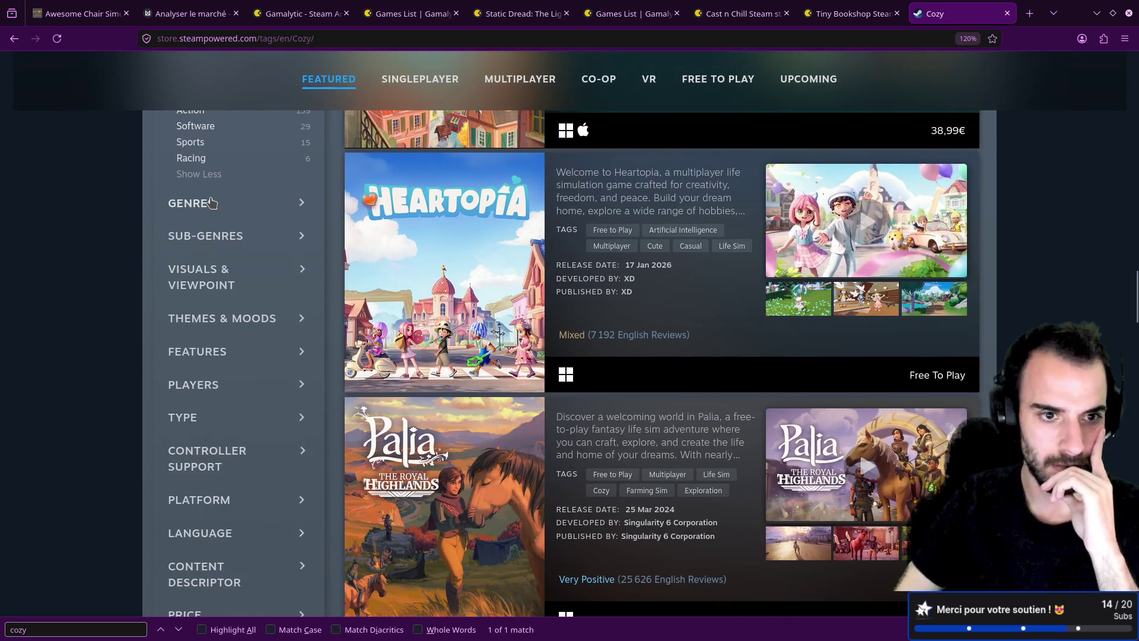
click(211, 245)
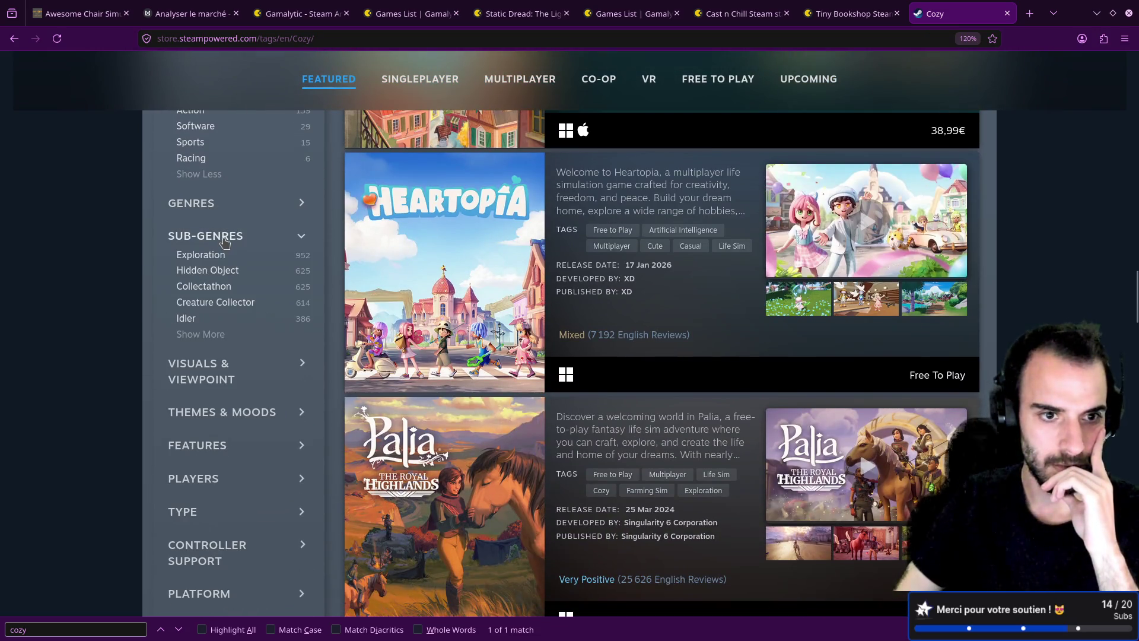
click(189, 320)
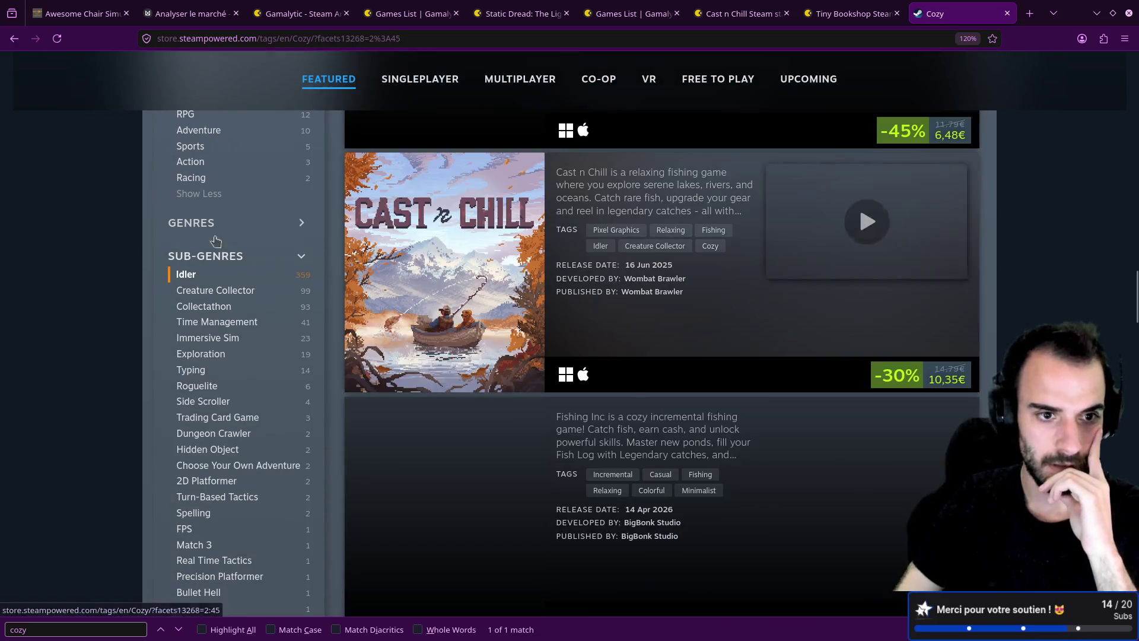
click(217, 231)
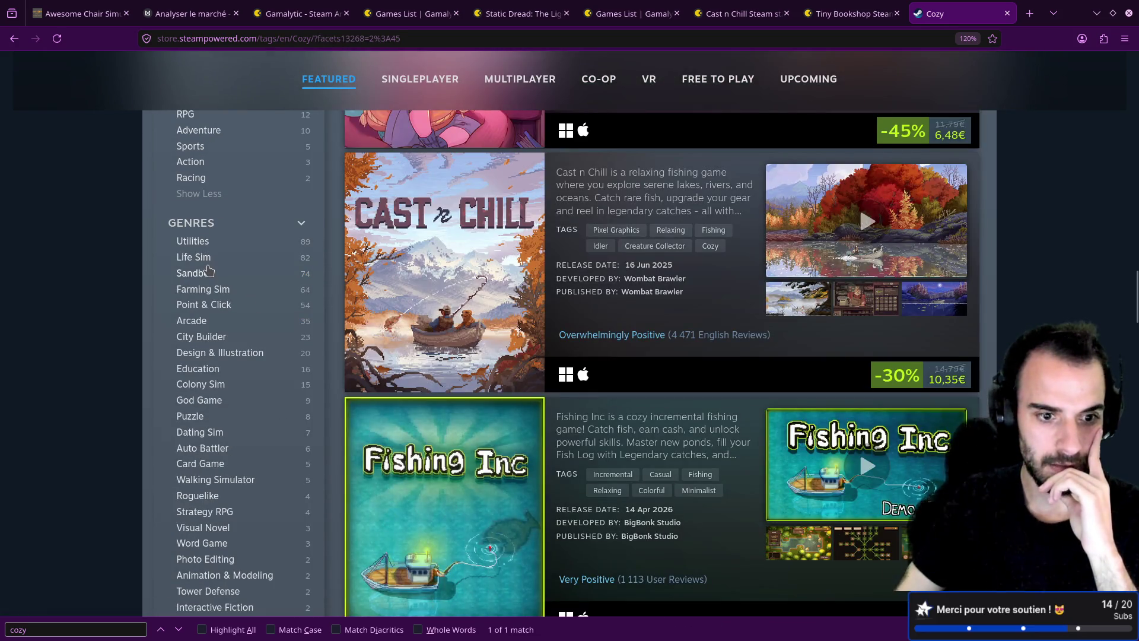
- Search the filter tags for idl and incre, then empty the search box
scroll(202, 290, up, 7)
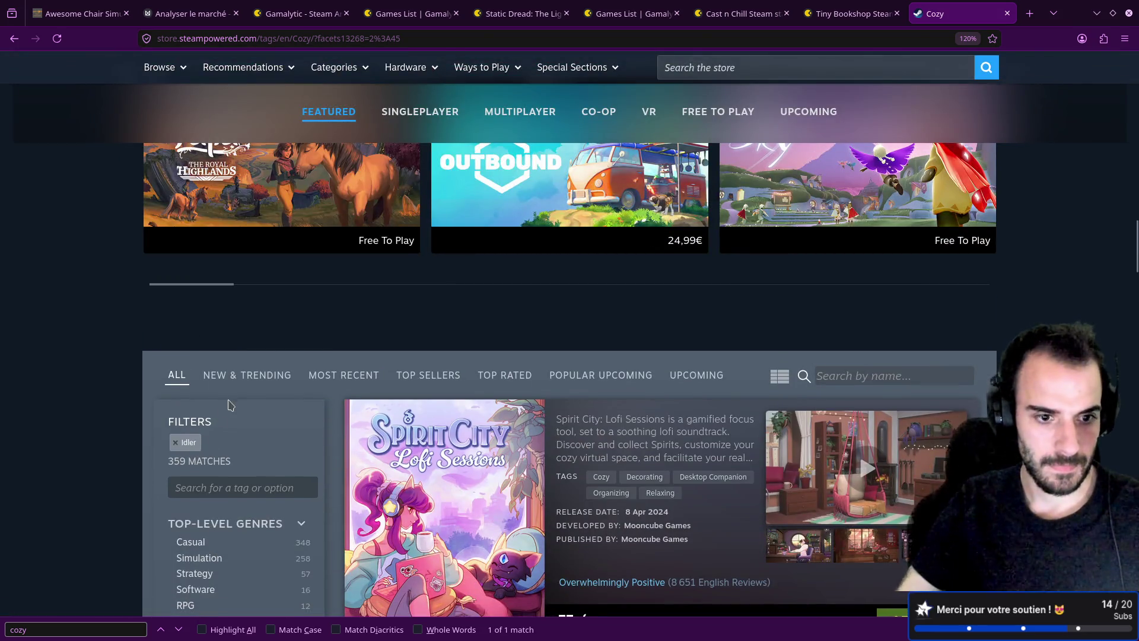
scroll(222, 411, down, 1)
click(221, 410)
text(idl)
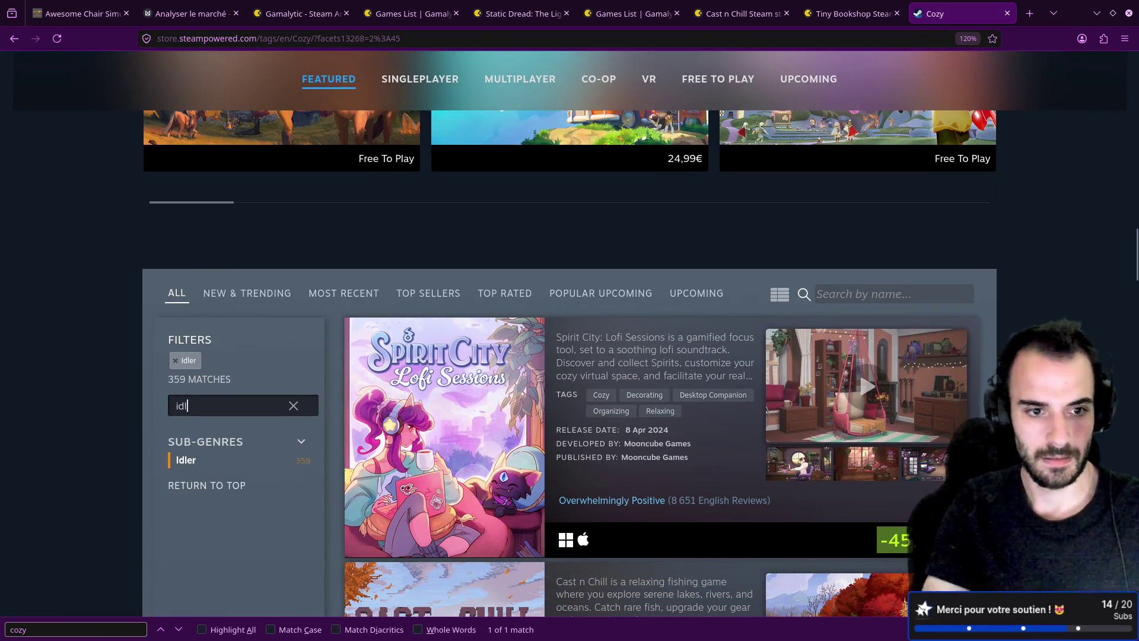
key(BackSpace)
key(BackSpace)
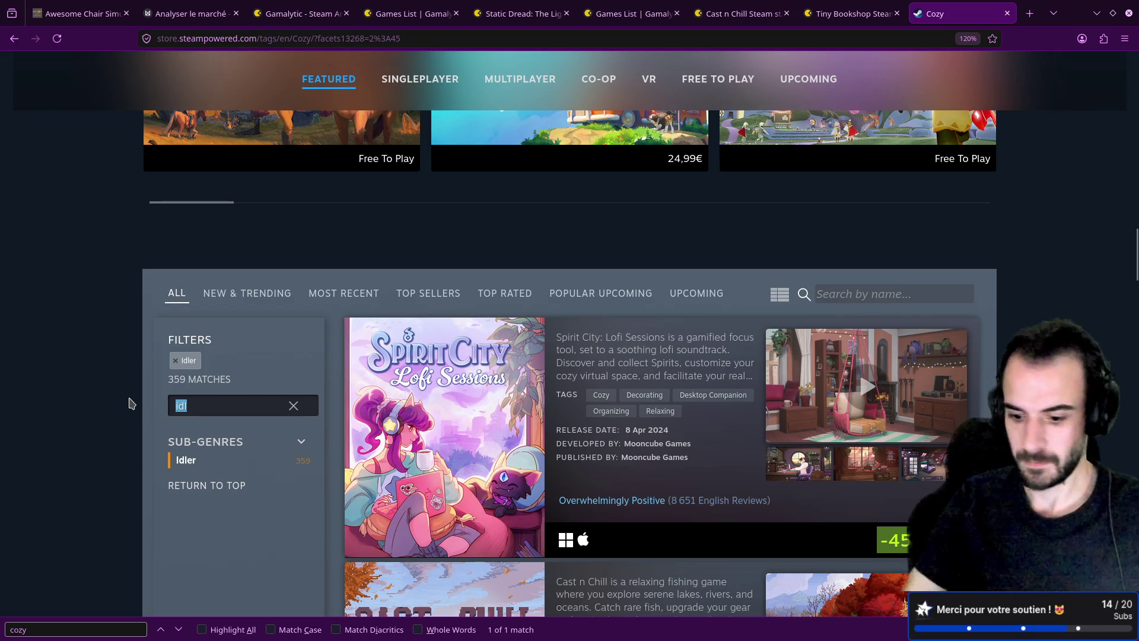
text(in)
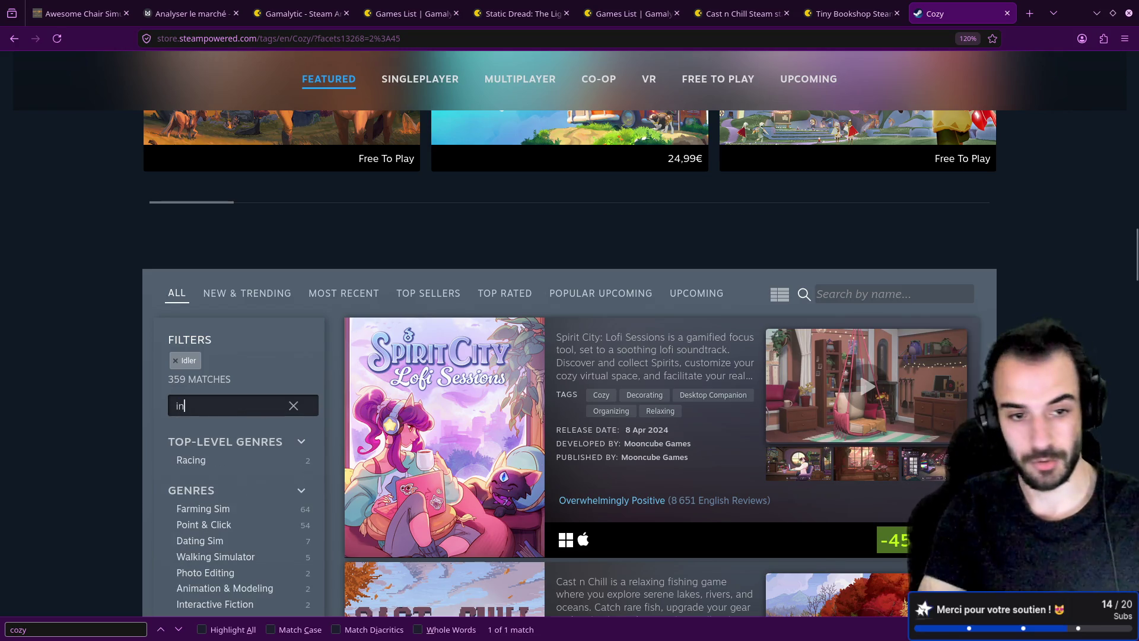
text(cre)
key(BackSpace)
key(BackSpace)
key(BackSpace)
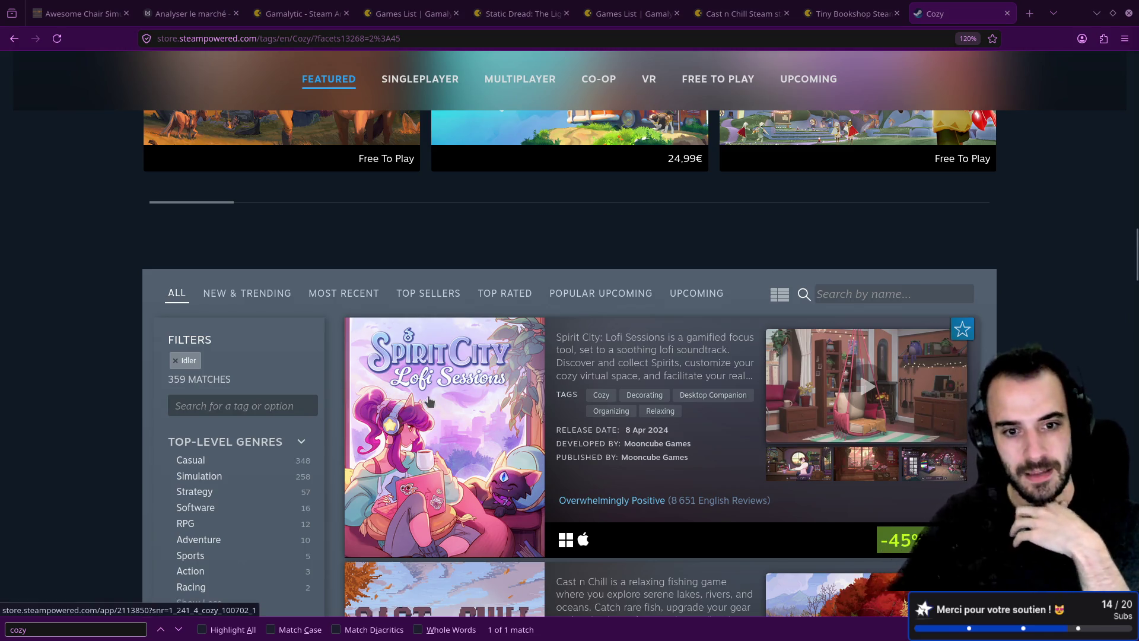
- Open the Spirit City: Lofi Sessions store page and view its first screenshots and trailer
mouse_move(432, 402)
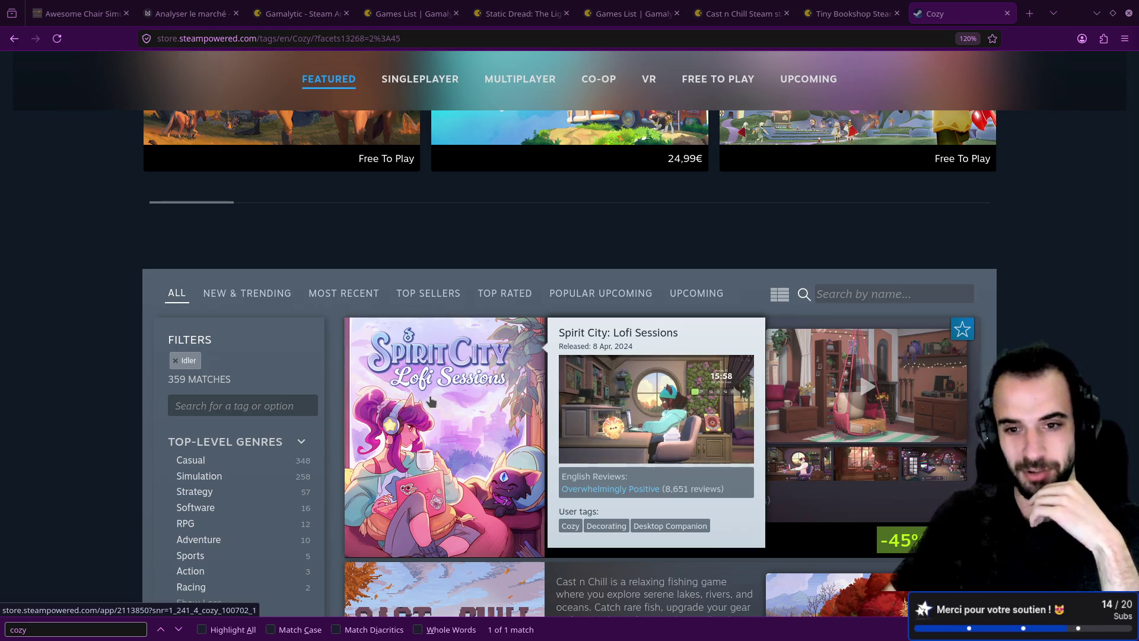
middle_click(432, 402)
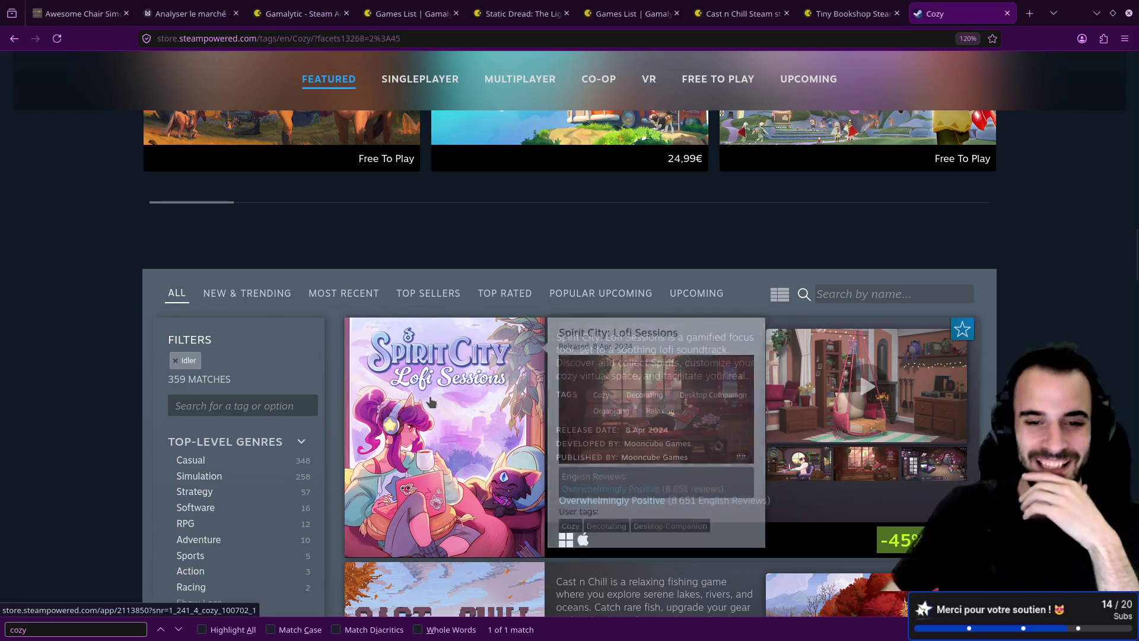
click(940, 5)
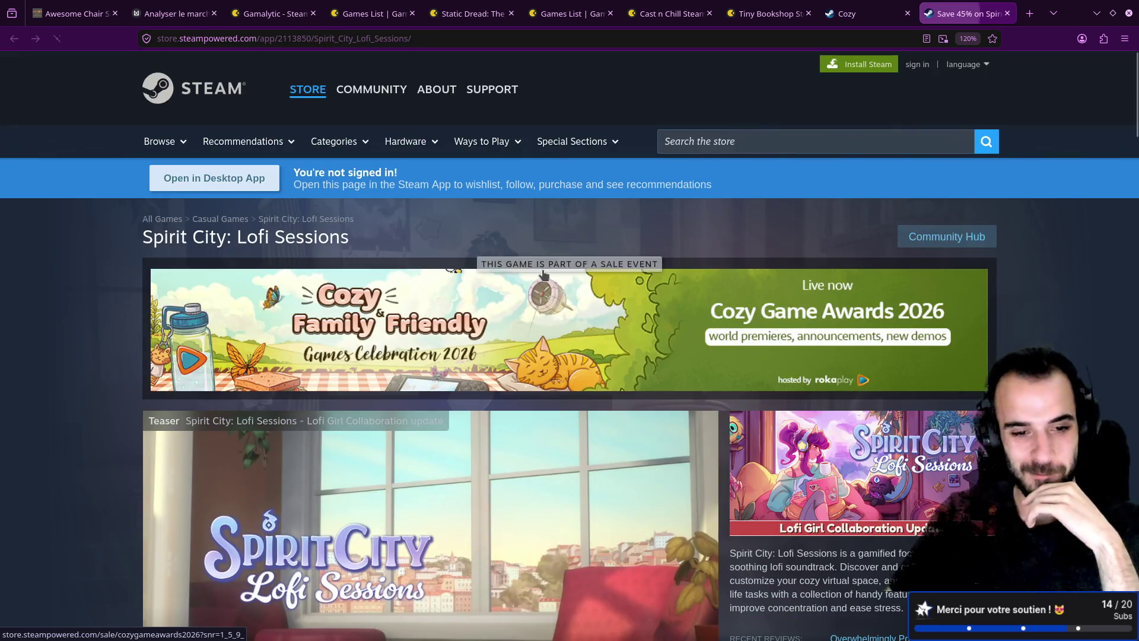
scroll(507, 370, down, 4)
click(382, 522)
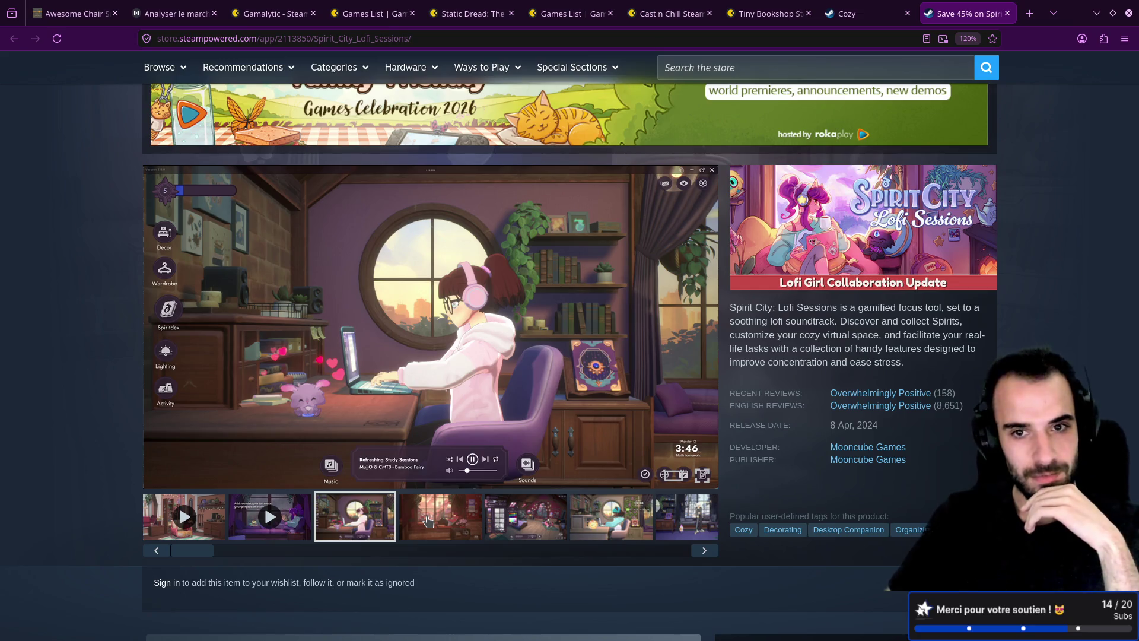
click(427, 520)
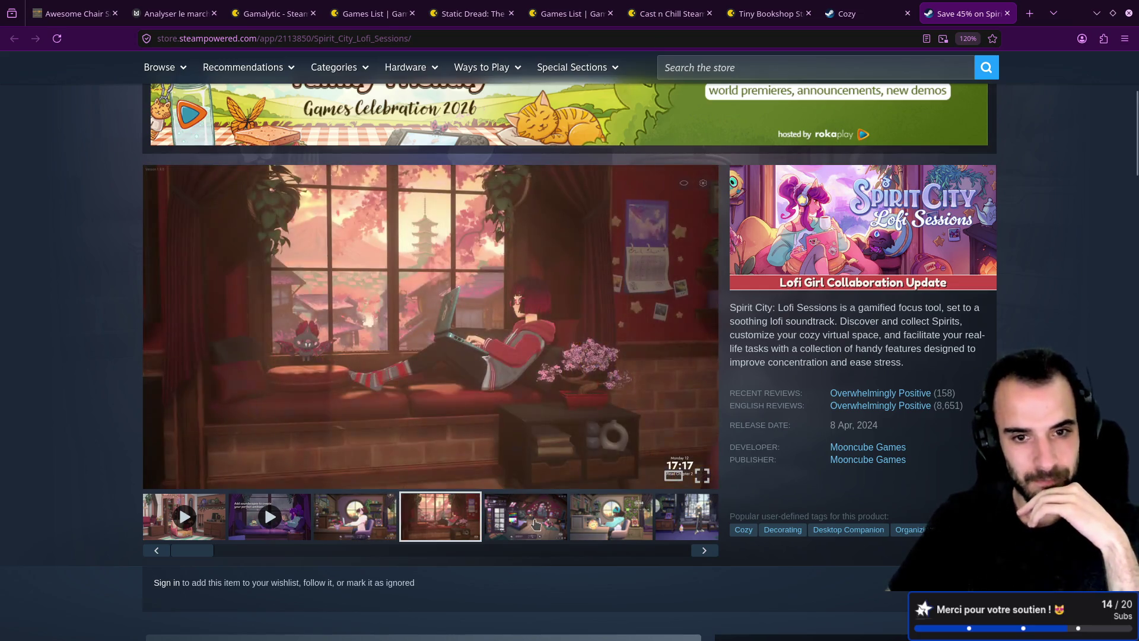
click(535, 523)
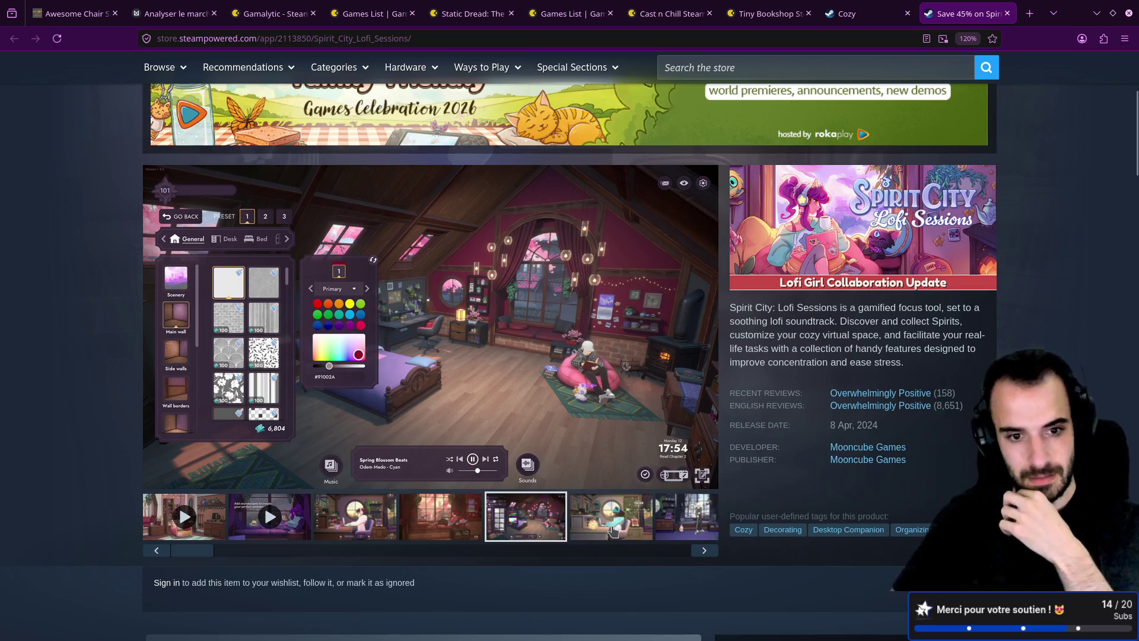
click(613, 530)
- Page through the next Spirit City screenshots, including the Spiritdex, rank-up and pink room
click(703, 551)
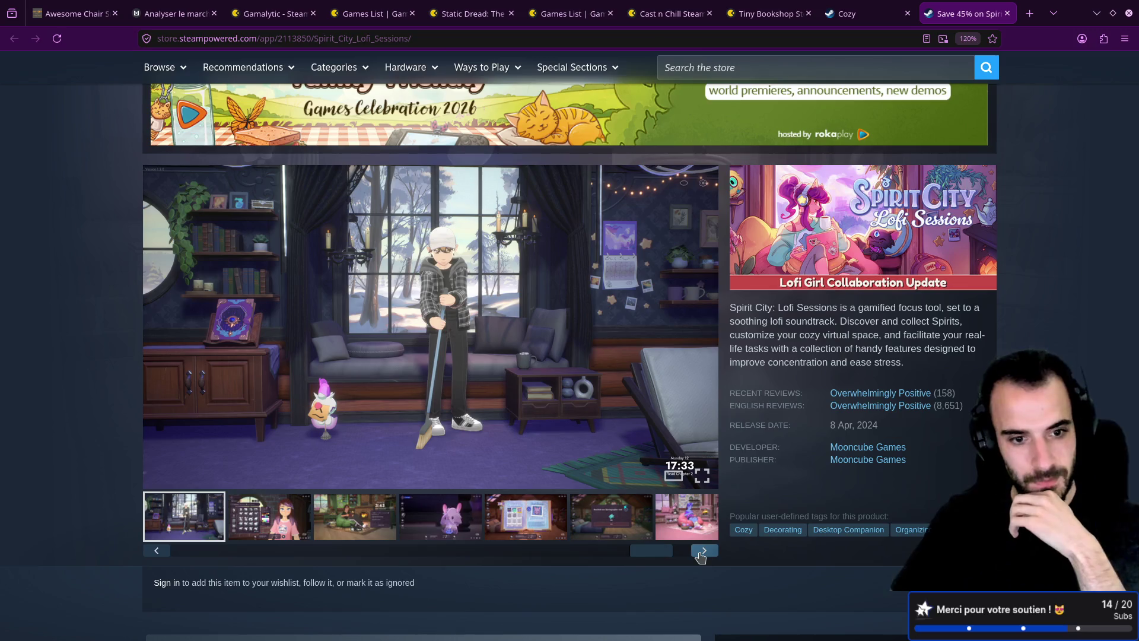
click(290, 526)
click(356, 522)
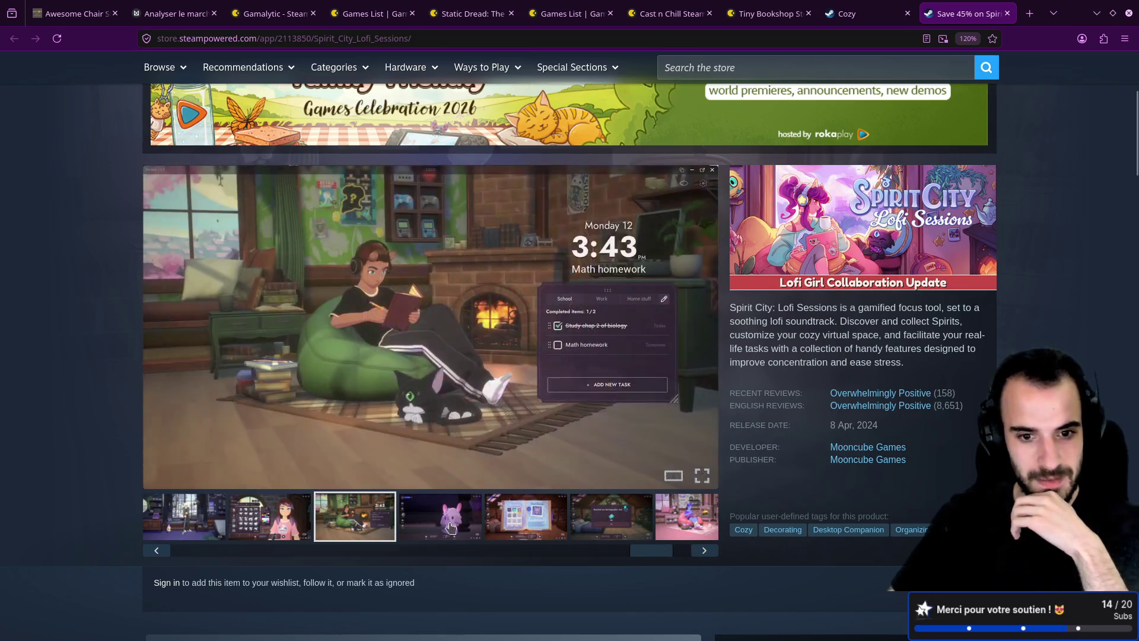
click(451, 527)
click(512, 527)
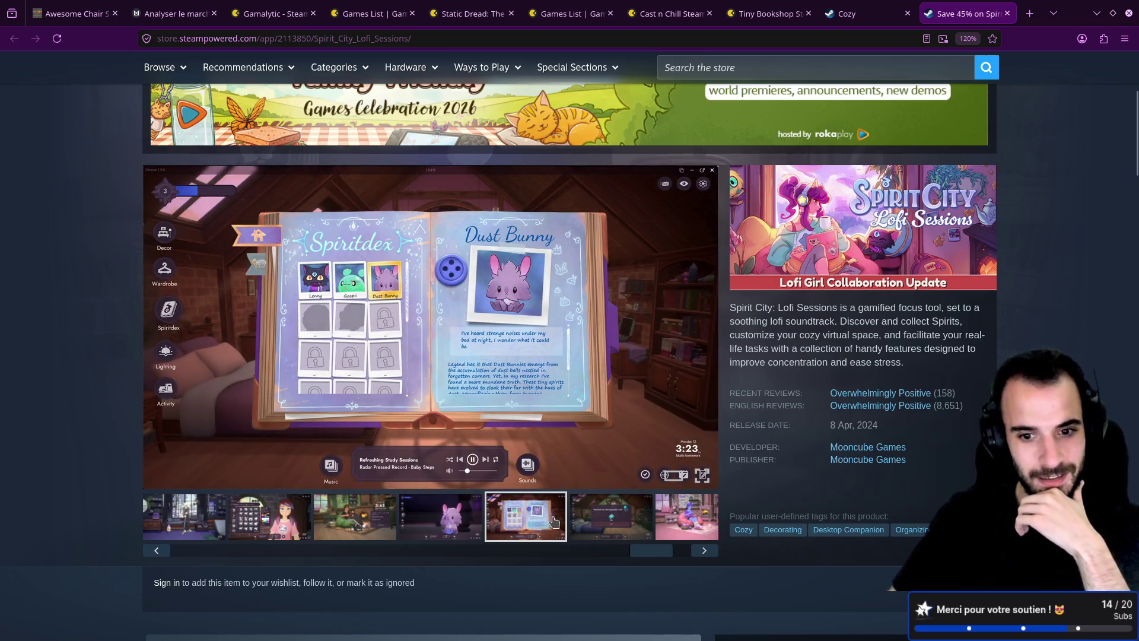
click(601, 515)
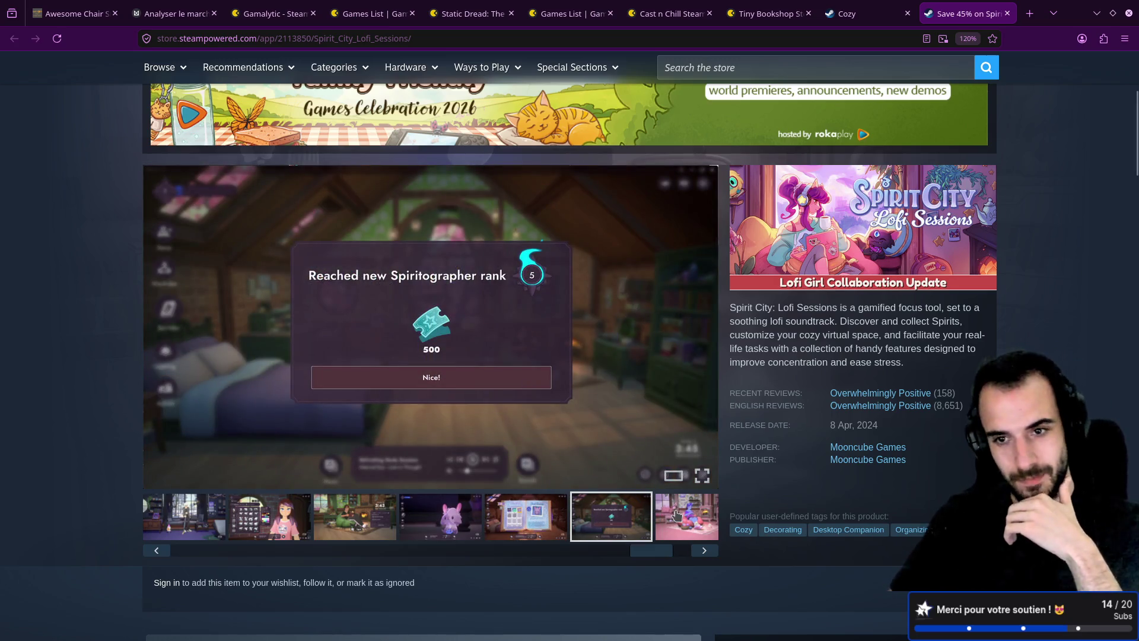
click(677, 517)
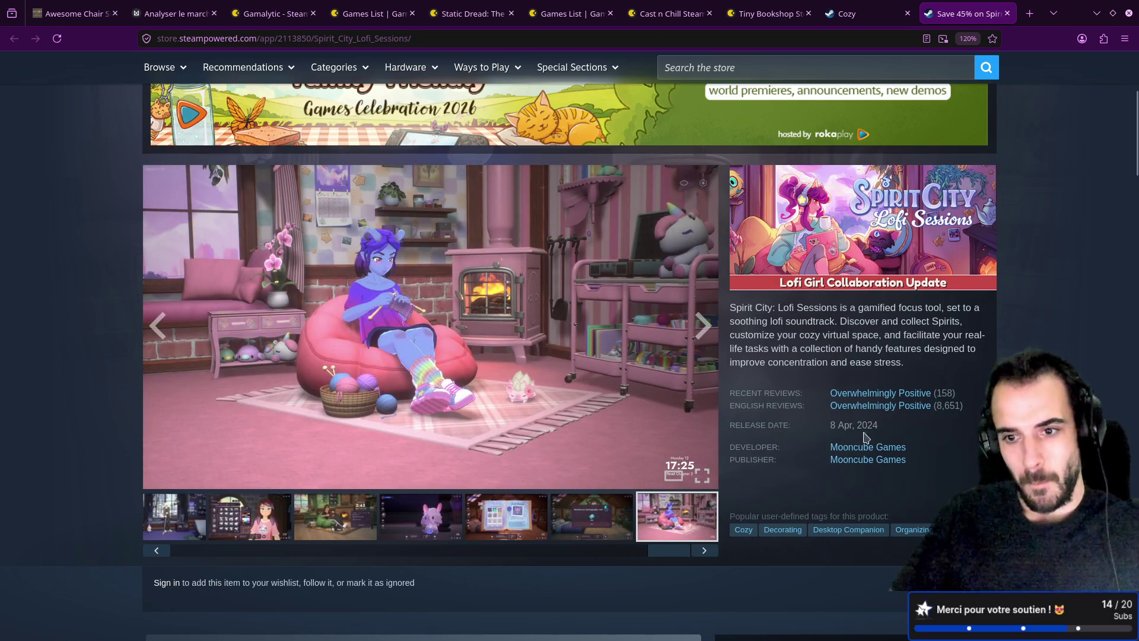
scroll(865, 437, down, 2)
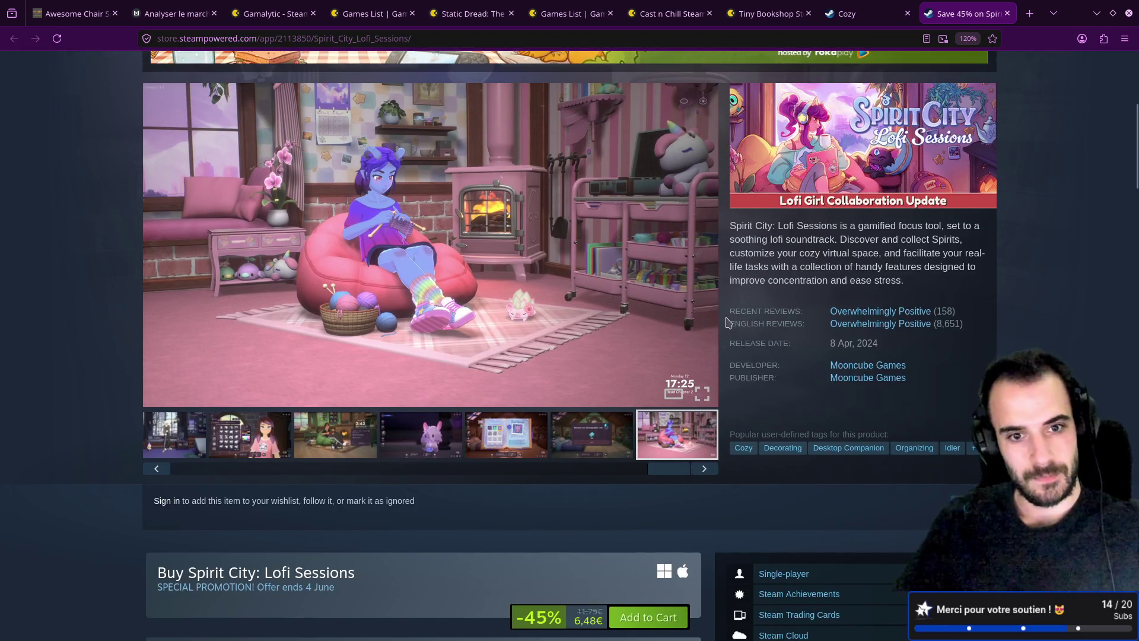
scroll(729, 322, up, 6)
- Close the Steam pages and the leftover Gamalytic stats and games-list tabs
middle_click(926, 7)
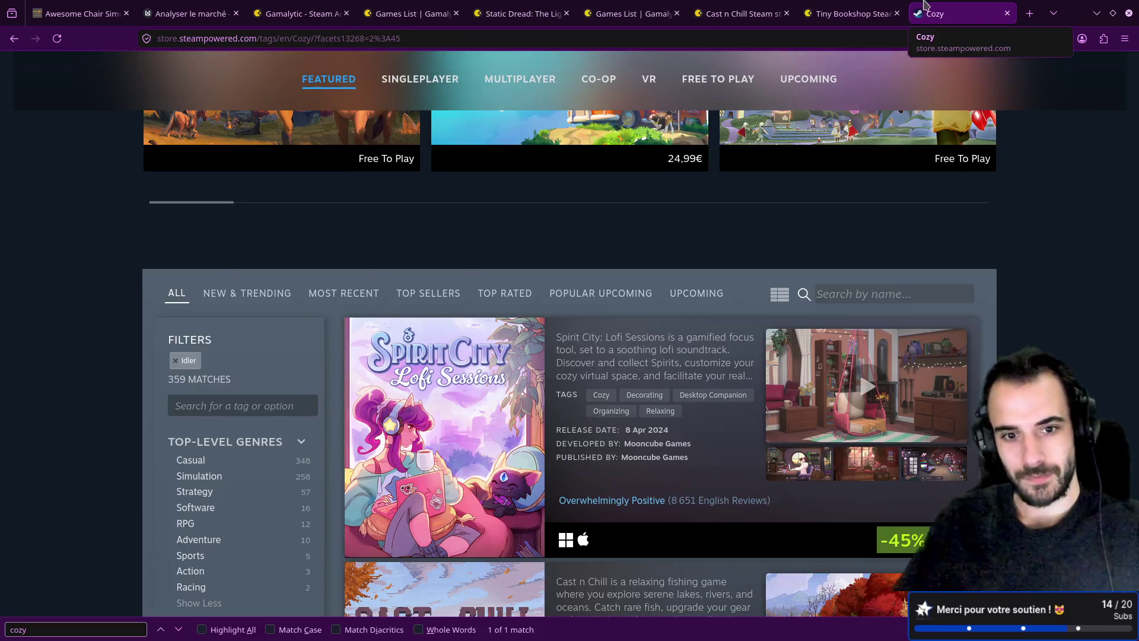
middle_click(924, 7)
middle_click(866, 7)
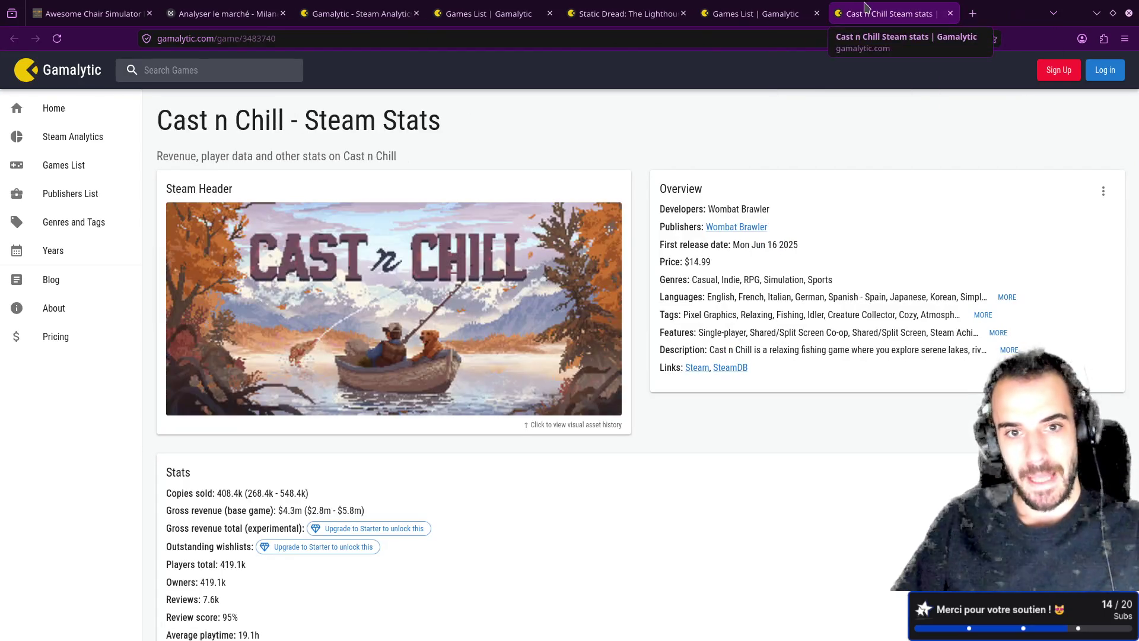
middle_click(865, 7)
middle_click(749, 8)
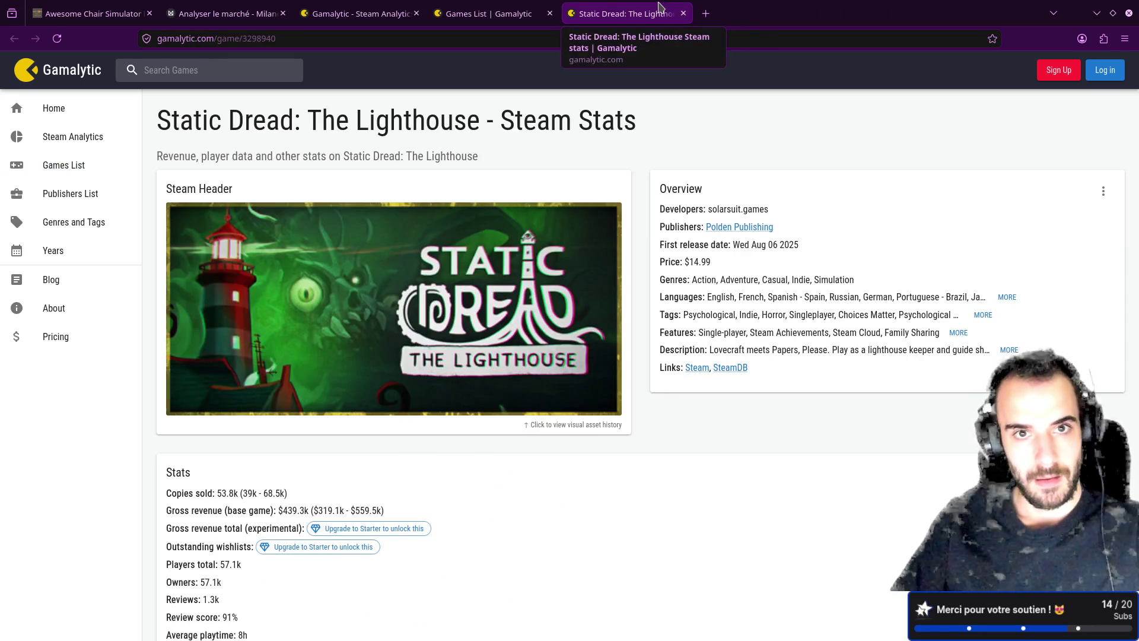
click(505, 8)
click(594, 8)
middle_click(570, 8)
middle_click(558, 7)
- Return to Milanote's 'Comment faire un jeu avec du potentiel ?' board
click(198, 13)
click(327, 13)
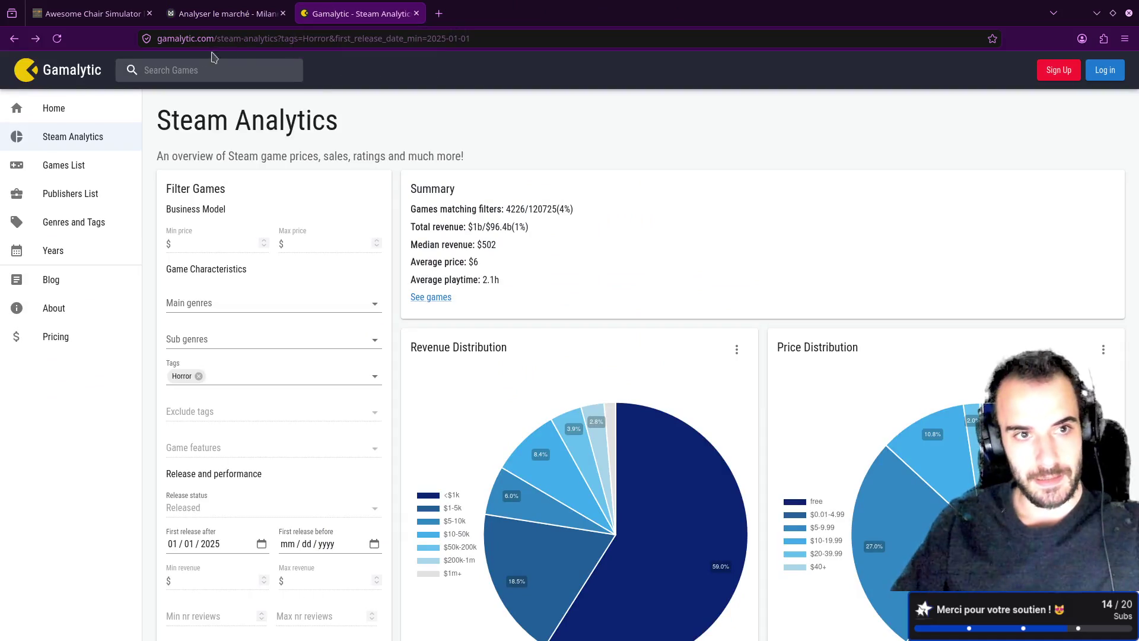
click(220, 13)
click(107, 64)
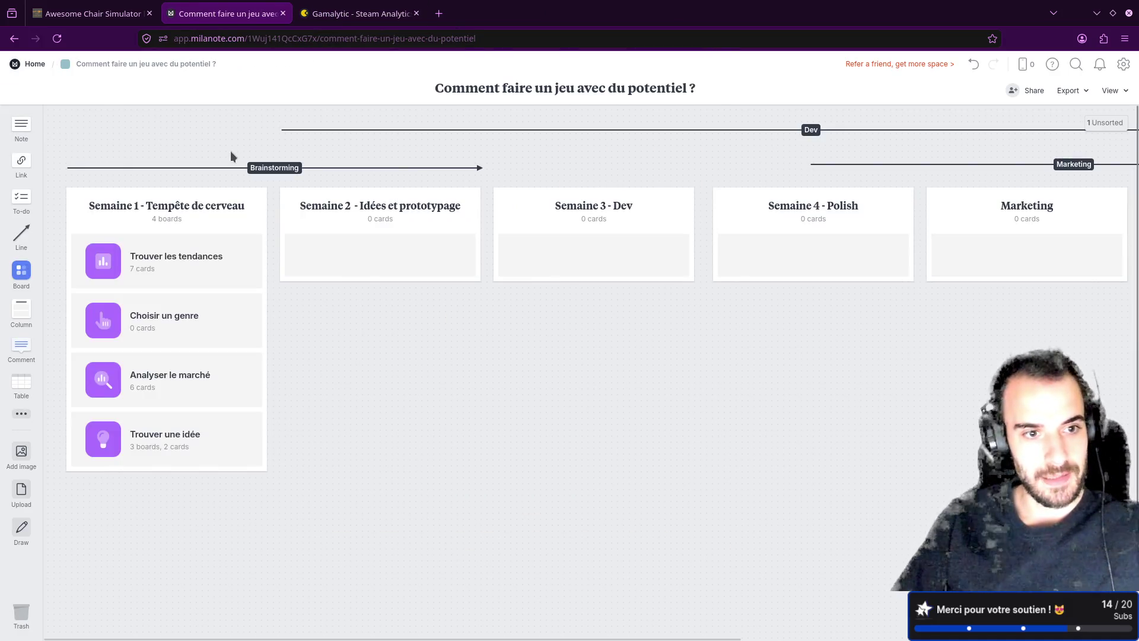
- Open the Trouver les tendances board and place the Horror card directly beneath the Cozy card
click(115, 262)
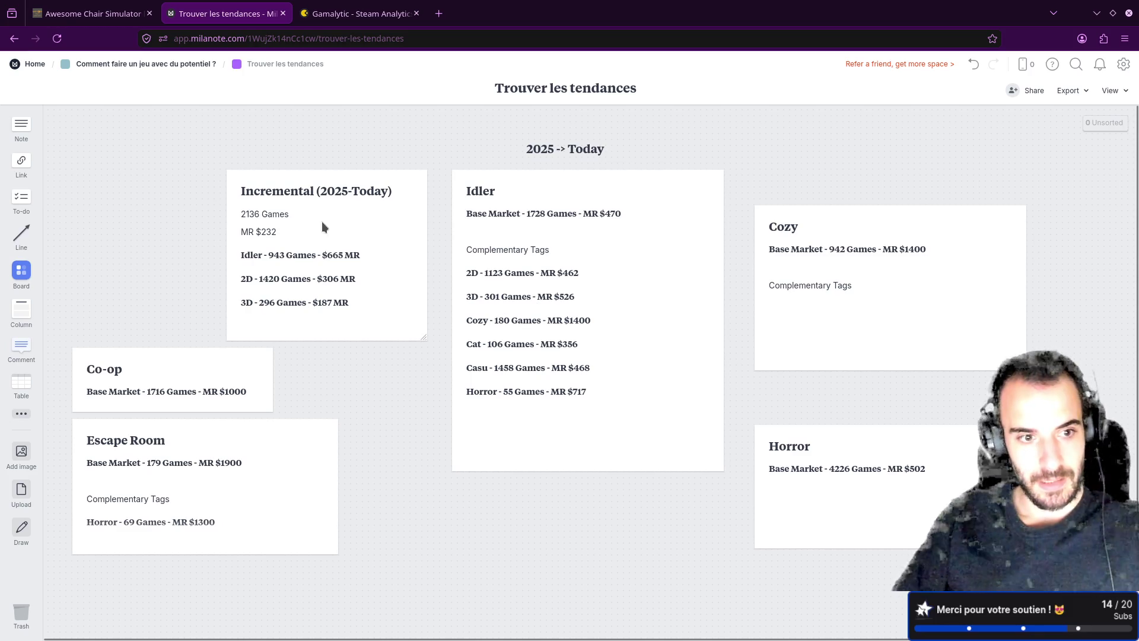
click(322, 222)
click(857, 467)
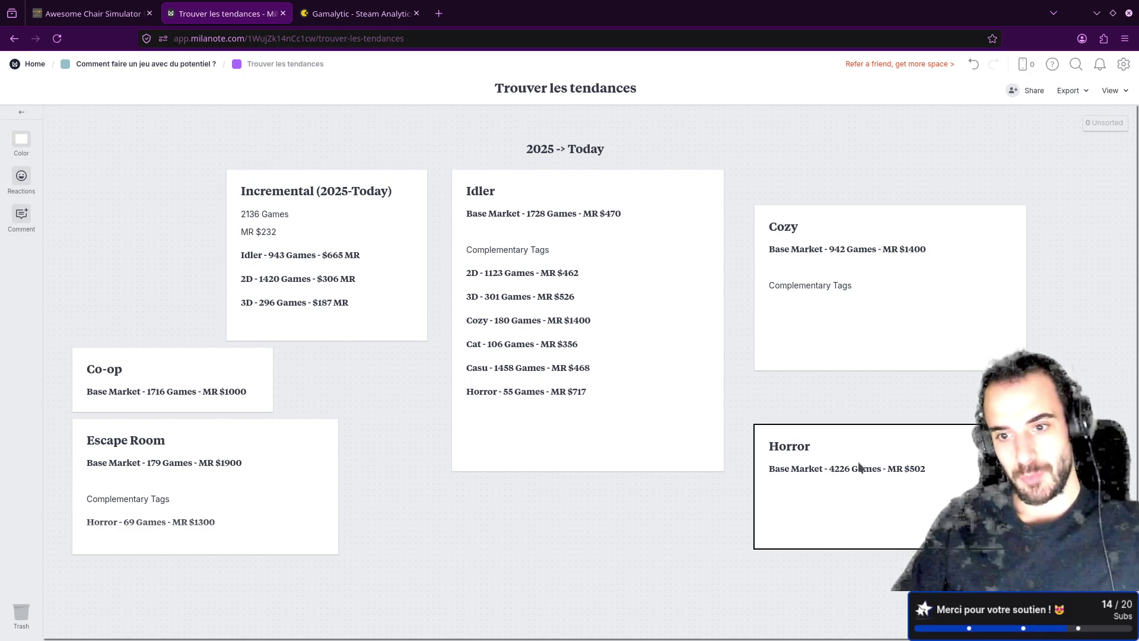
drag(860, 467, 867, 427)
click(860, 287)
mouse_move(892, 315)
mouse_down()
mouse_move(870, 214)
mouse_move(856, 244)
mouse_up()
mouse_move(873, 385)
mouse_down()
mouse_move(860, 356)
mouse_move(822, 360)
mouse_up()
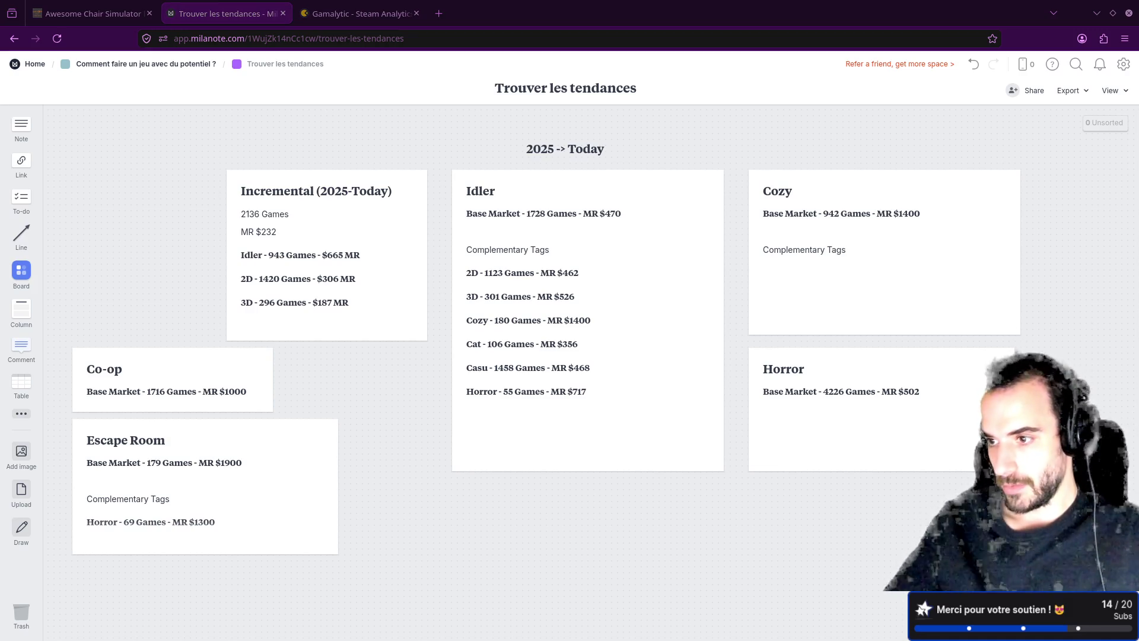
- Nudge the Co-op card up beside the Incremental note above Escape Room
mouse_move(630, 629)
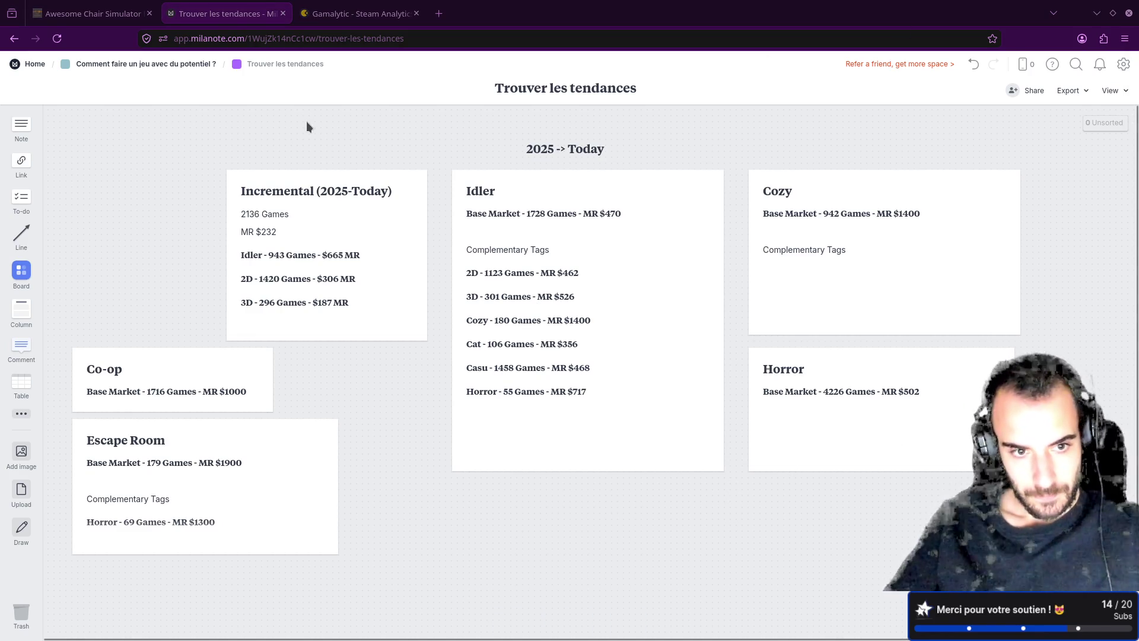
mouse_move(151, 365)
mouse_down()
mouse_move(292, 374)
mouse_move(134, 343)
mouse_move(134, 354)
mouse_move(164, 352)
mouse_up()
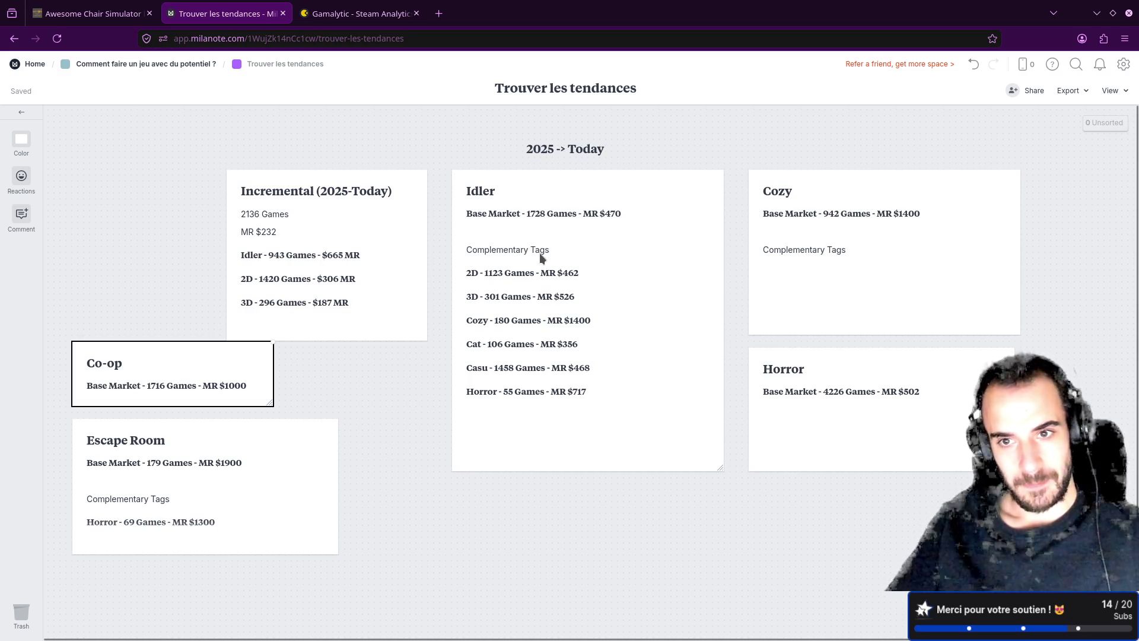
click(856, 250)
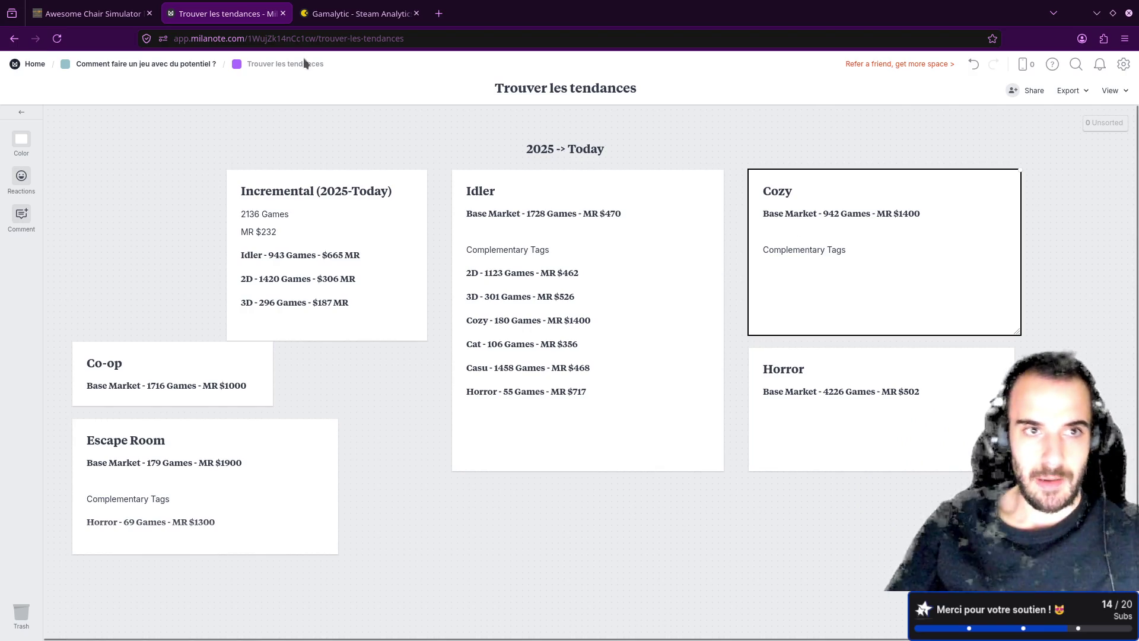
- Remove the Horror tag filter in Gamalytic's Steam Analytics
click(93, 13)
click(232, 5)
click(356, 13)
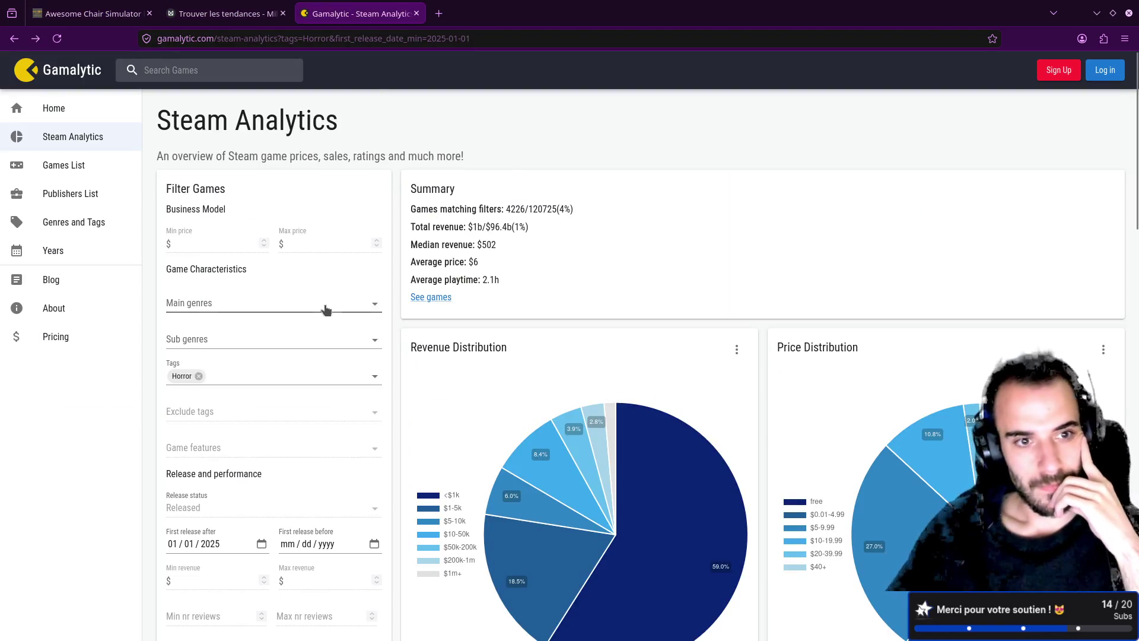
click(200, 376)
click(220, 374)
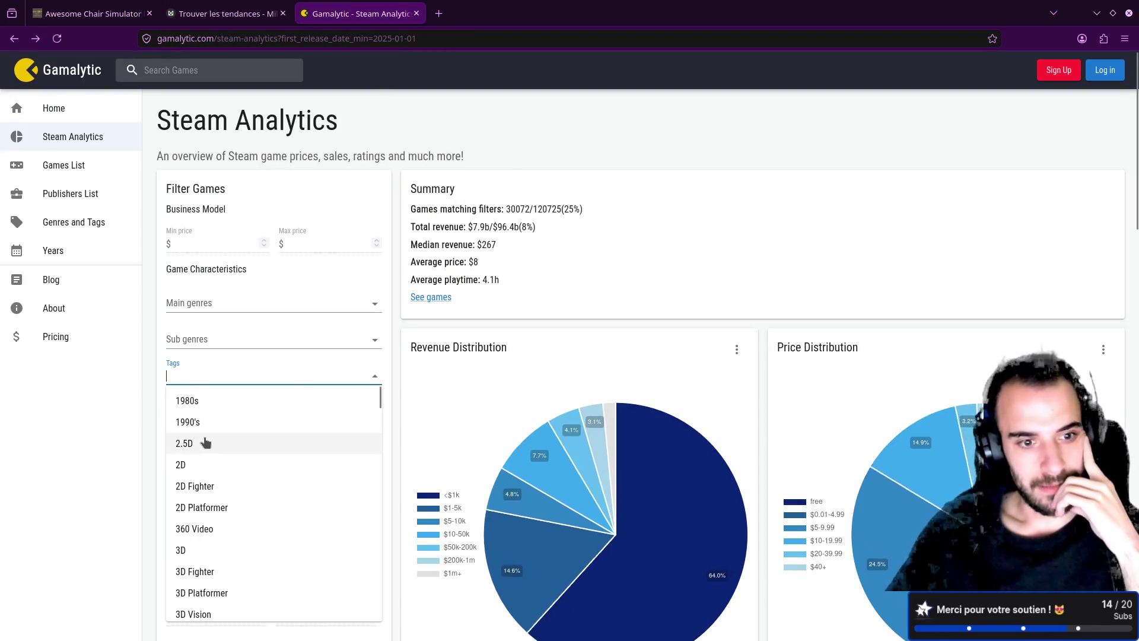
- Filter by the Job Simulator tag (229 games, $5.8k median revenue), then return to the Milanote board
scroll(204, 439, down, 2)
scroll(208, 438, down, 8)
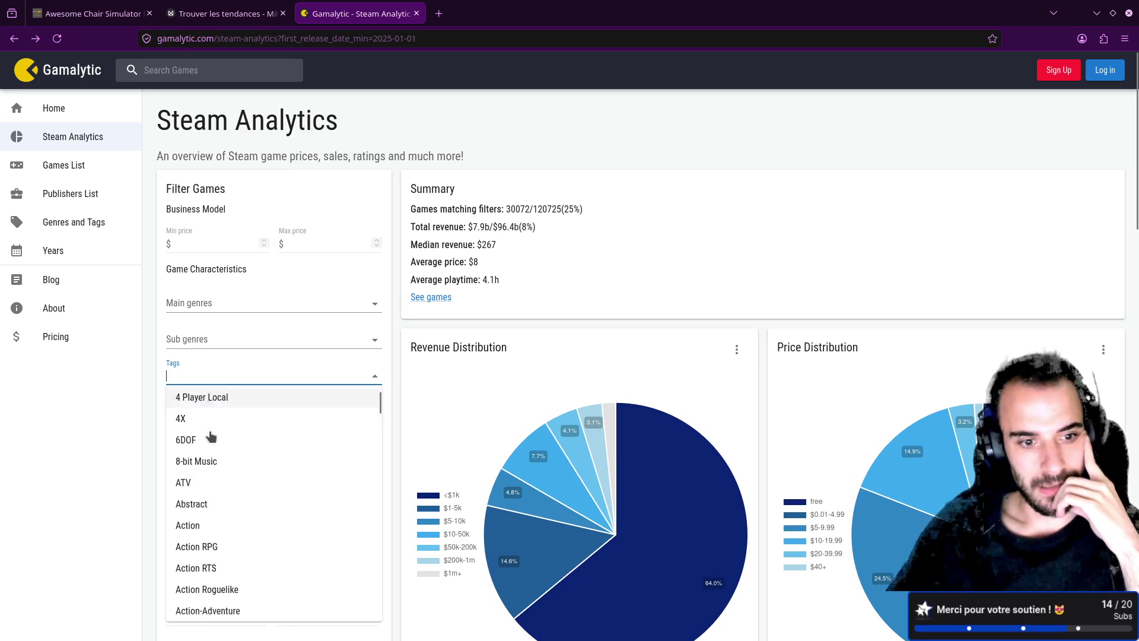
scroll(211, 437, down, 4)
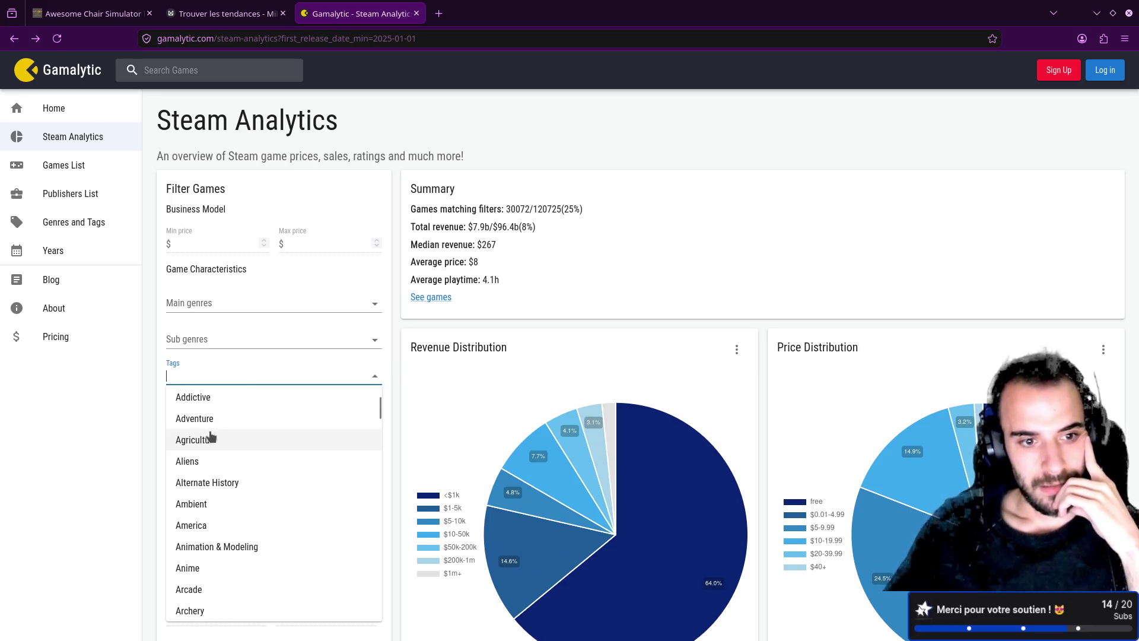
scroll(215, 426, down, 3)
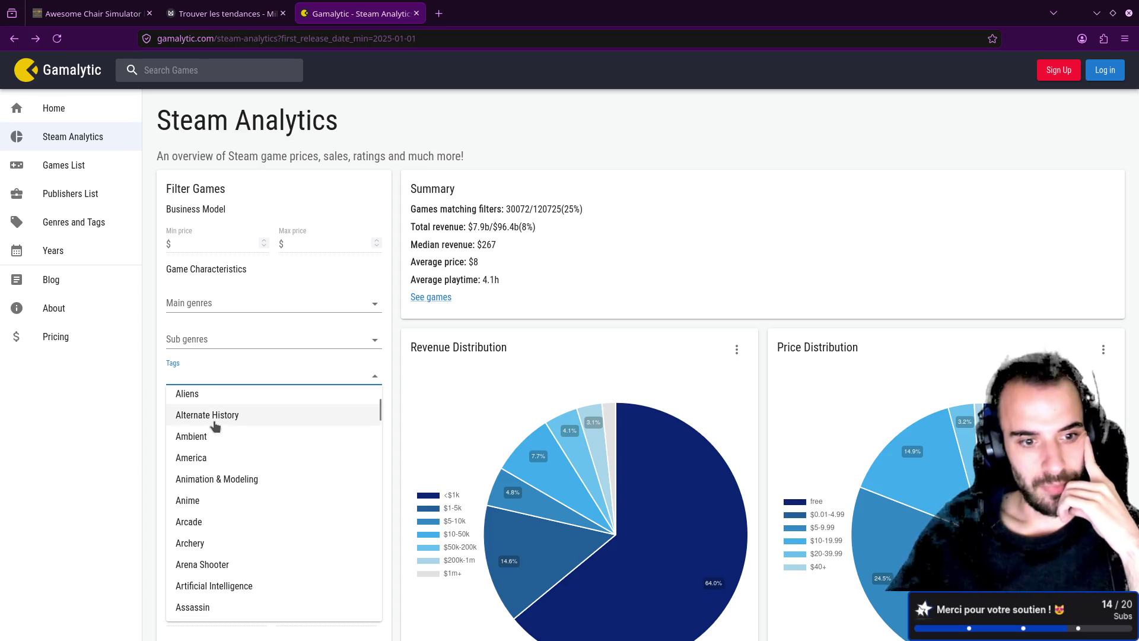
text(job)
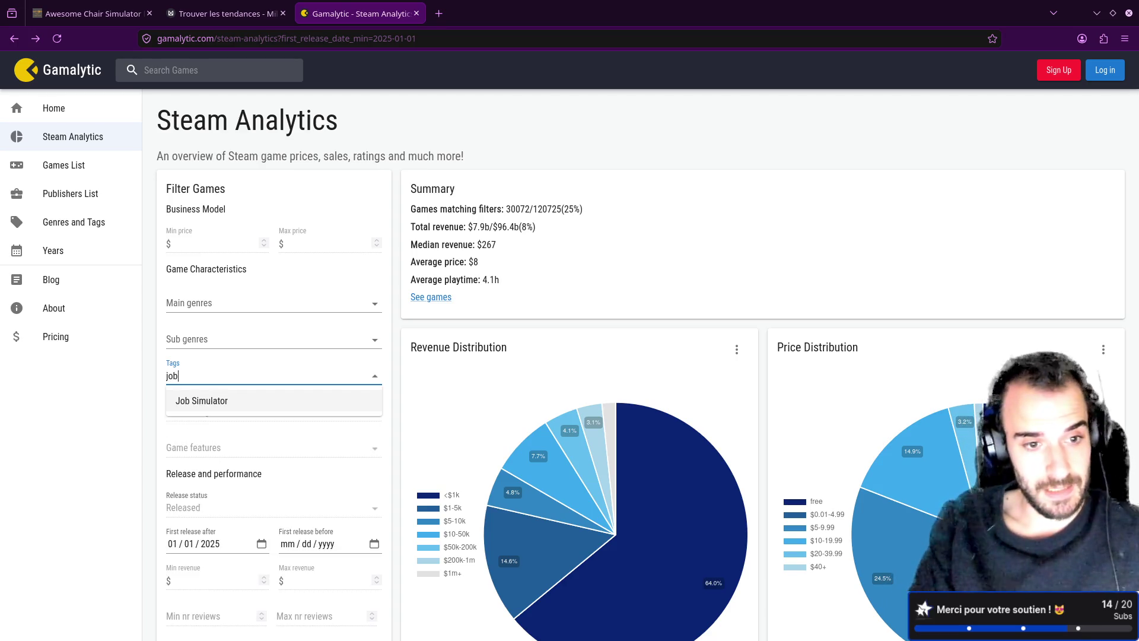
click(213, 399)
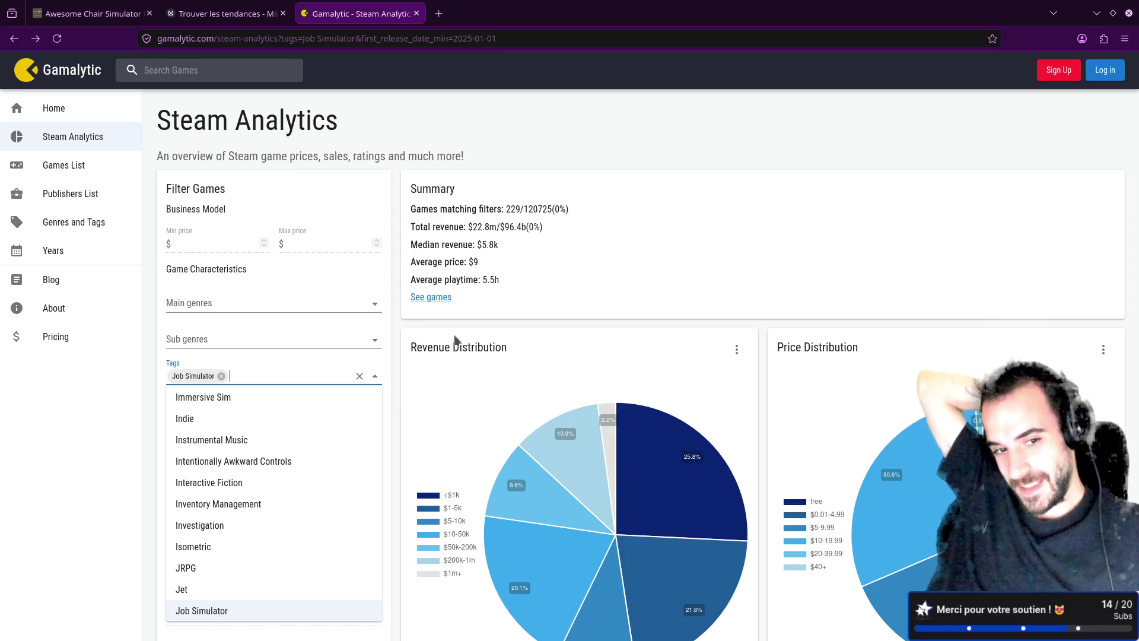
click(613, 195)
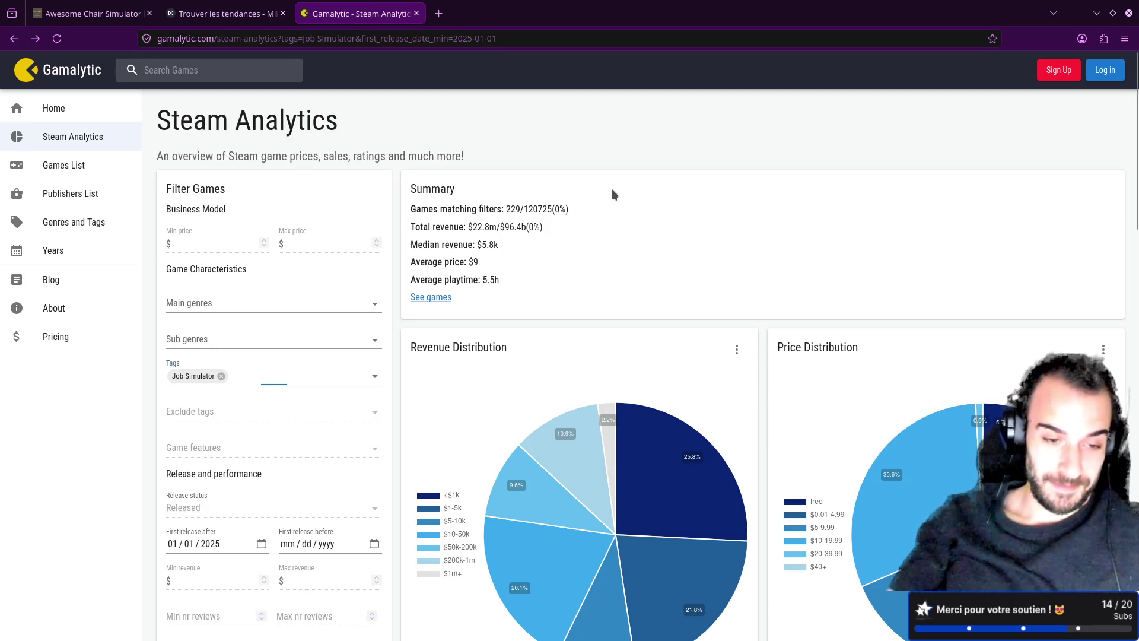
click(227, 13)
click(804, 351)
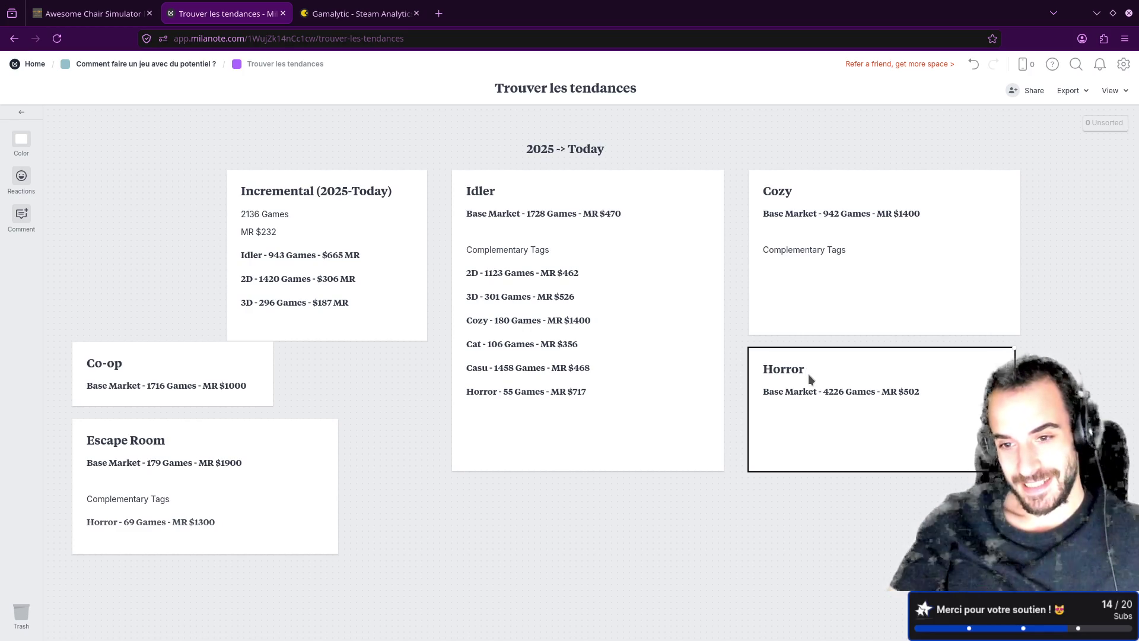
- Duplicate the Horror card below it and retitle the copy 'Job Simulator'
mouse_move(809, 375)
mouse_down()
mouse_move(804, 518)
mouse_move(803, 502)
mouse_up()
double_click(795, 493)
text(Job)
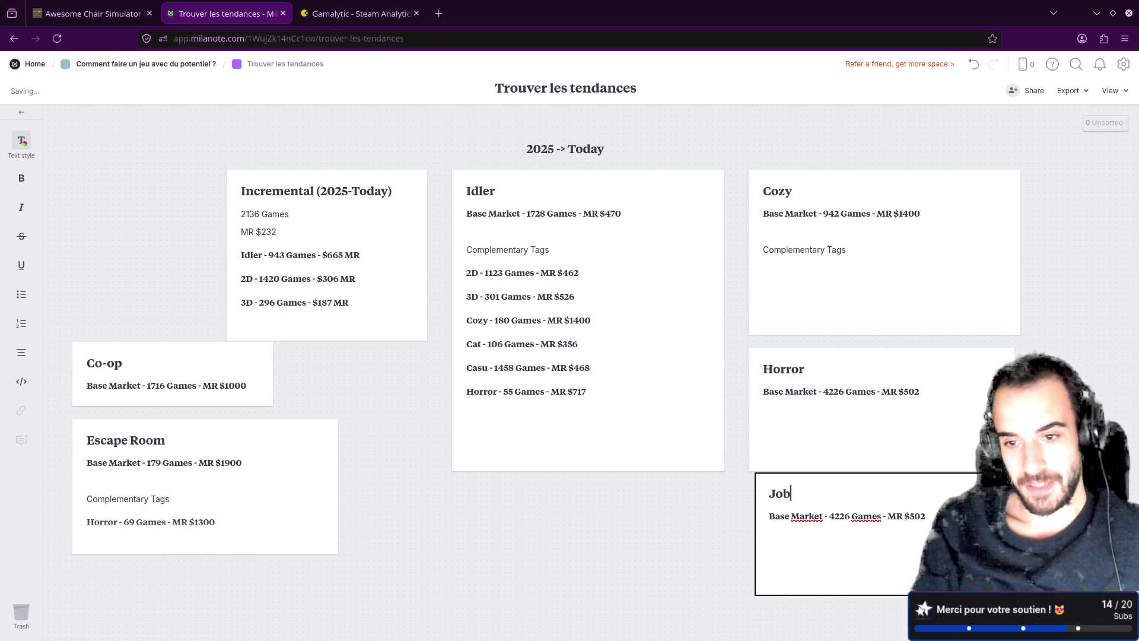
text( Simulator)
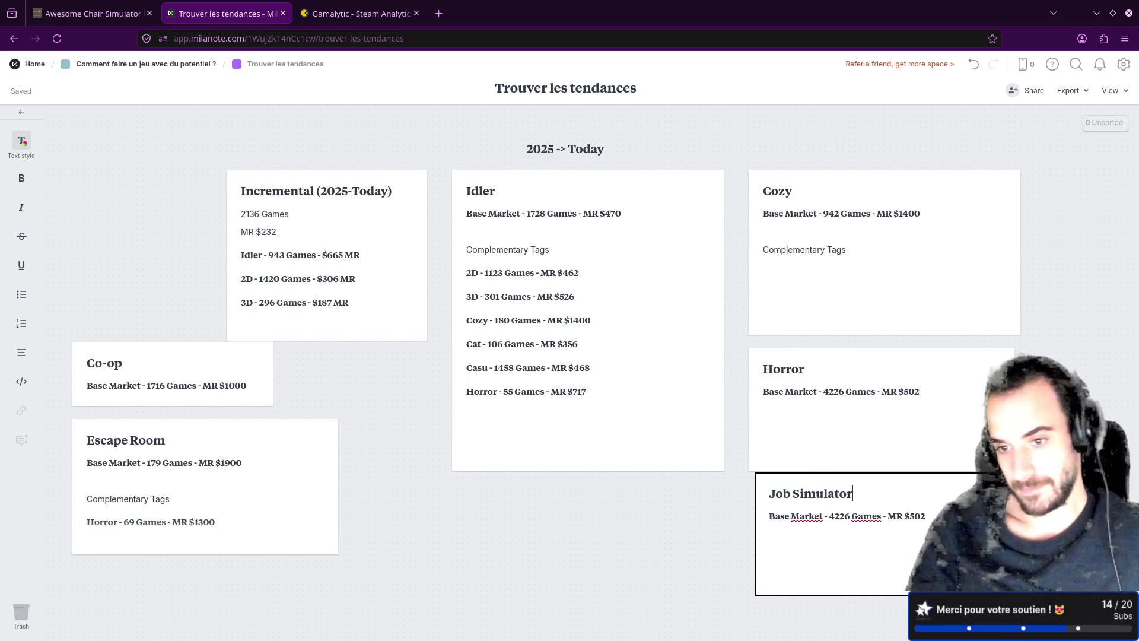
- Update the new card to read 229 Games and MR $5800, using Gamalytic's figures
double_click(839, 516)
click(300, 12)
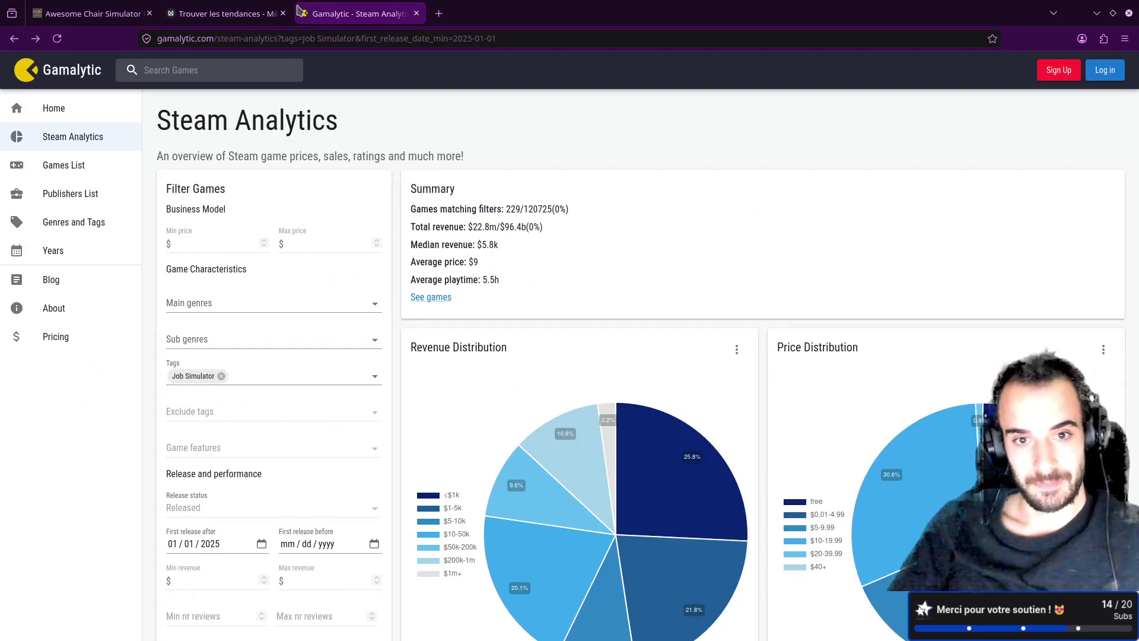
click(273, 13)
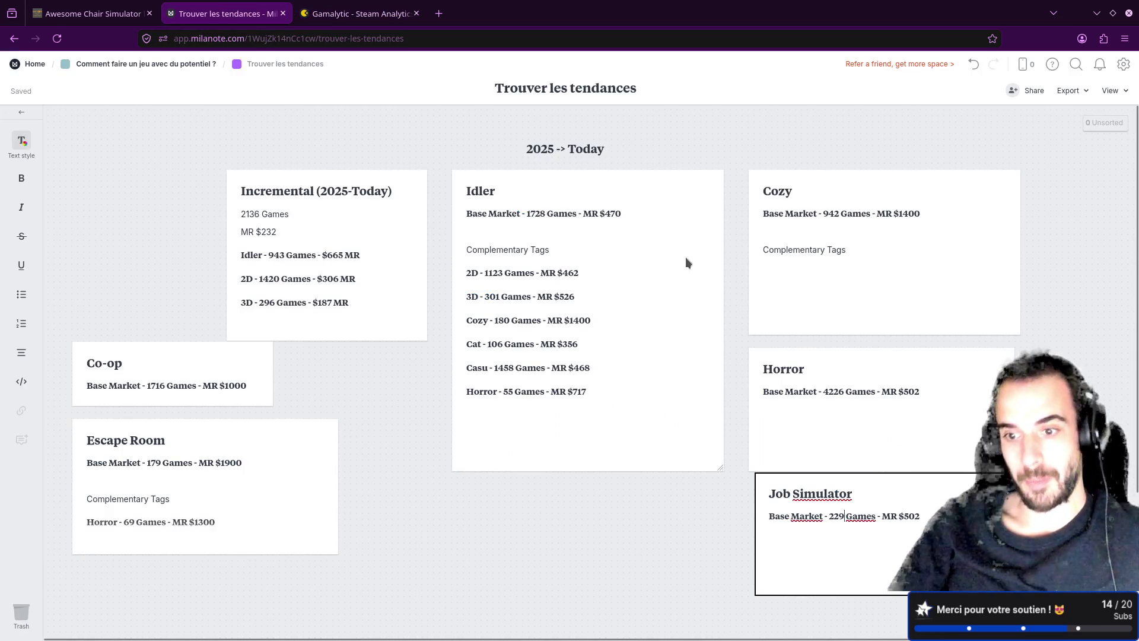
click(356, 13)
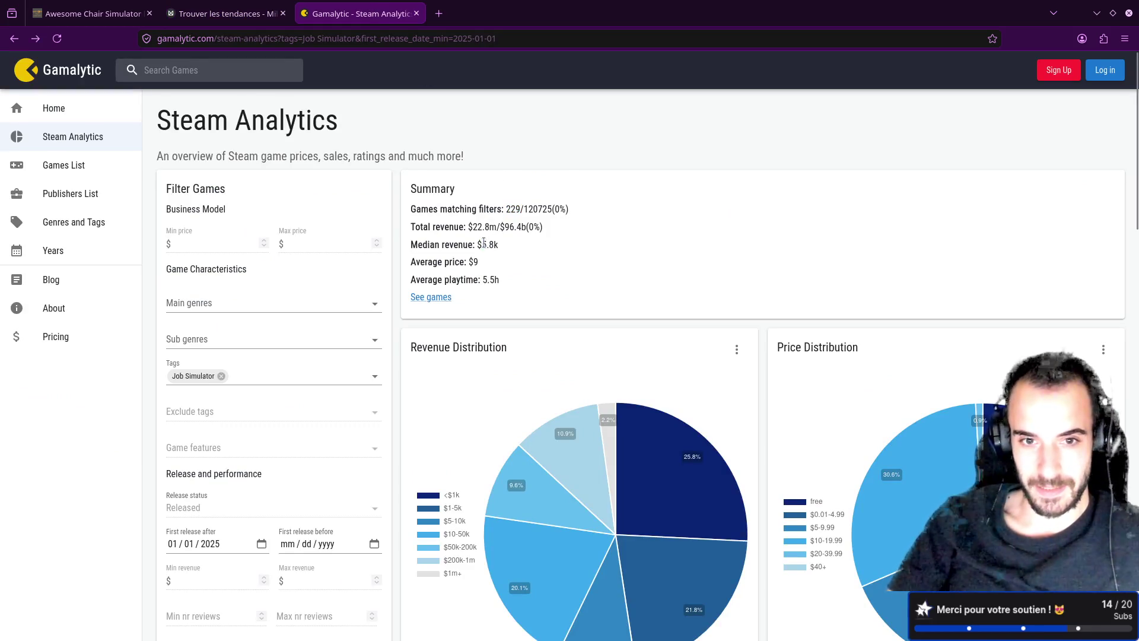
key(ctrl+shift+Tab)
text(229)
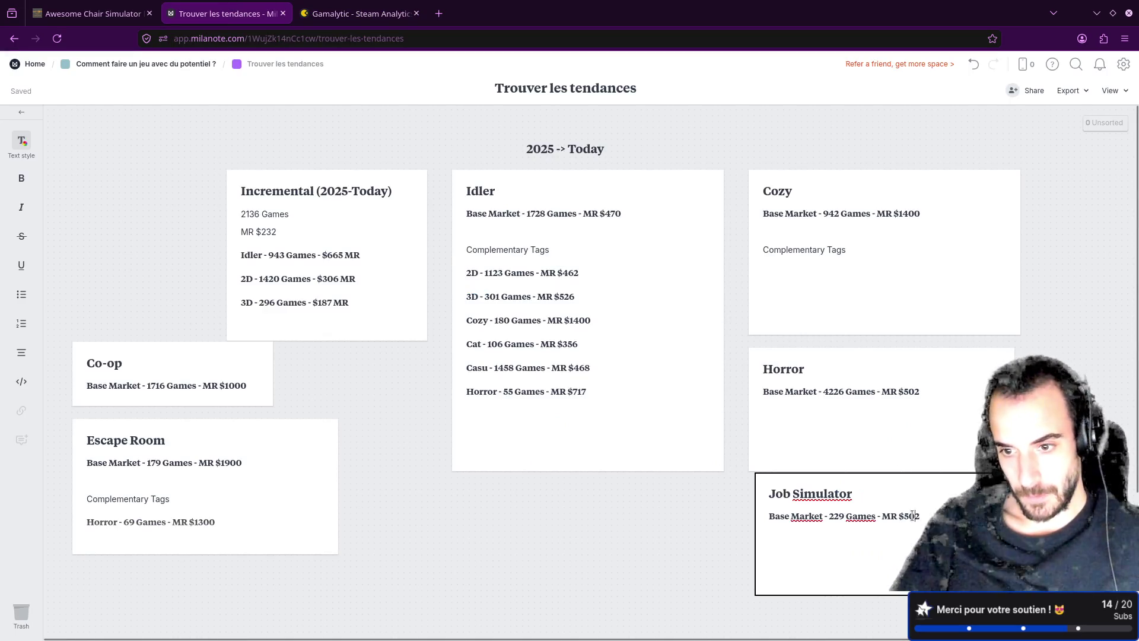
text(00)
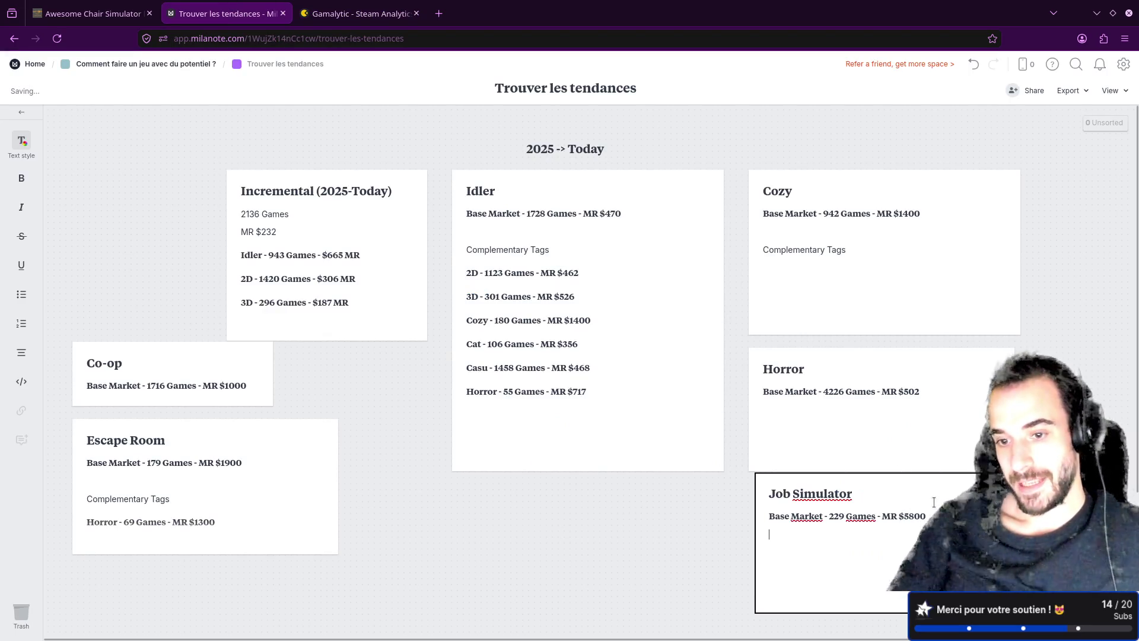
click(724, 516)
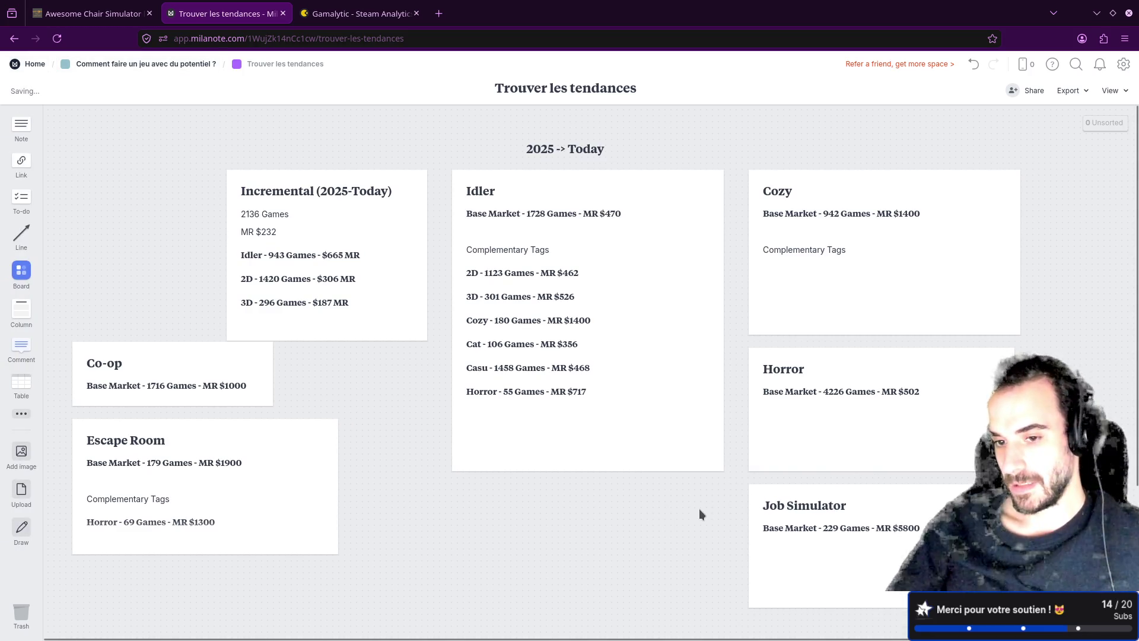
click(325, 18)
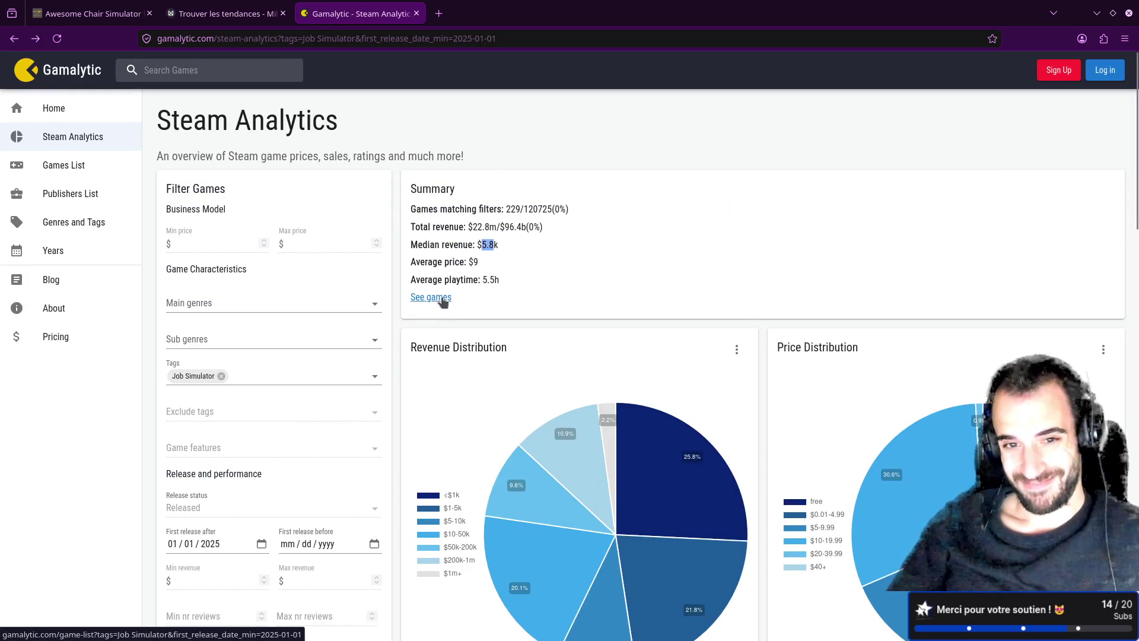
- Open Alchemy Factory's stats (251.4k copies, $4m gross) from the Job Simulator games list and its Steam page
key(ctrl+Tab)
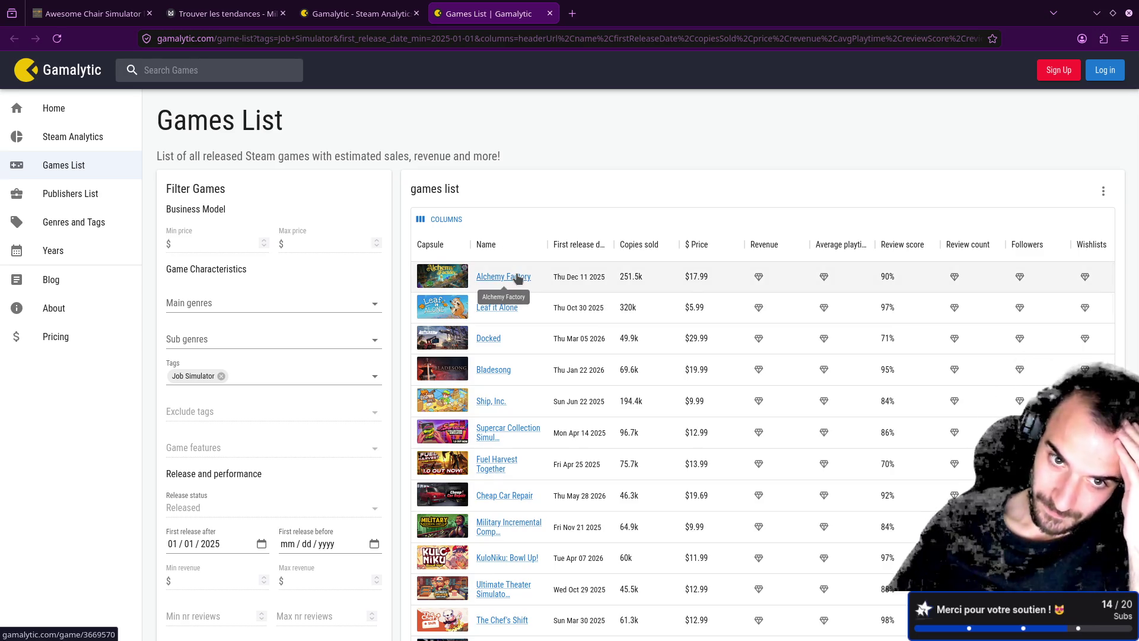
middle_click(518, 279)
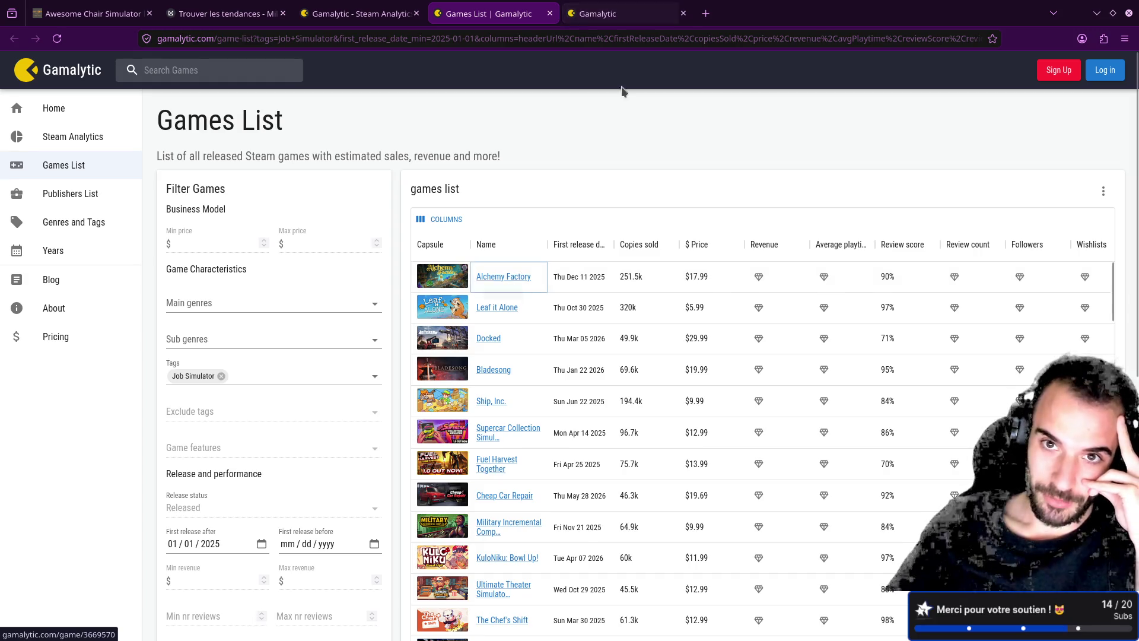
click(641, 13)
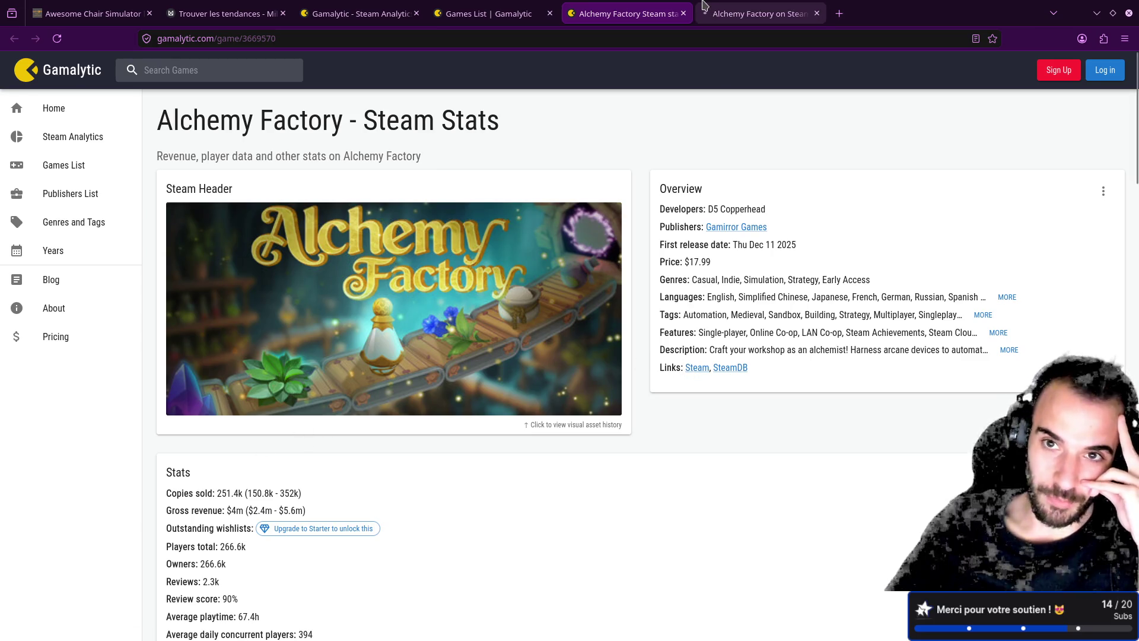
click(756, 13)
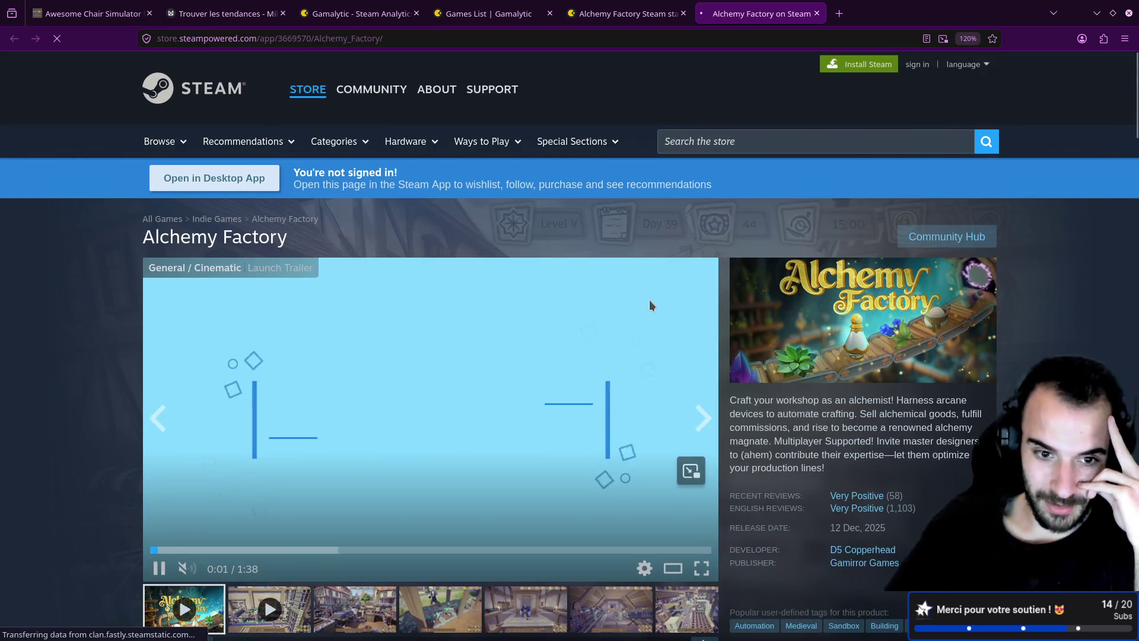
- Browse the Alchemy Factory Steam store page and trailer, then close it
scroll(649, 300, down, 2)
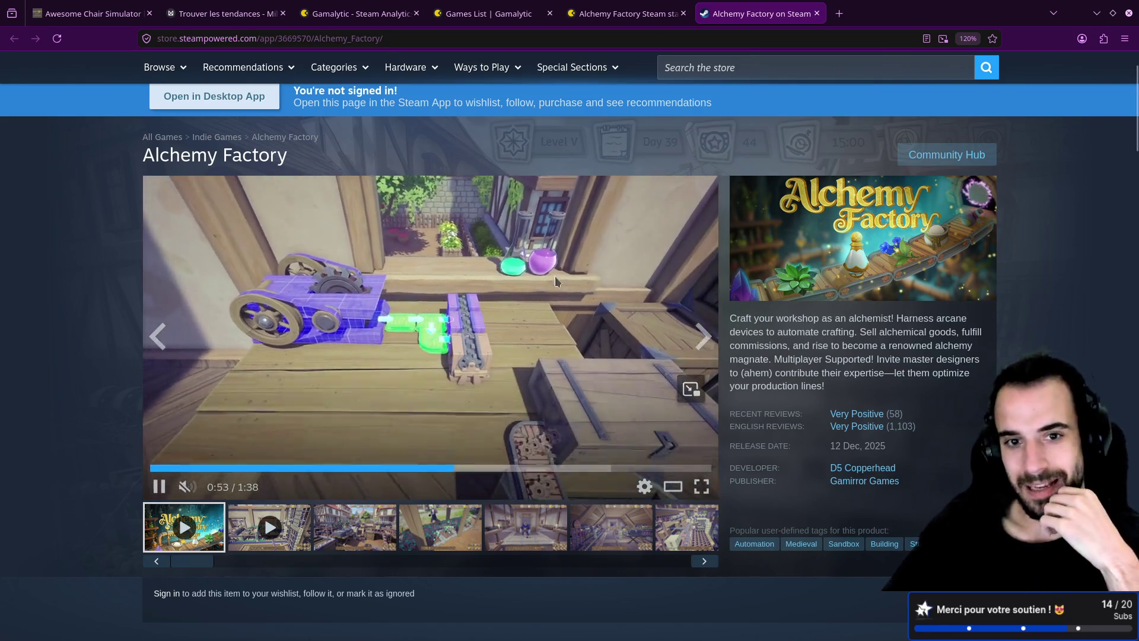
scroll(548, 253, down, 10)
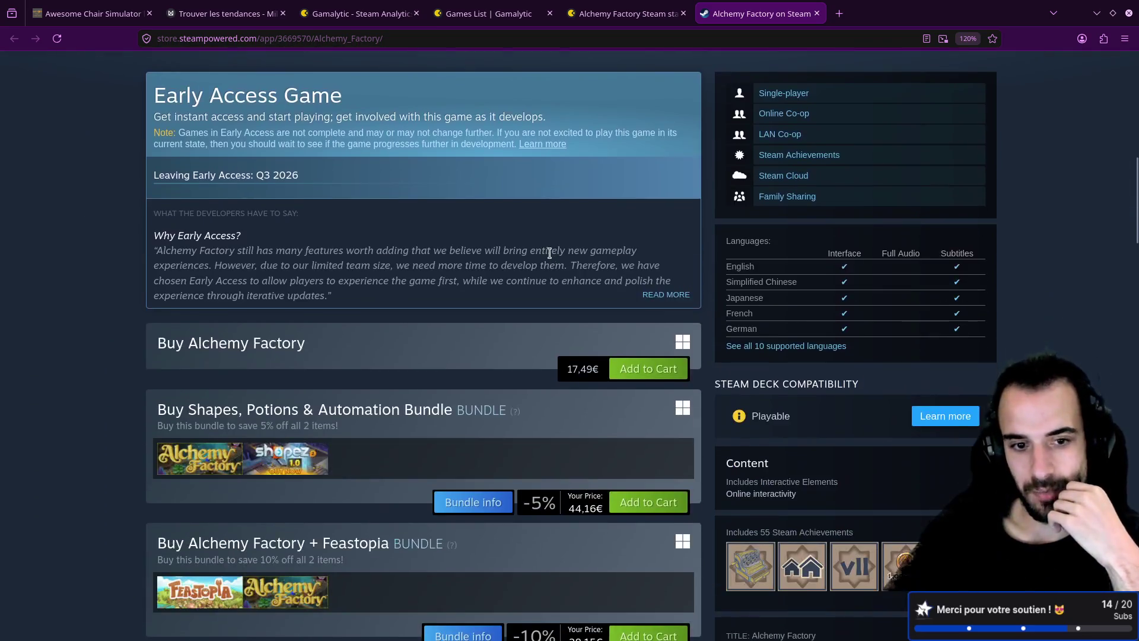
scroll(618, 102, up, 8)
key(ctrl+w)
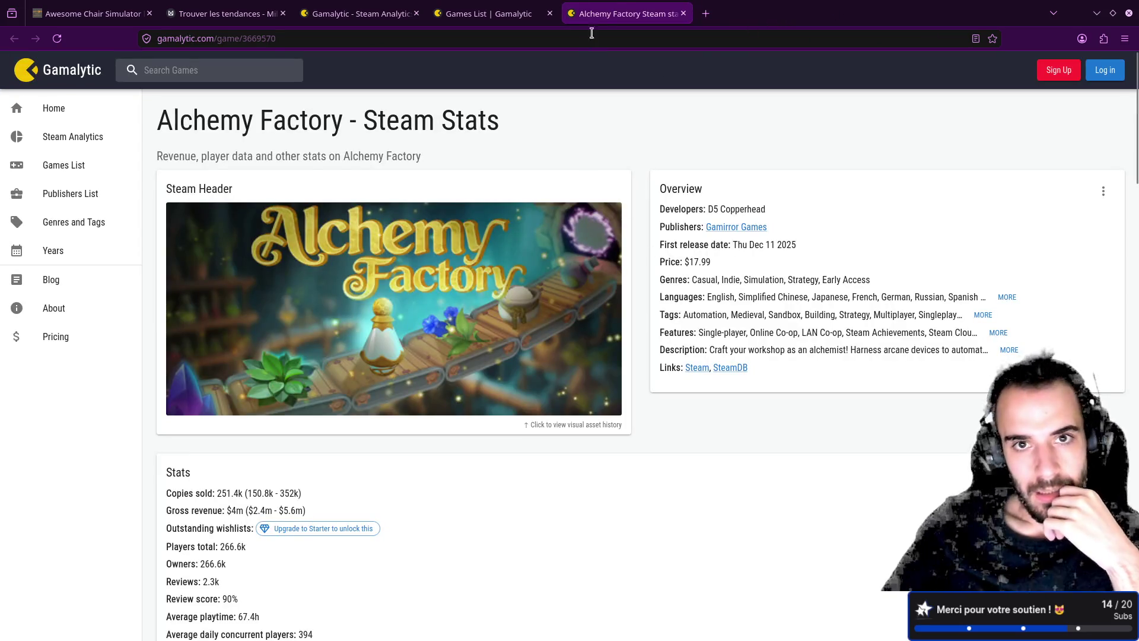
- Close Alchemy Factory's stats, then check Leaf it Alone's stats and its Steam store page
key(ctrl+w)
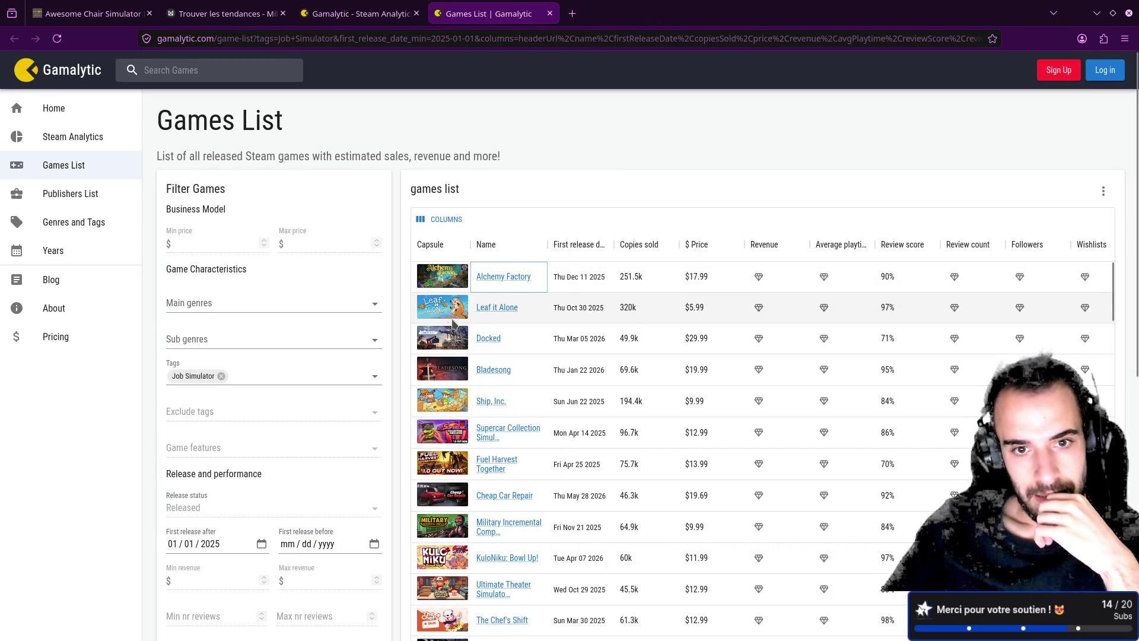
middle_click(488, 311)
key(ctrl+Tab)
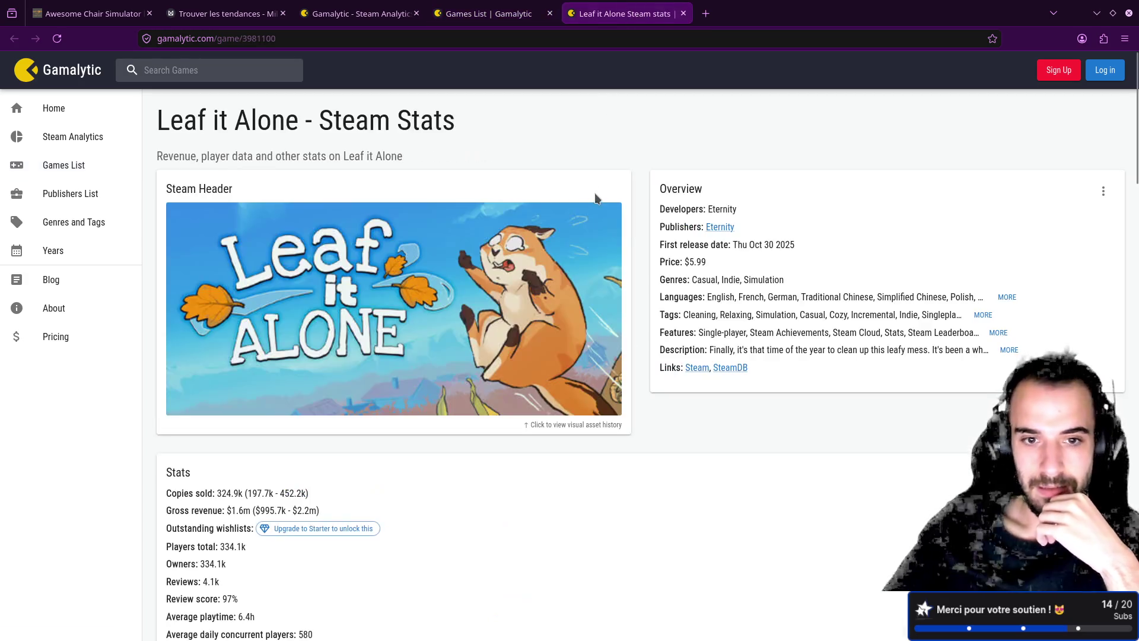
middle_click(687, 368)
click(744, 15)
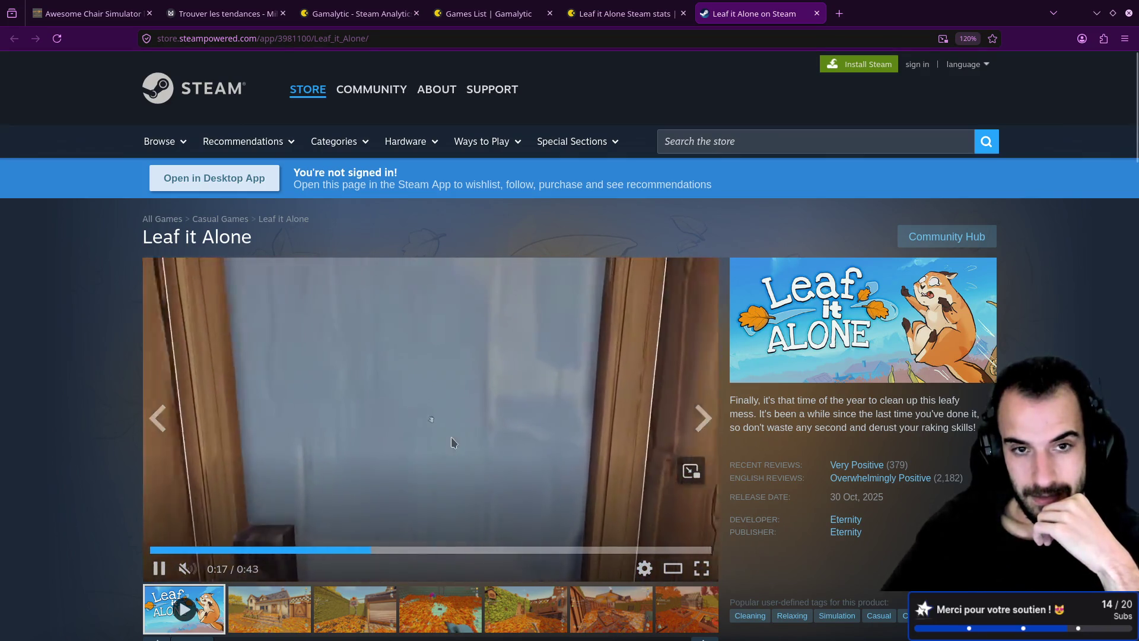
middle_click(777, 6)
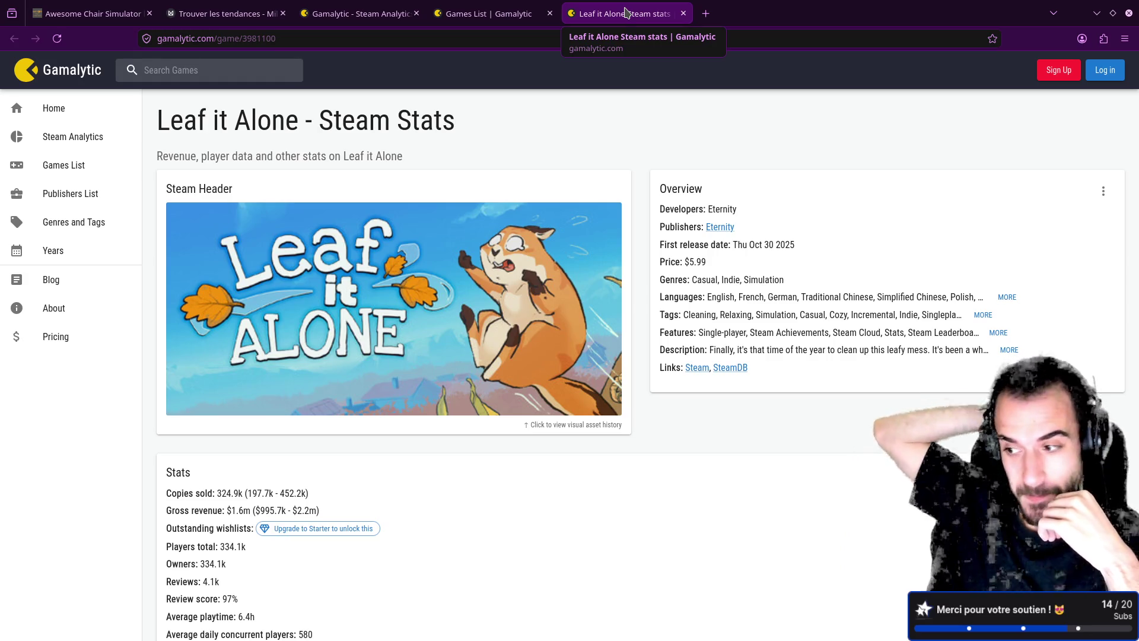
middle_click(632, 13)
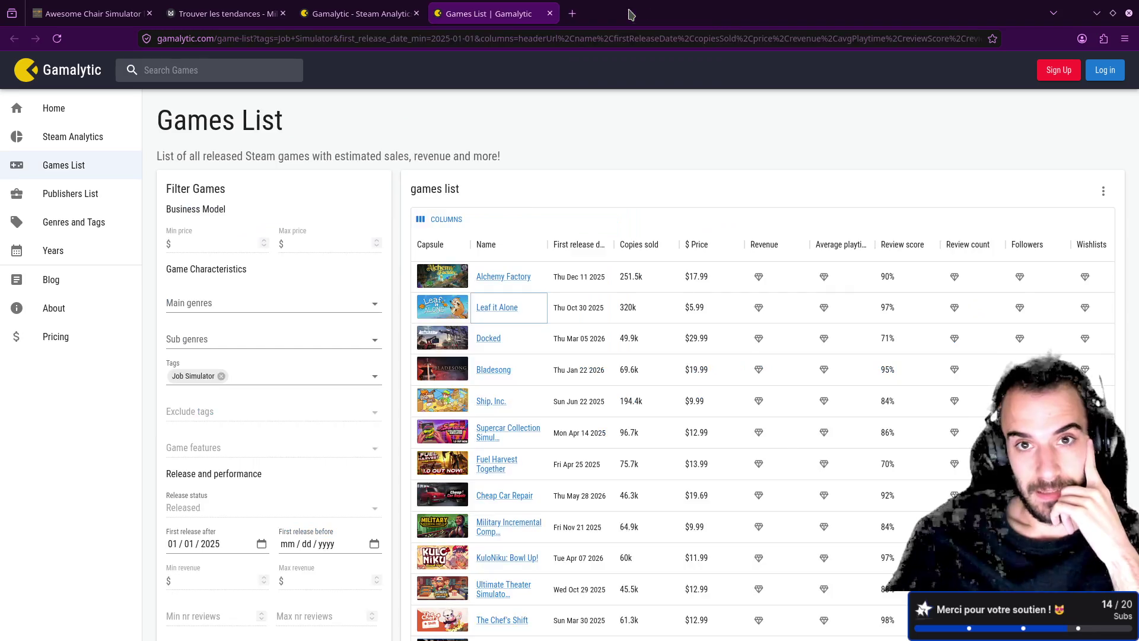
- Queue Docked's stats in a new tab, review Leaf it Alone's visual asset history, and open its store page
middle_click(489, 338)
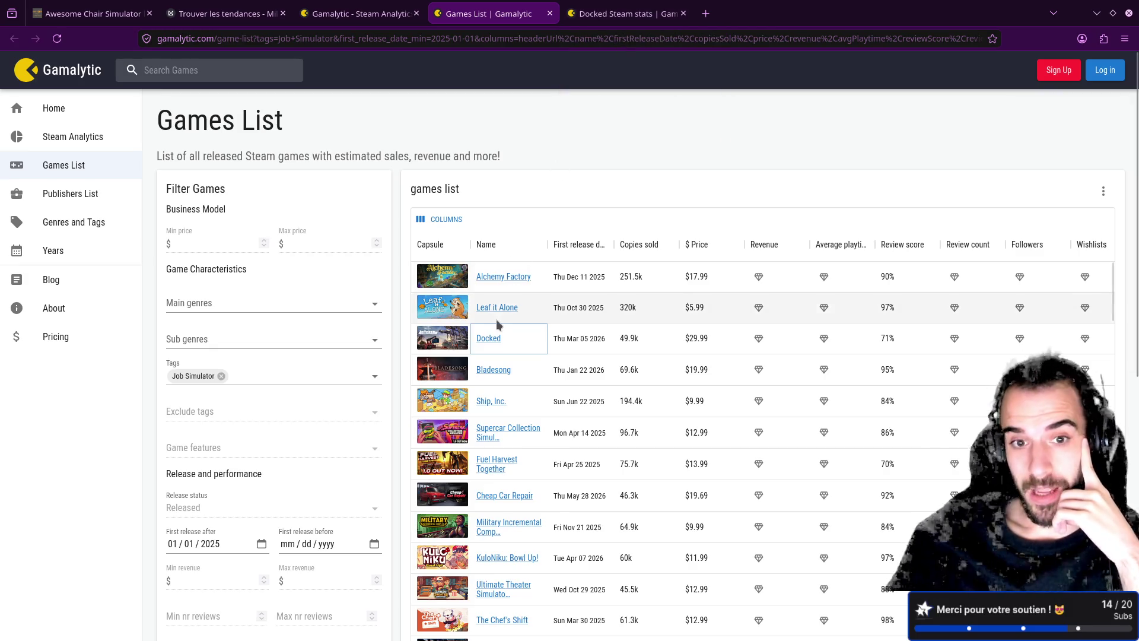
key(ctrl+9)
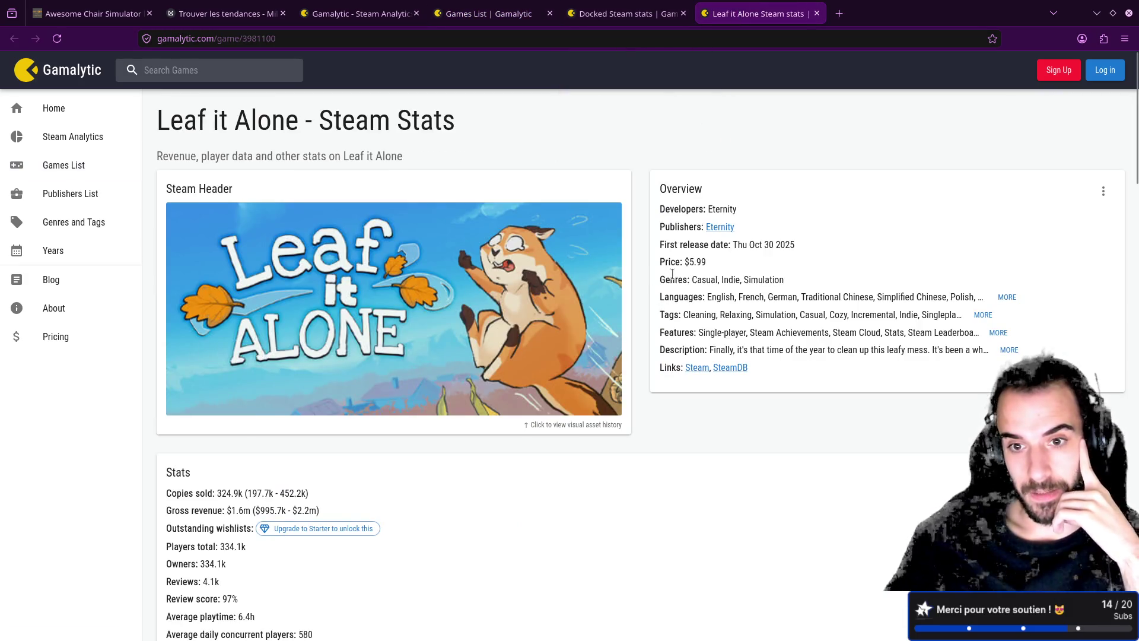
click(544, 281)
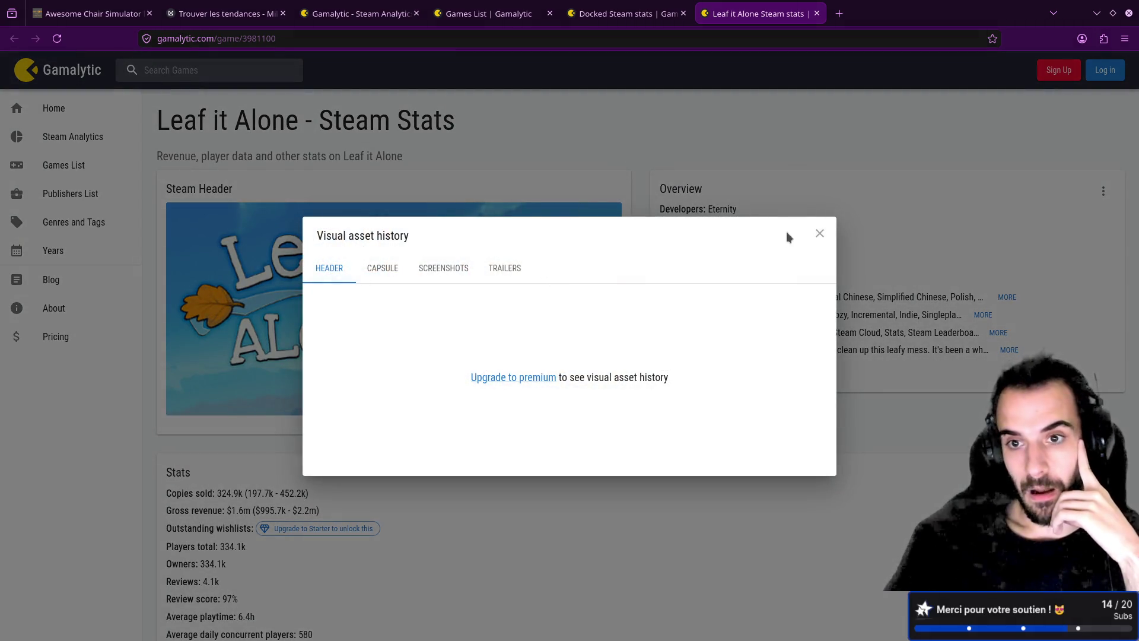
click(814, 235)
click(699, 374)
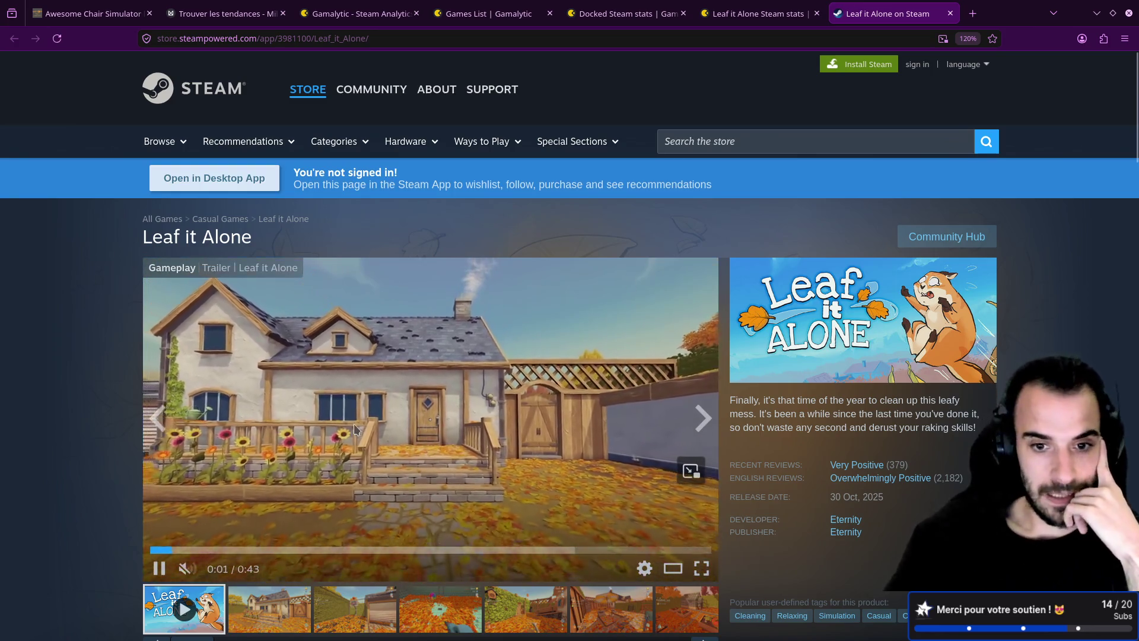
- Play the Leaf it Alone trailer full screen with sound until 0:41, then exit full screen
double_click(628, 352)
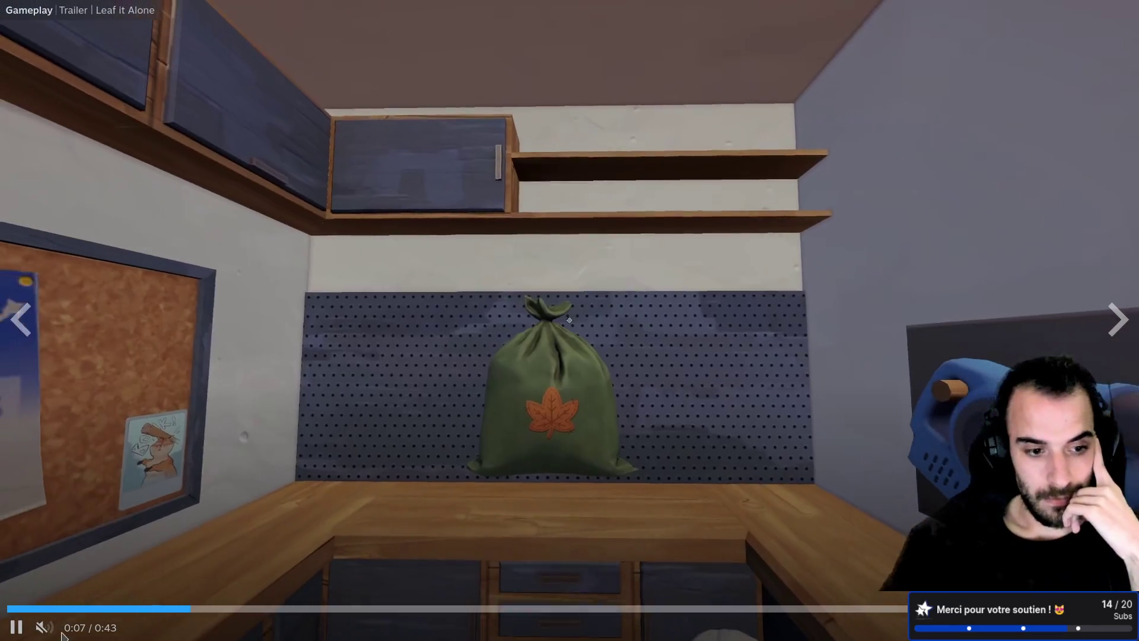
click(74, 628)
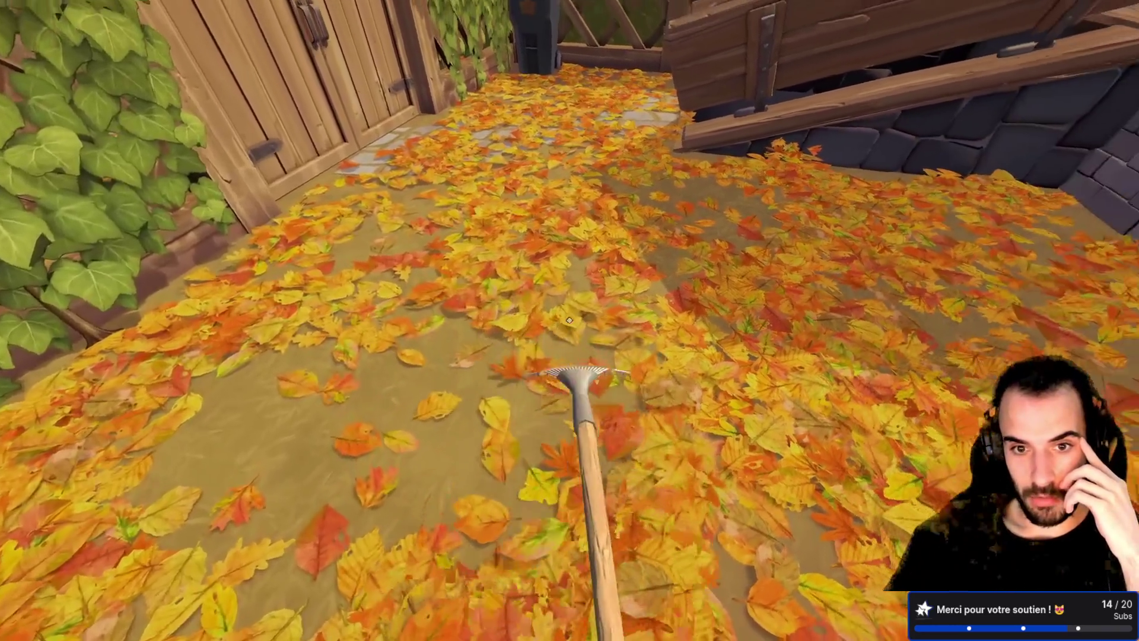
mouse_move(808, 158)
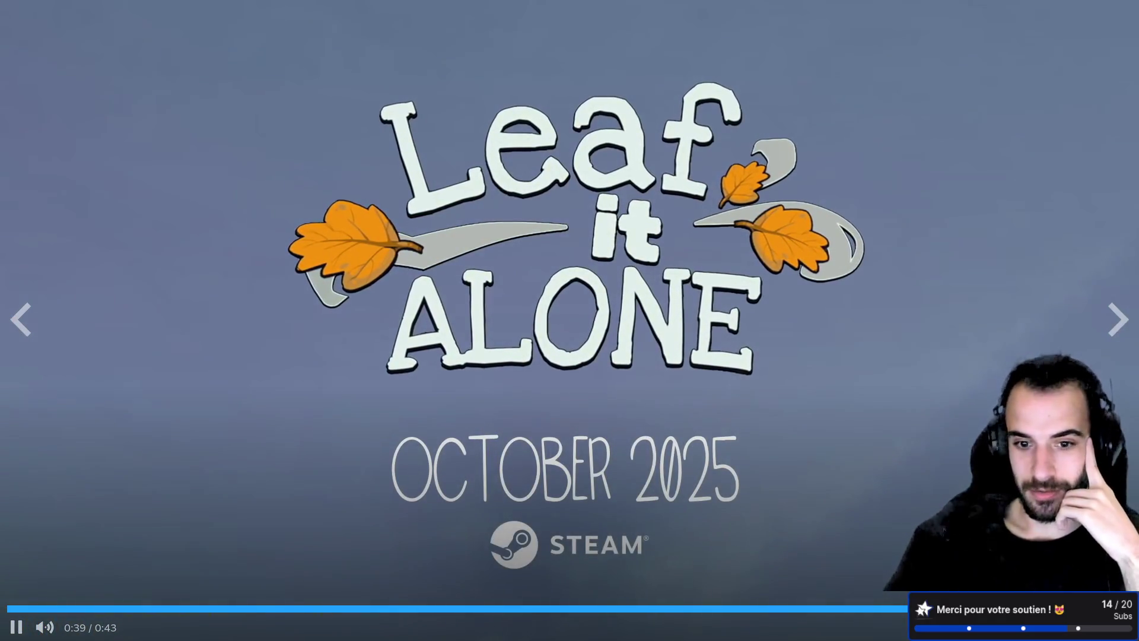
key(Escape)
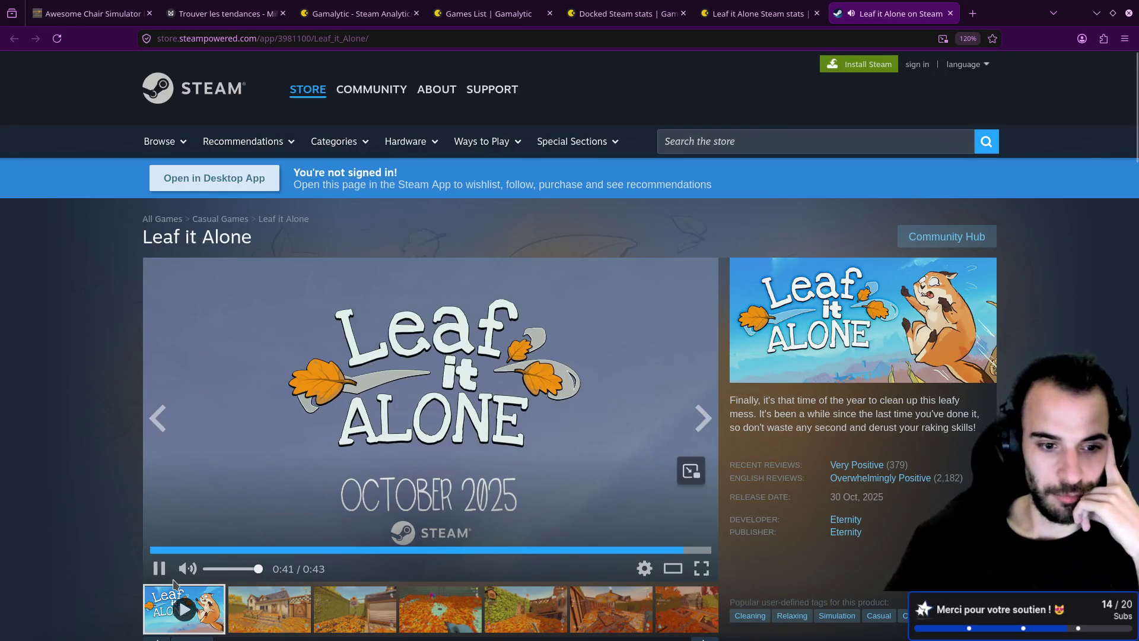
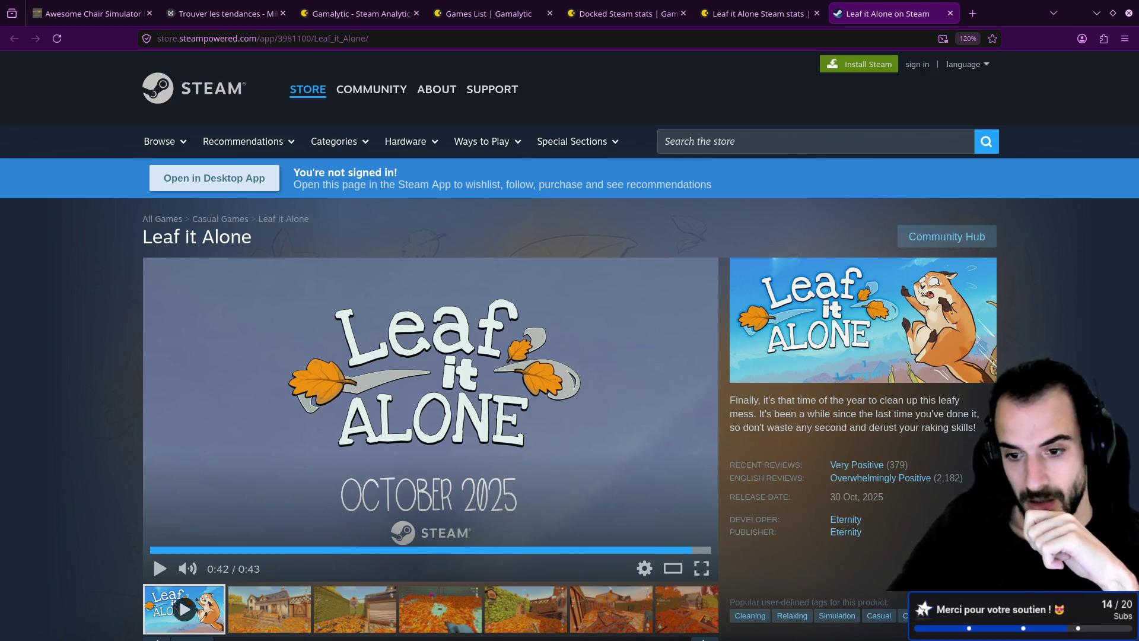
- Open and discard a blank tab, then close the Leaf it Alone Steam page to reach its Gamalytic stats
scroll(834, 449, down, 1)
scroll(835, 449, down, 4)
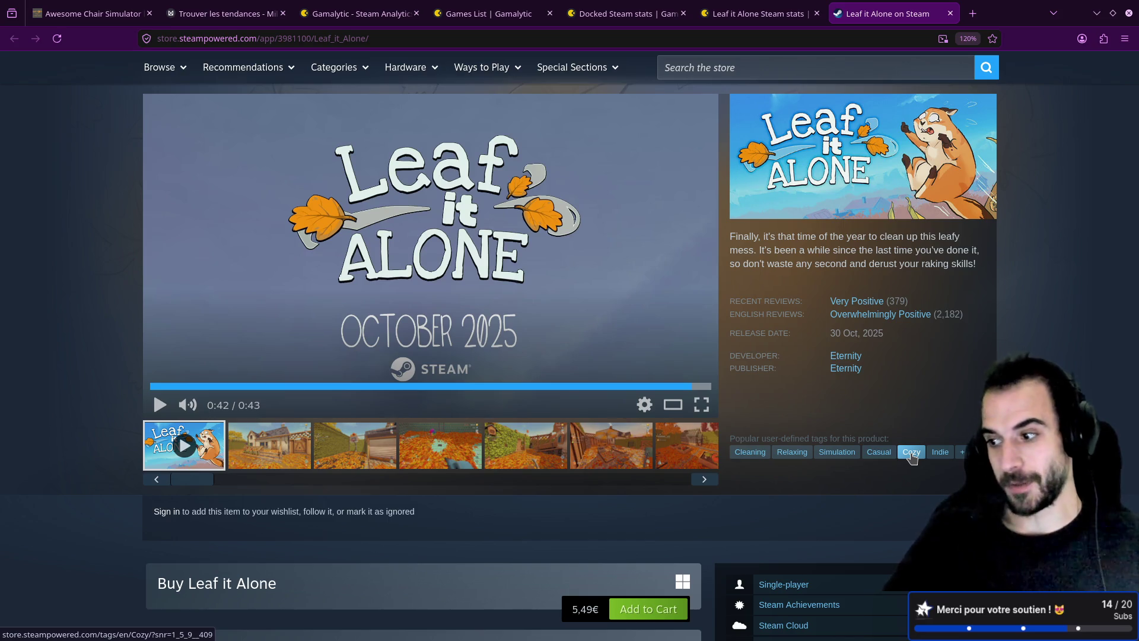
click(972, 14)
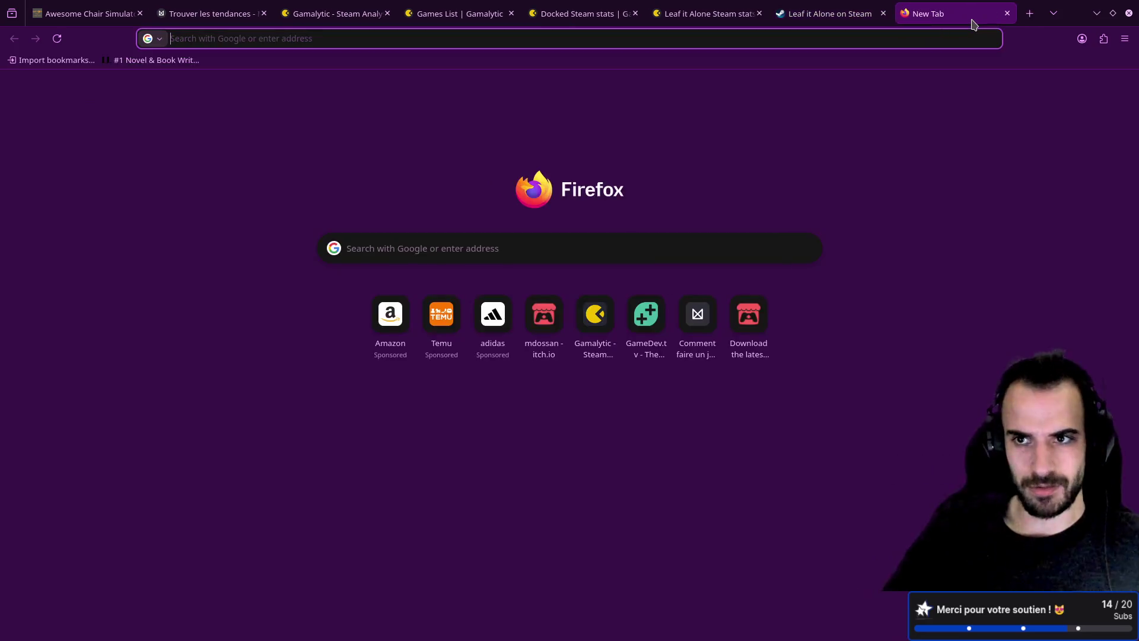
key(ctrl+Tab)
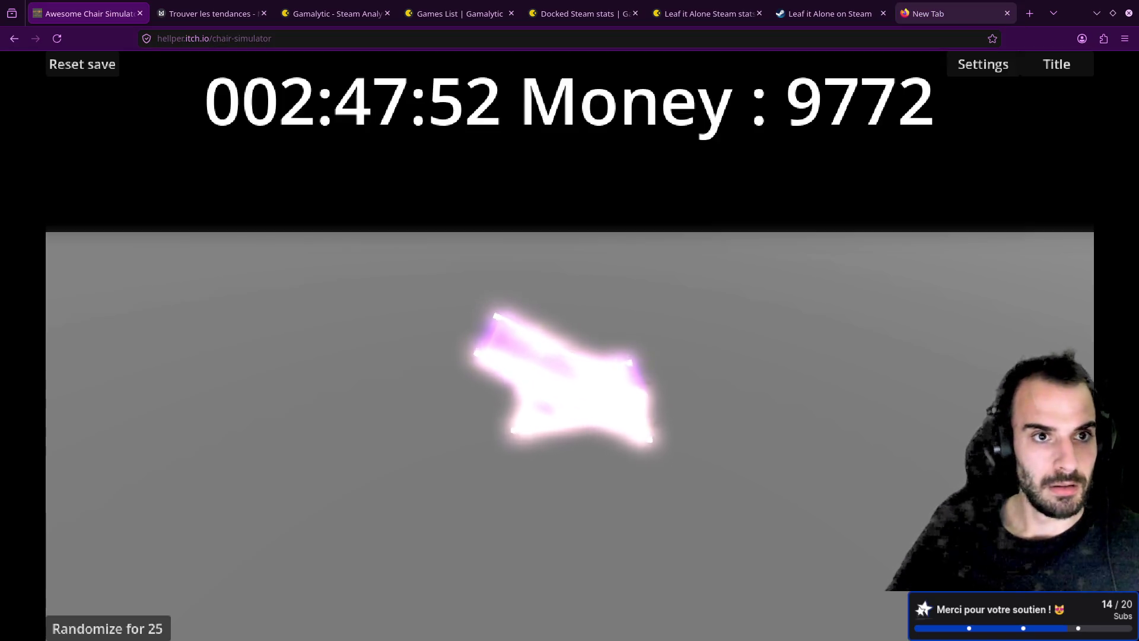
click(982, 15)
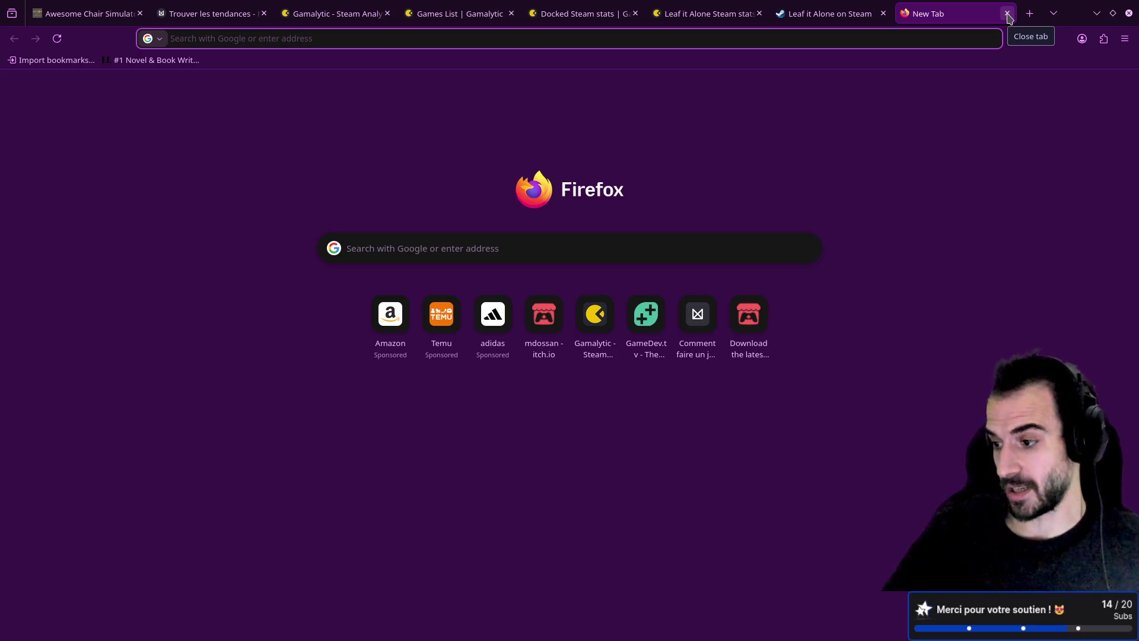
click(1007, 13)
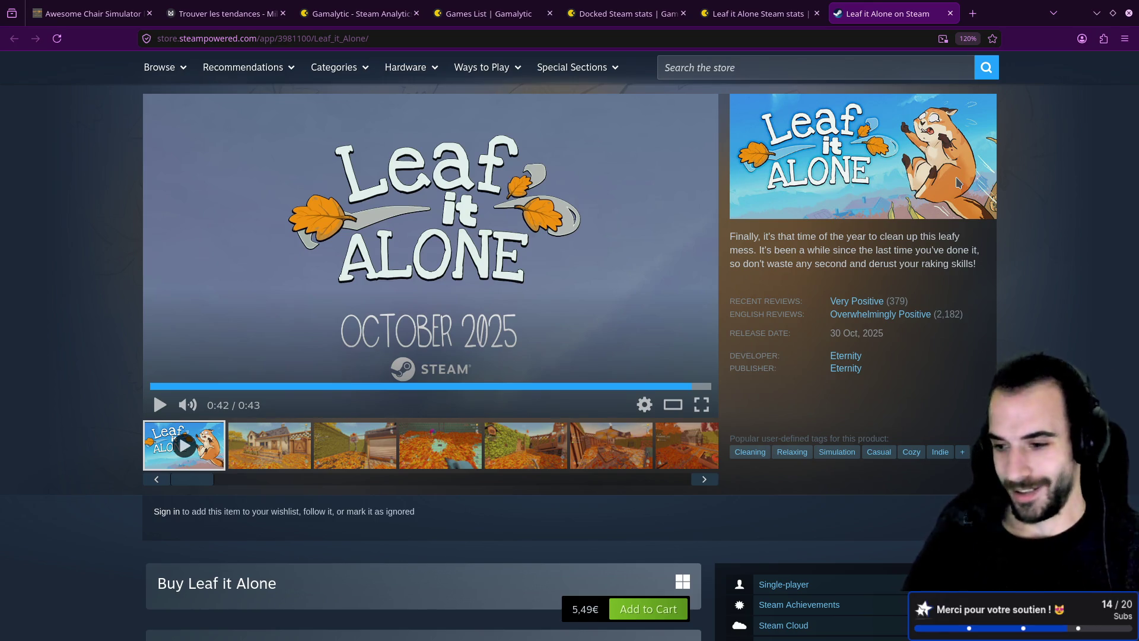
middle_click(890, 11)
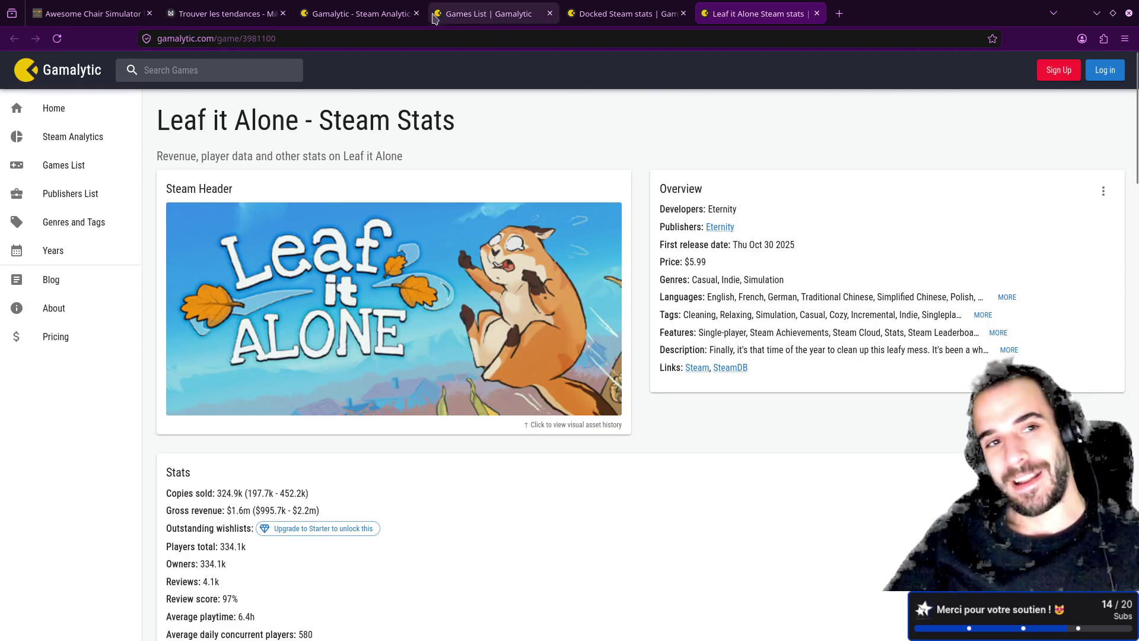
- Nudge the Job Simulator card right in Milanote, then return to Gamalytic's Job Simulator Games List
click(225, 13)
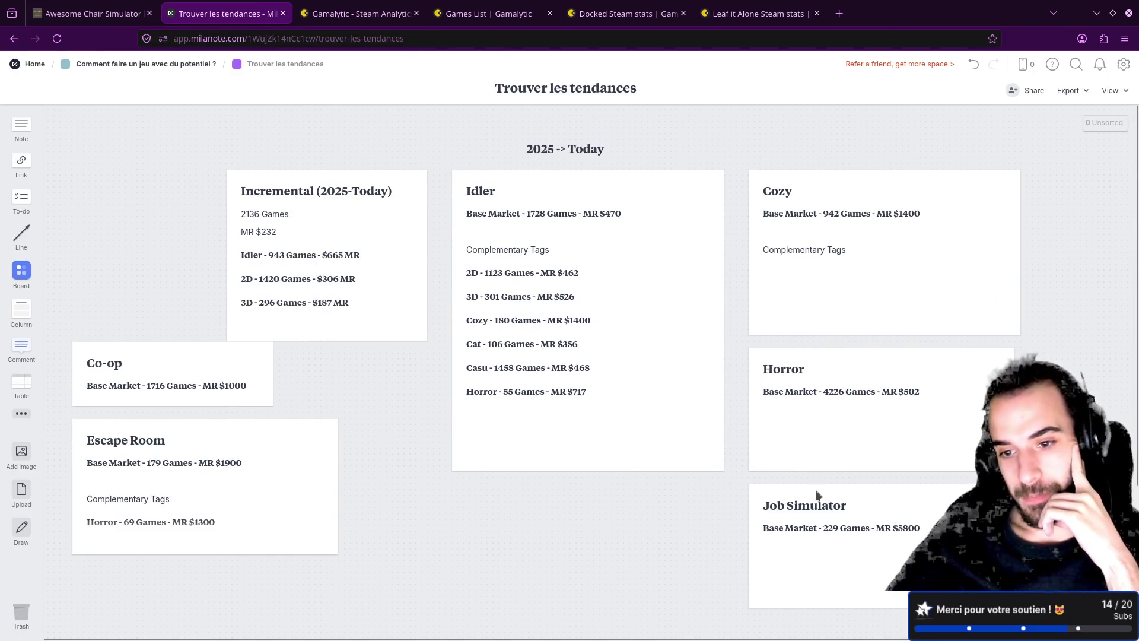
drag(880, 512, 885, 514)
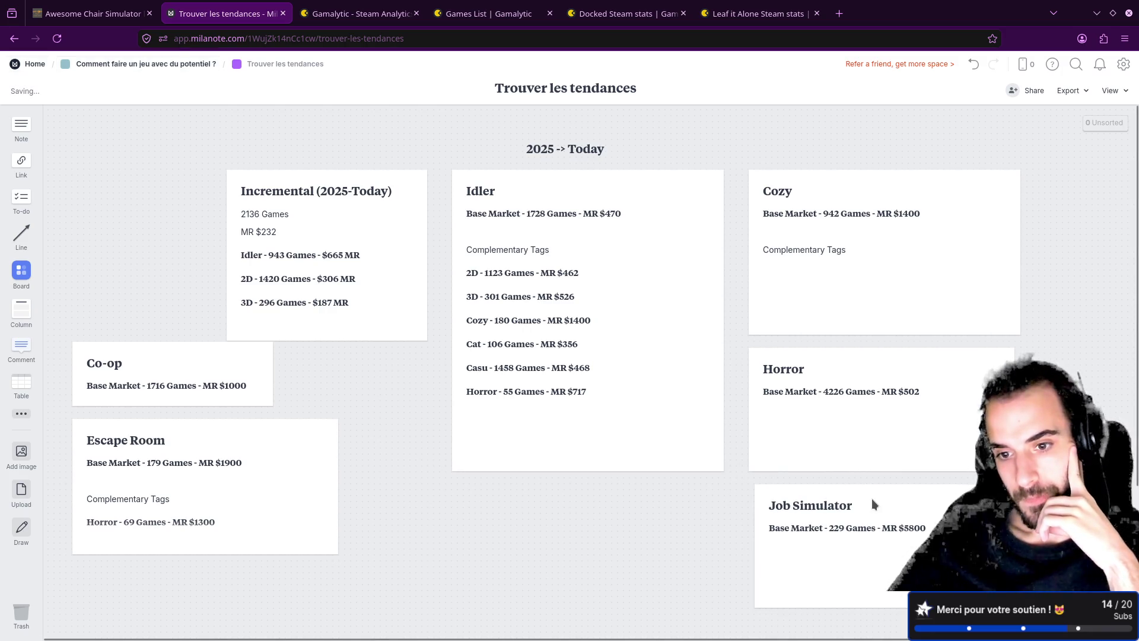
click(356, 14)
click(456, 17)
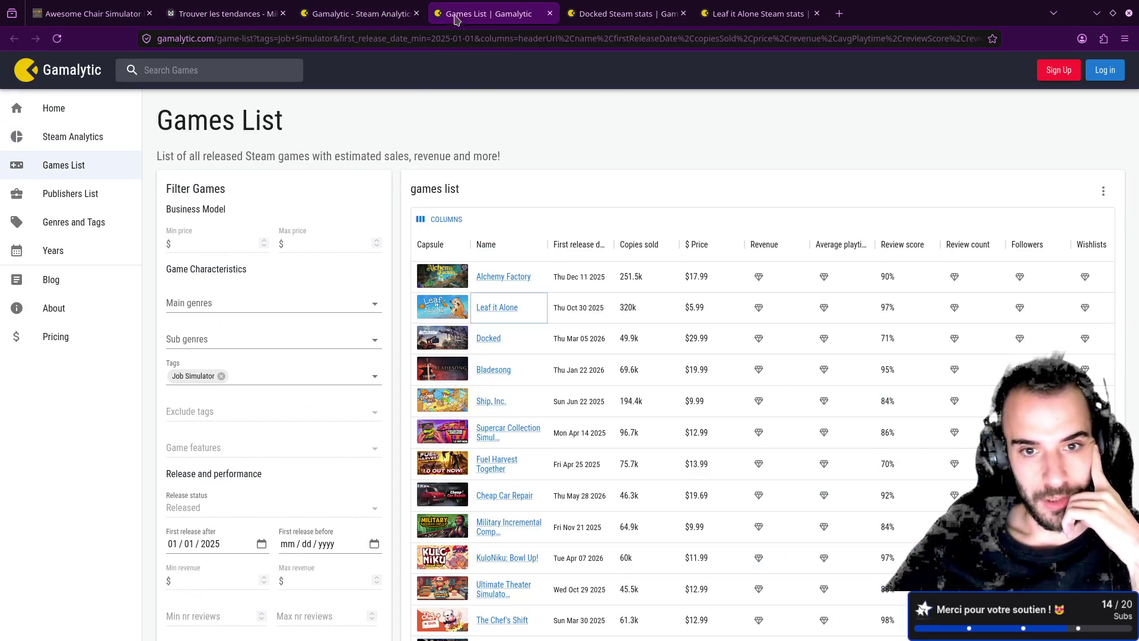
click(490, 338)
click(689, 369)
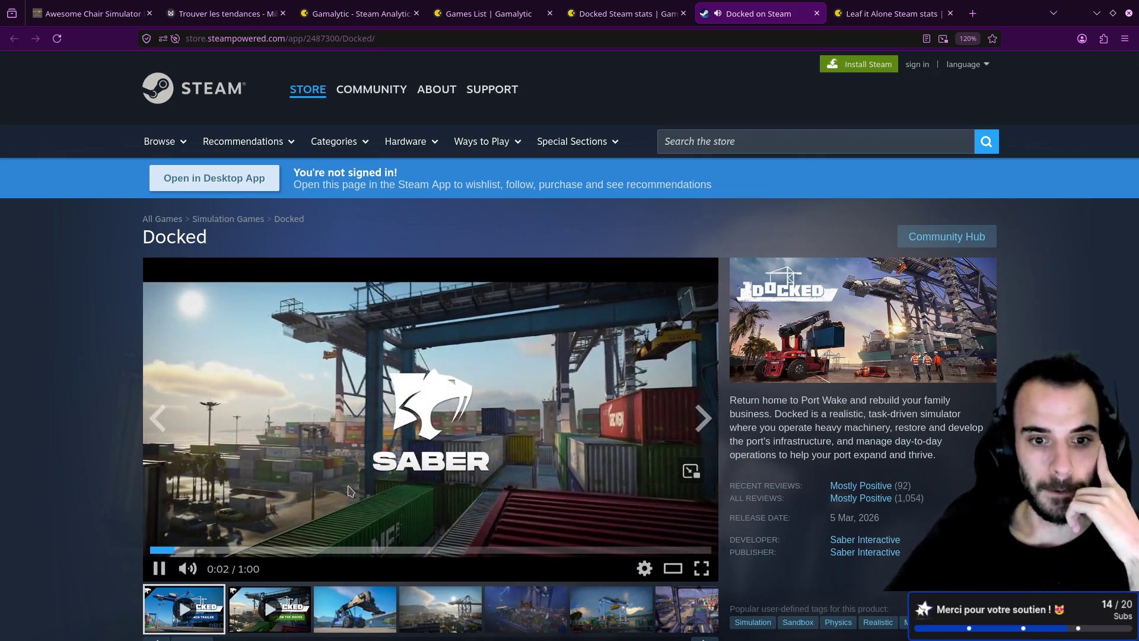
click(213, 569)
drag(213, 569, 204, 569)
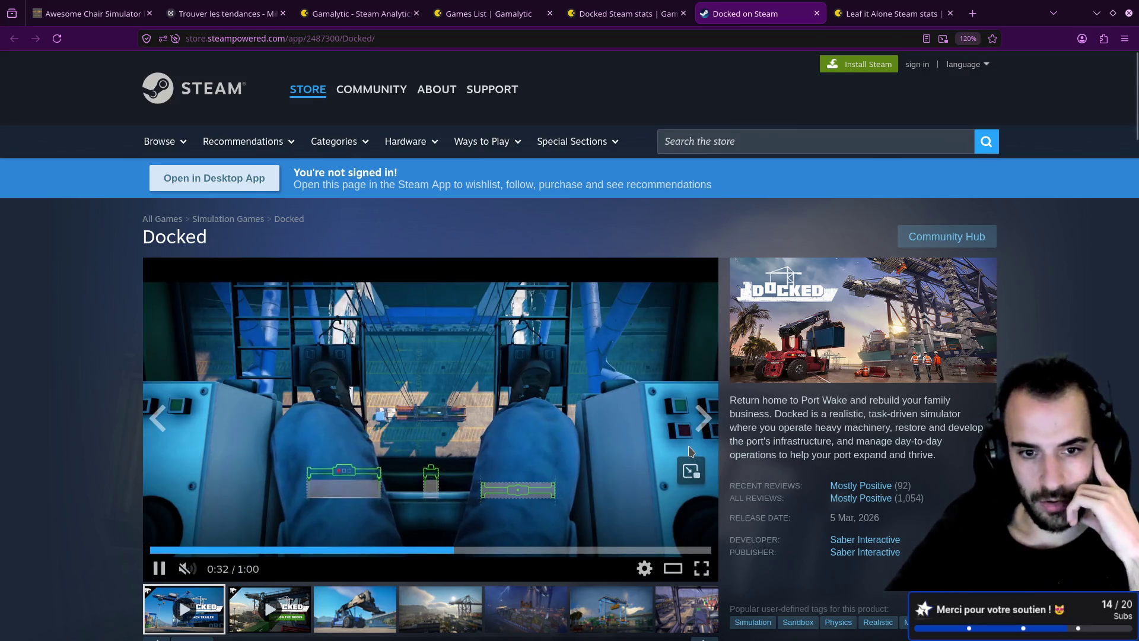
scroll(635, 415, down, 2)
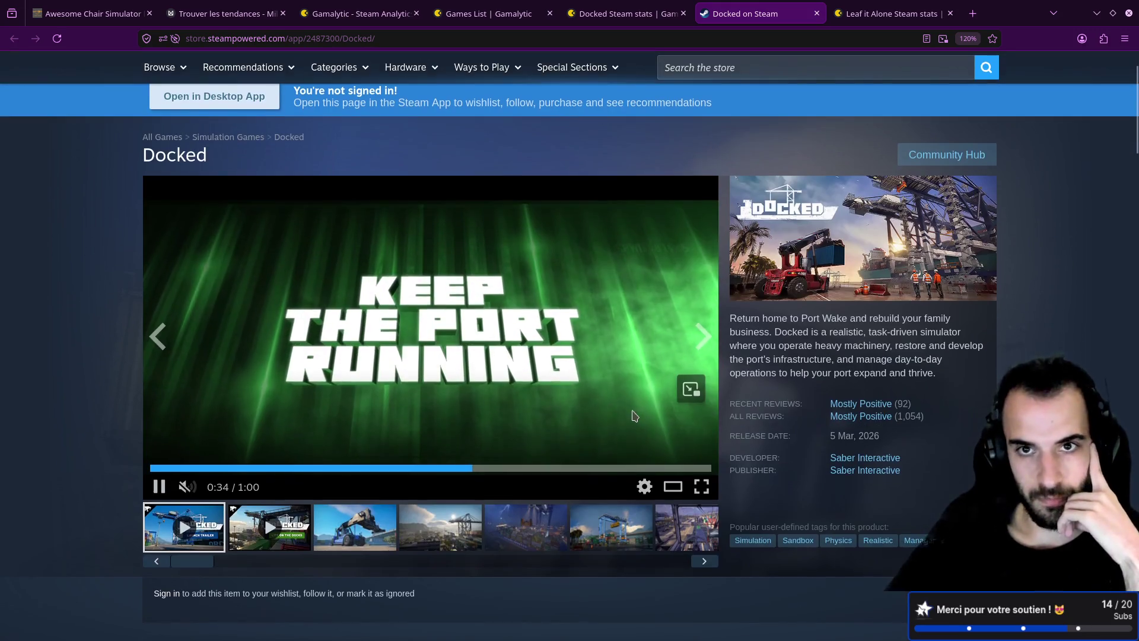
key(ctrl+w)
key(ctrl+w)
click(498, 13)
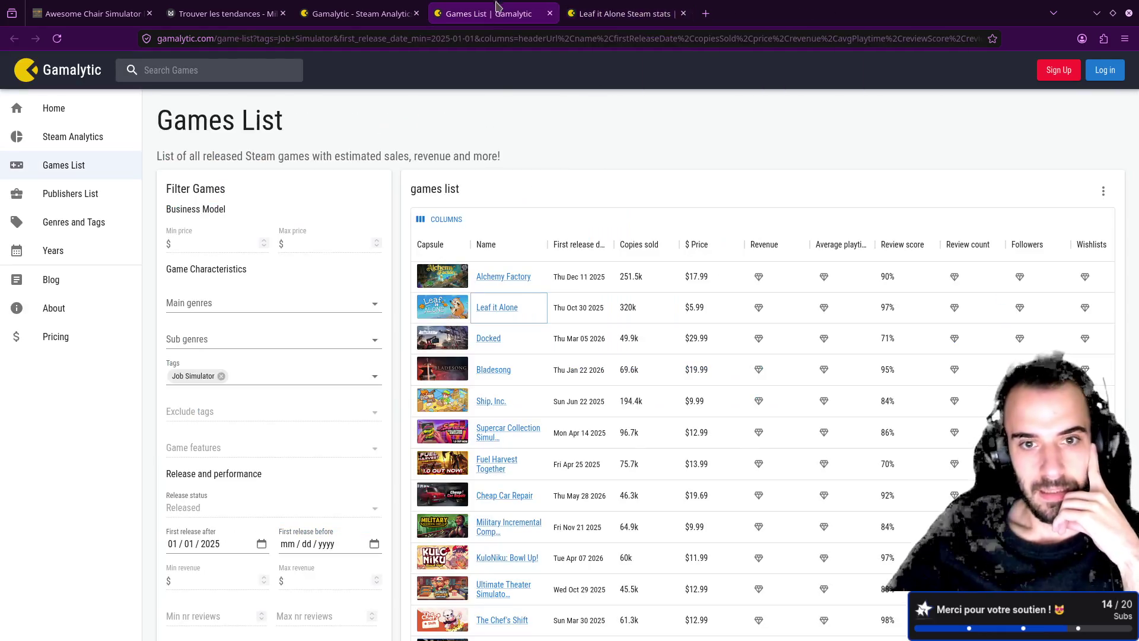
- Add the Indie tag next to Job Simulator in the Games List's Tags filter
click(261, 375)
click(260, 375)
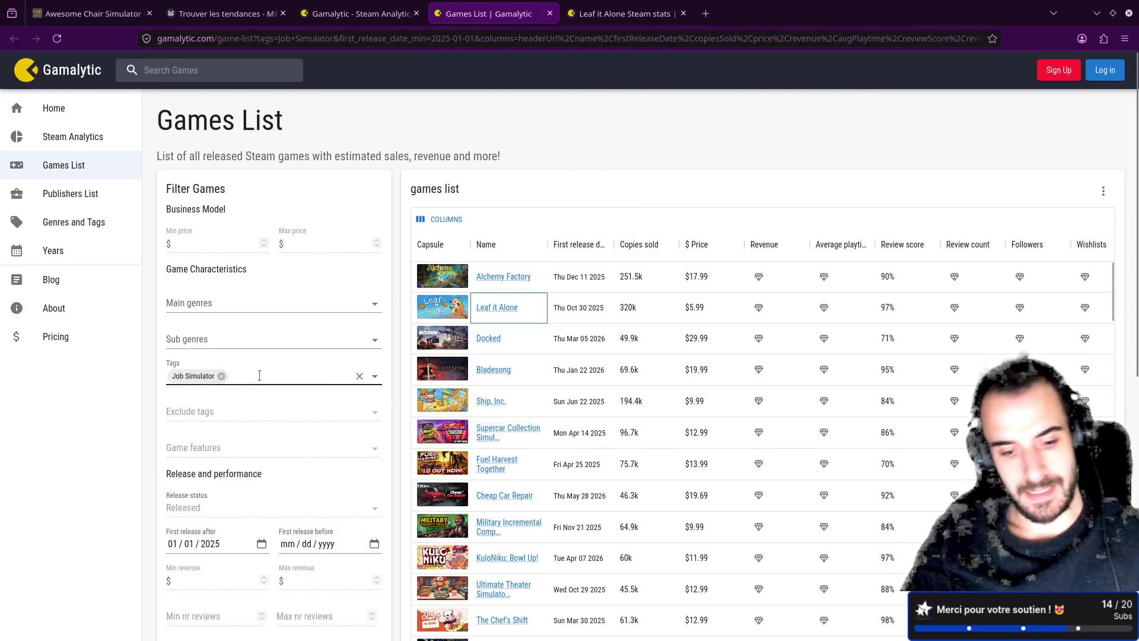
click(264, 375)
text(indie)
key(Return)
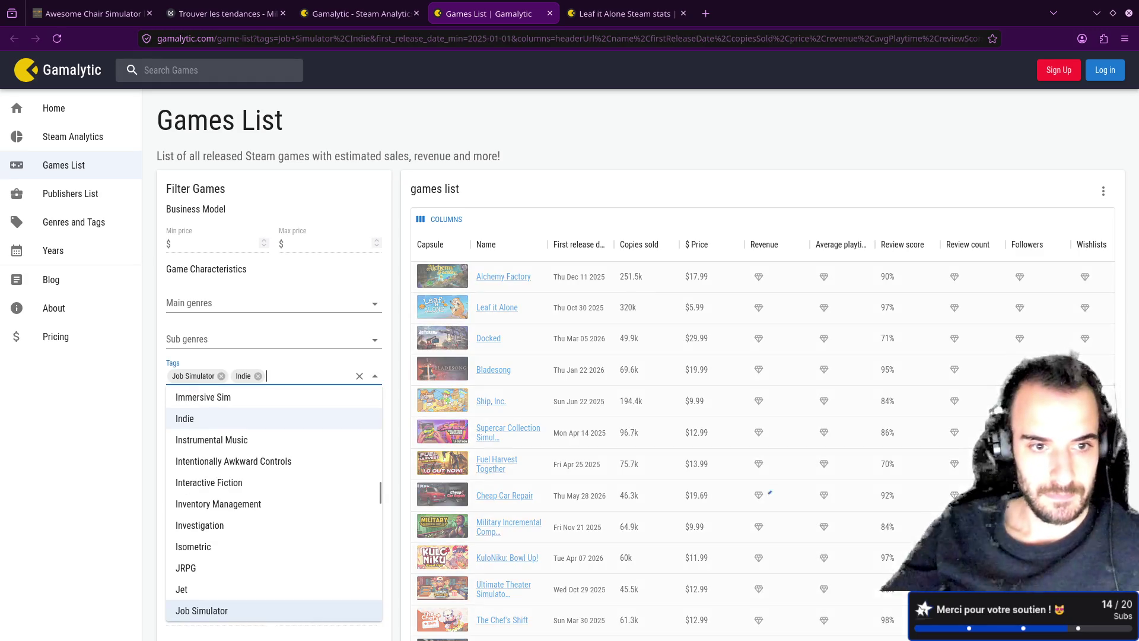
- Add Indie to the Steam Analytics Tags filter as well, then open a new blank tab
click(356, 13)
click(273, 375)
text(in)
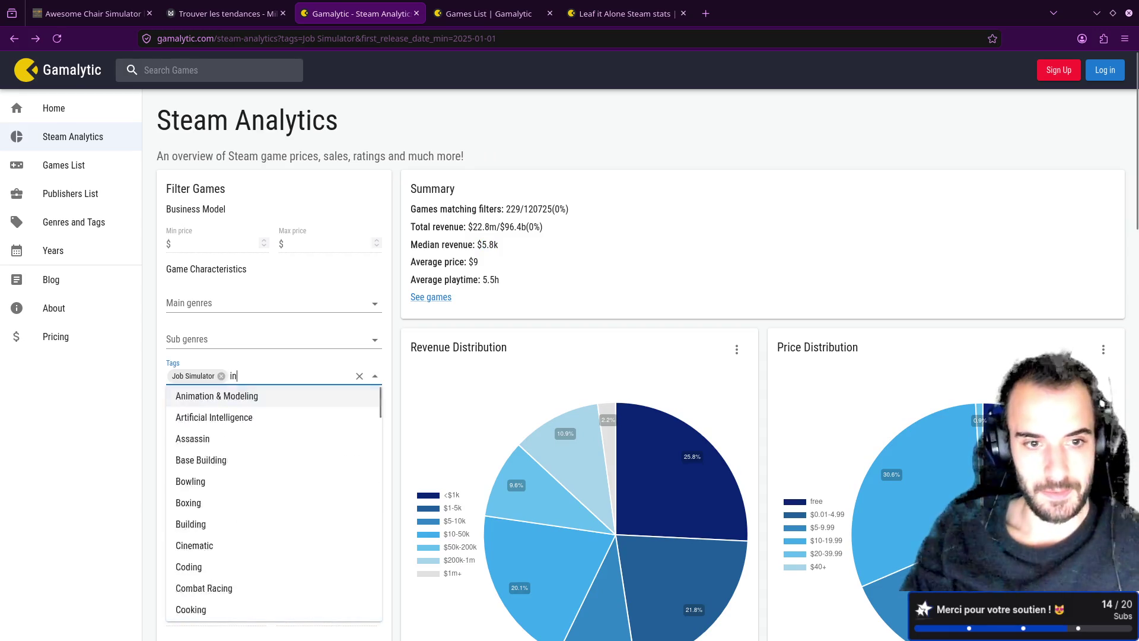
text(die)
key(Return)
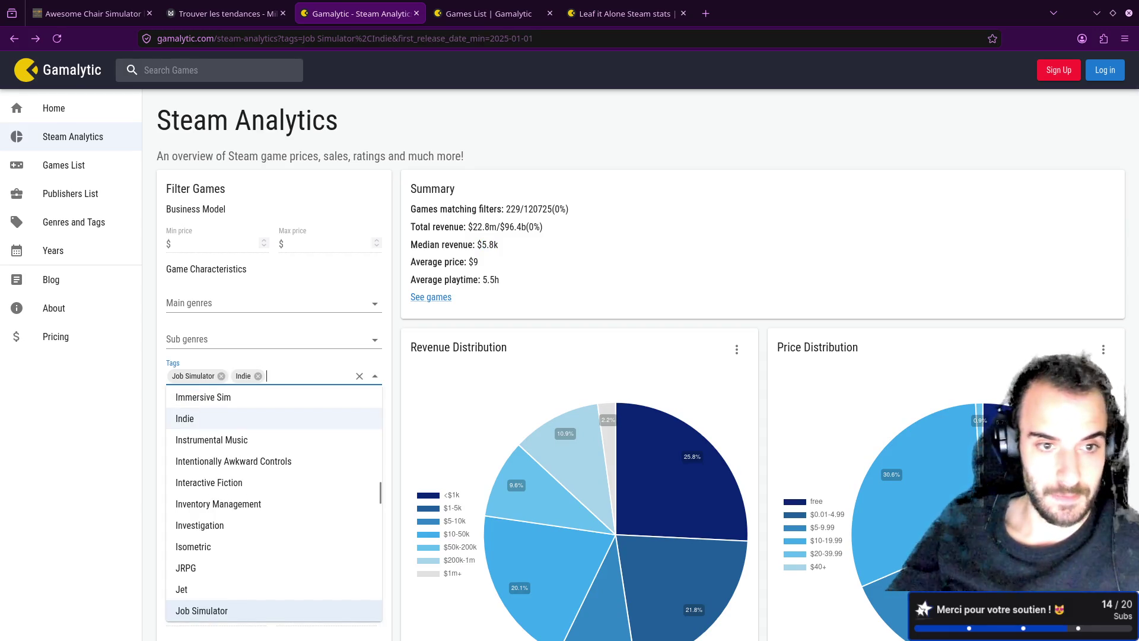
key(Tab)
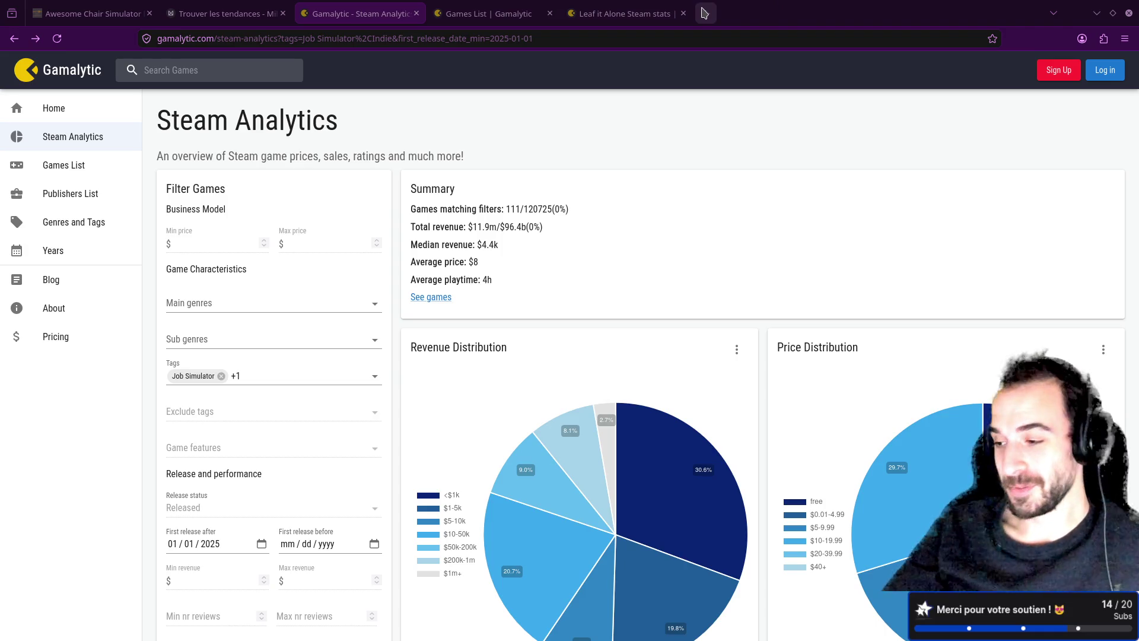
click(704, 13)
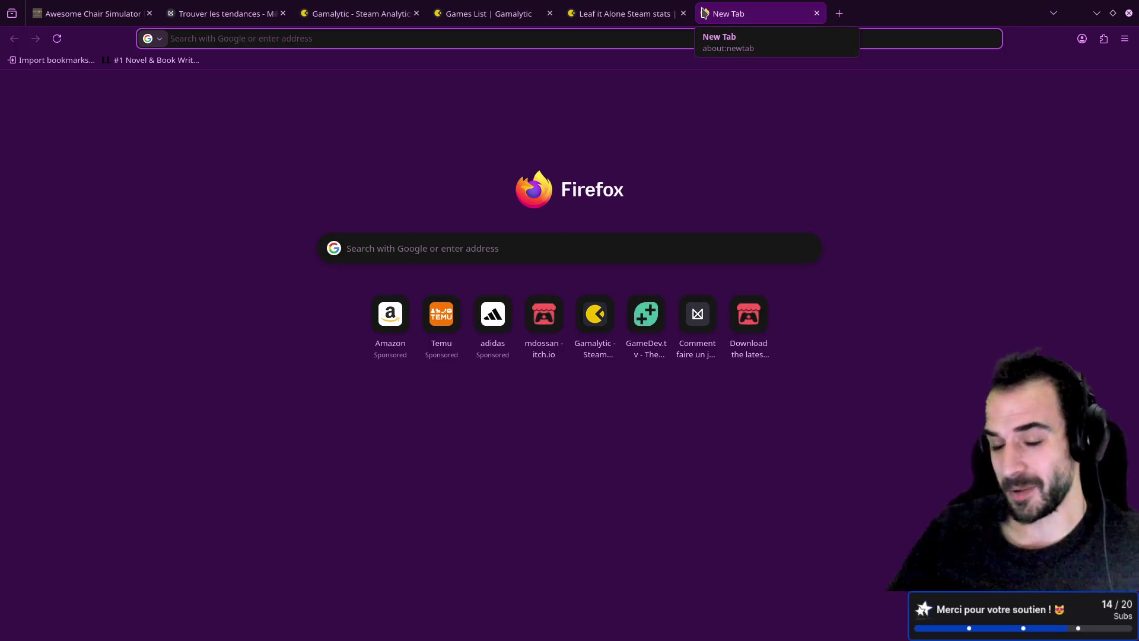
- Search the web for 'steam' and open the Steam Store home page
click(839, 13)
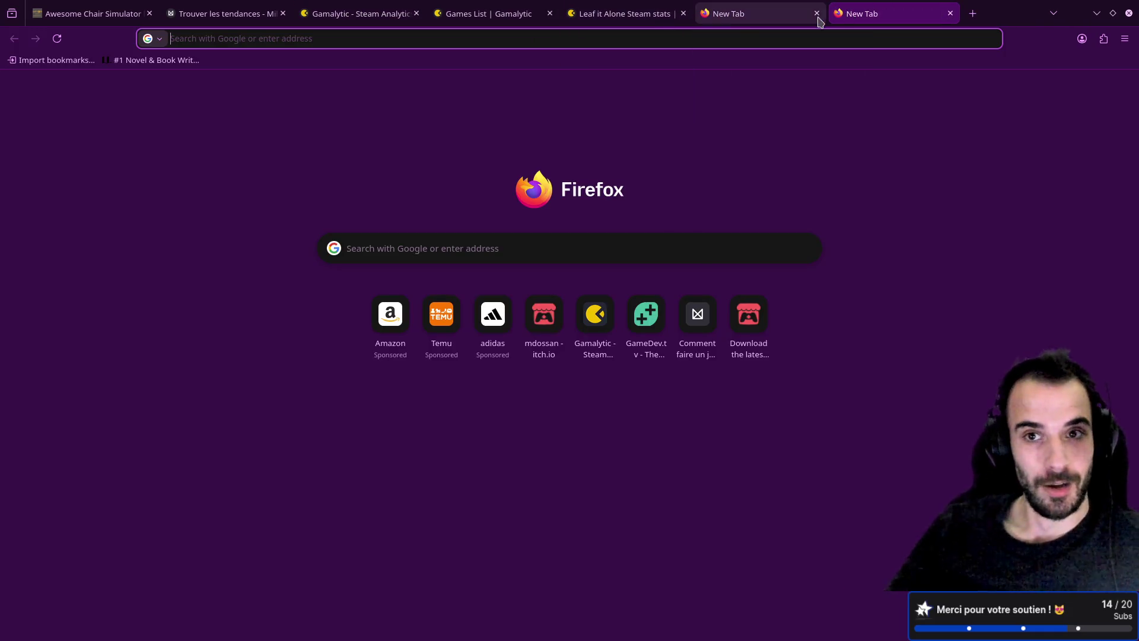
middle_click(897, 20)
text(s)
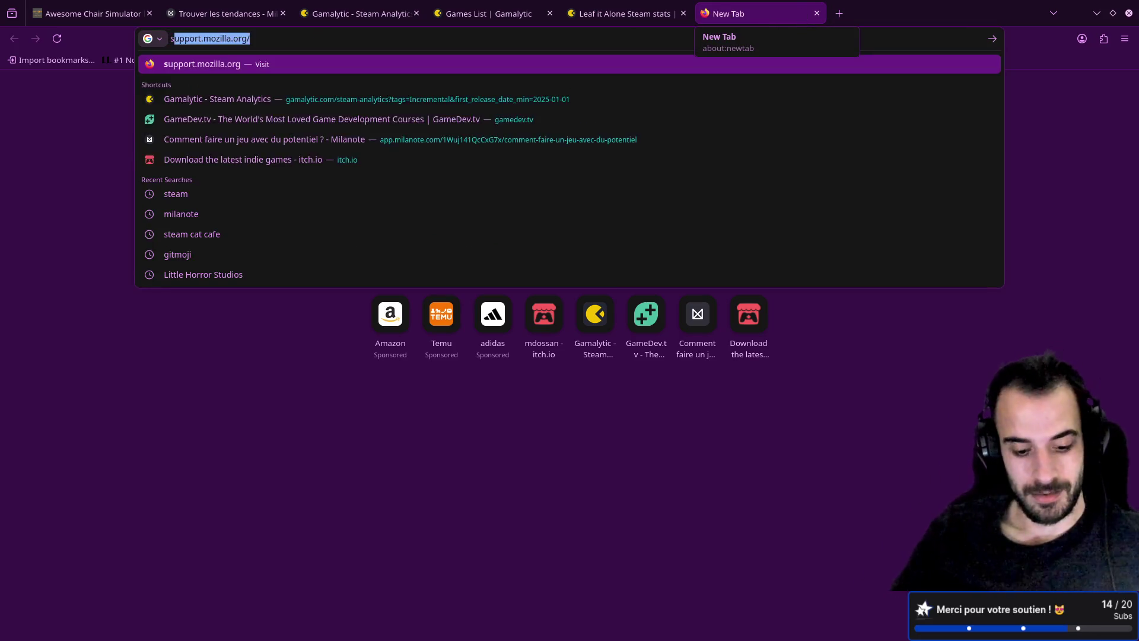
text(team)
key(Return)
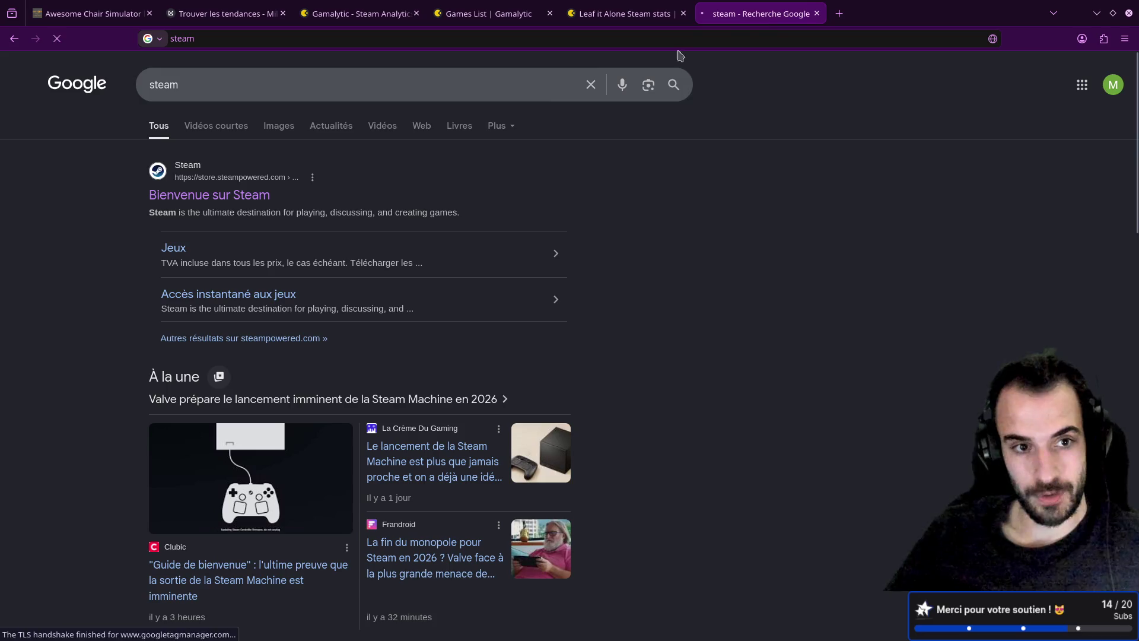
click(229, 191)
- Search the store for 'idle meow bar', find no match, and close the tab
click(732, 141)
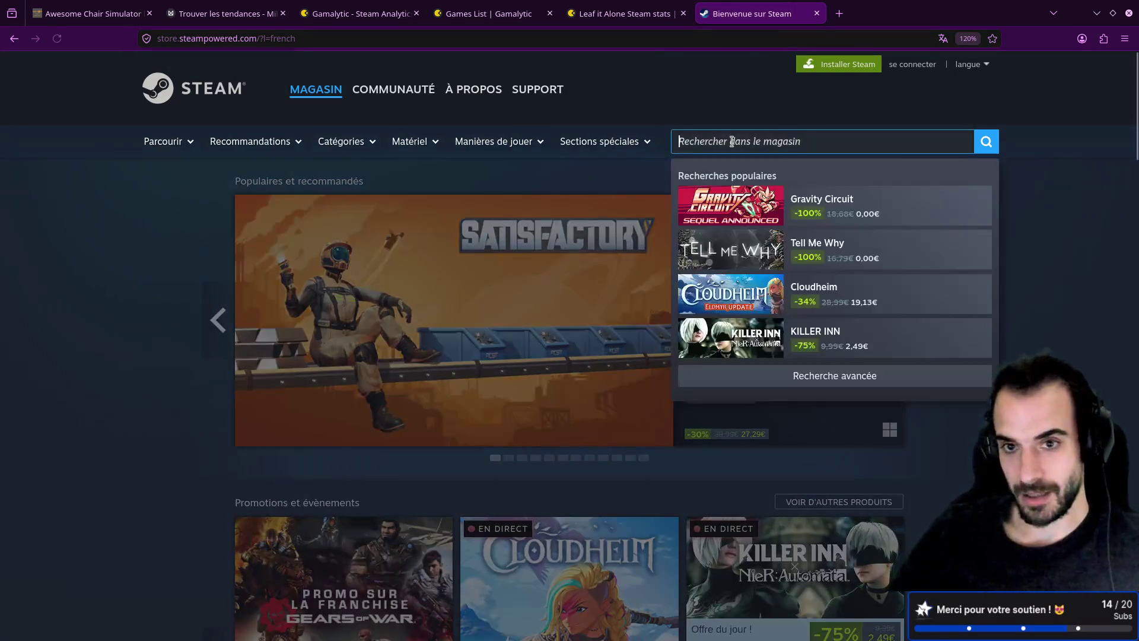
text(idle me)
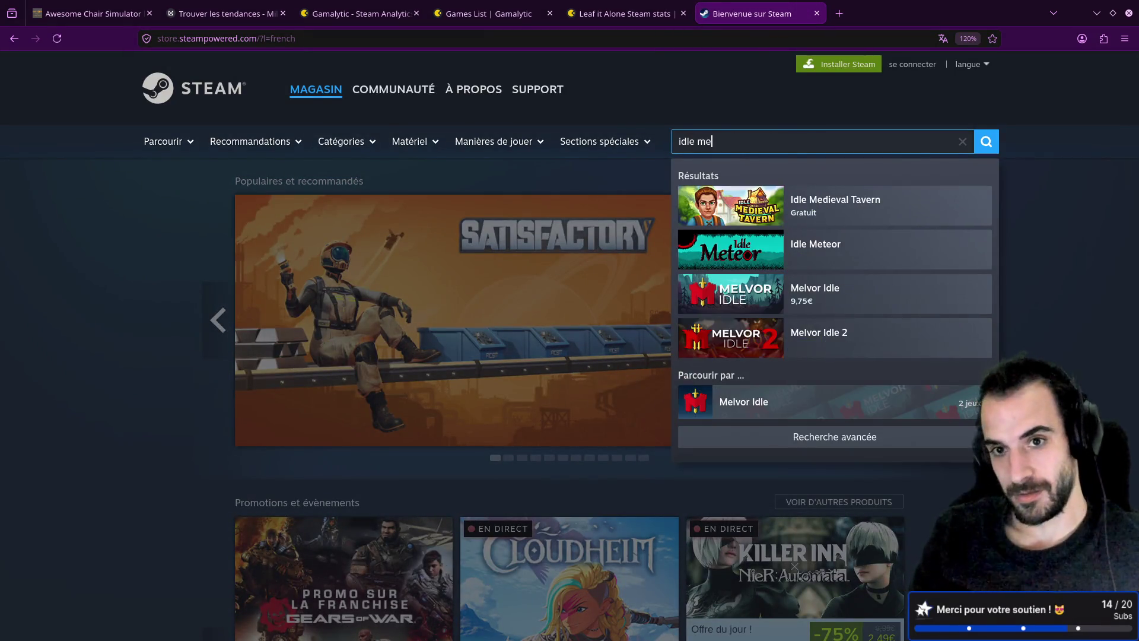
text(ow bar)
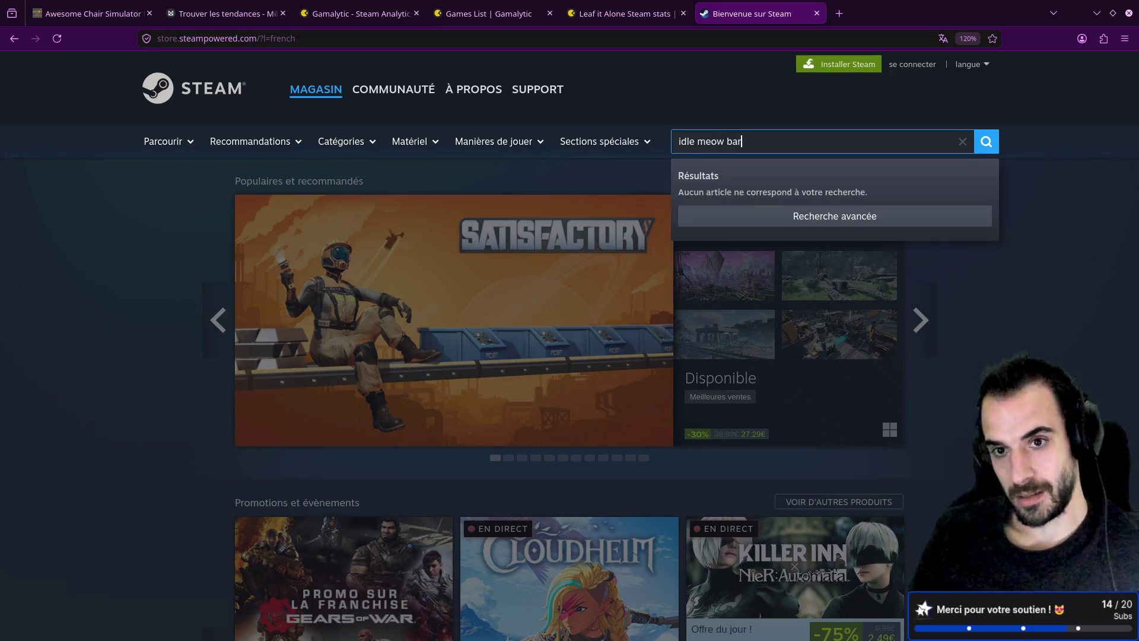
middle_click(786, 6)
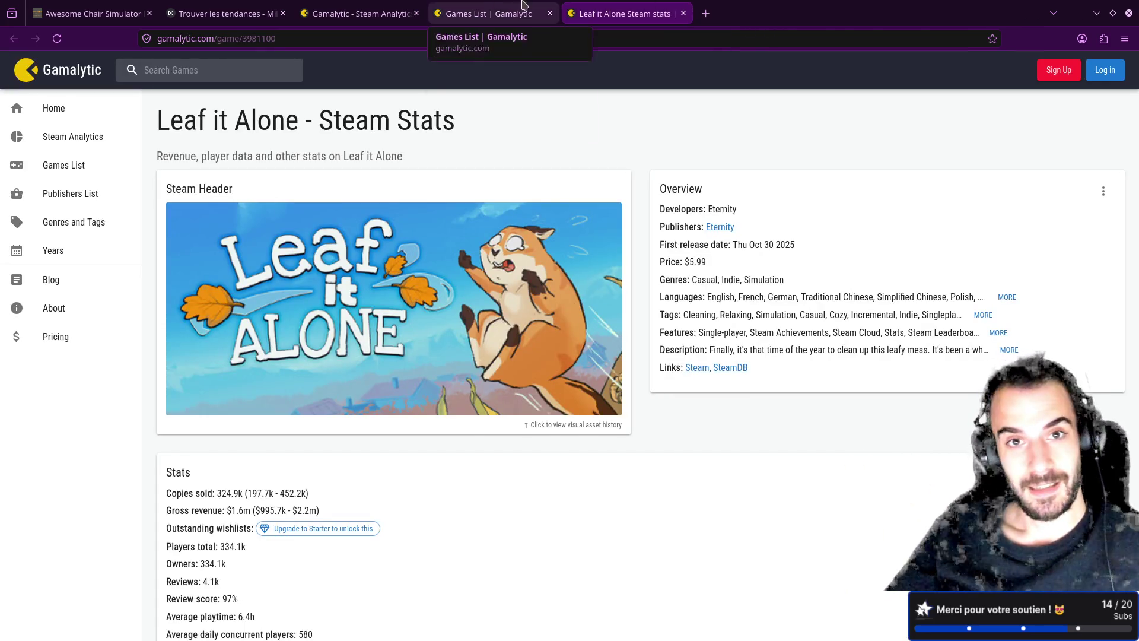
- On the filtered Games List, close the Tags editor and cancel the save-page dialog
click(487, 13)
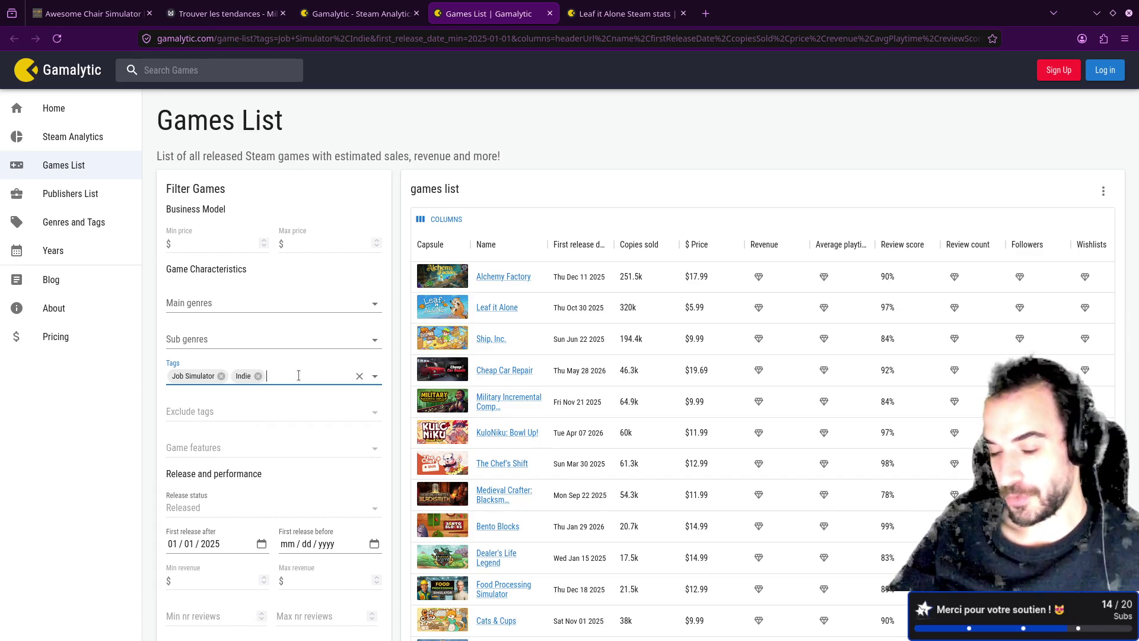
click(395, 367)
click(281, 369)
click(399, 354)
key(ctrl+s)
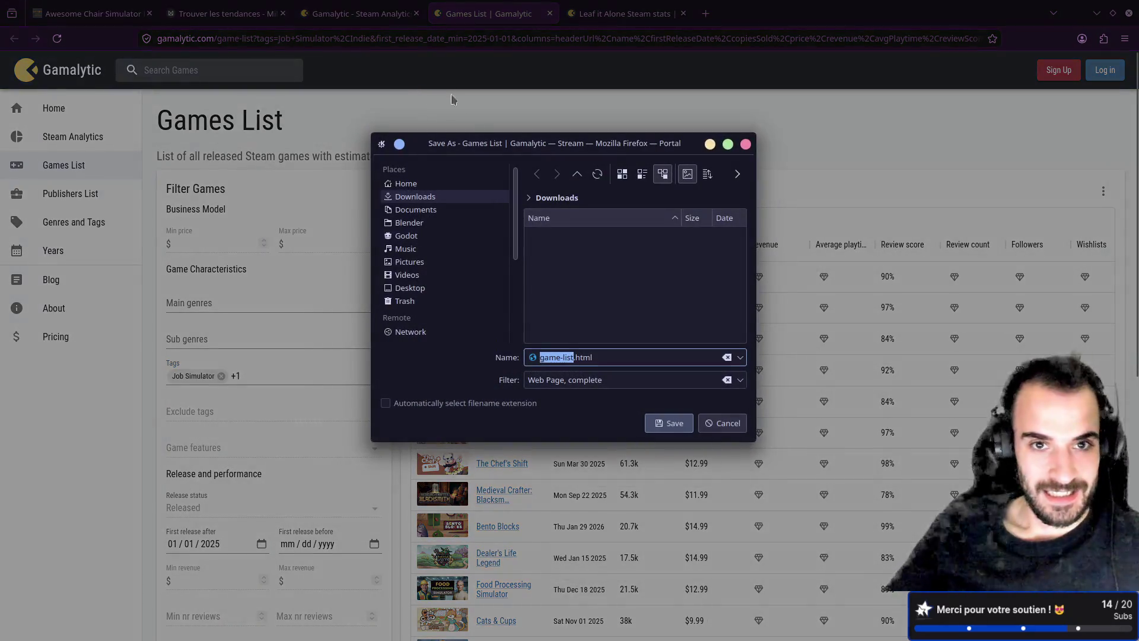
click(746, 145)
- In Steam Analytics, confirm the Job Simulator and Indie tags and select the 111-games count
click(325, 15)
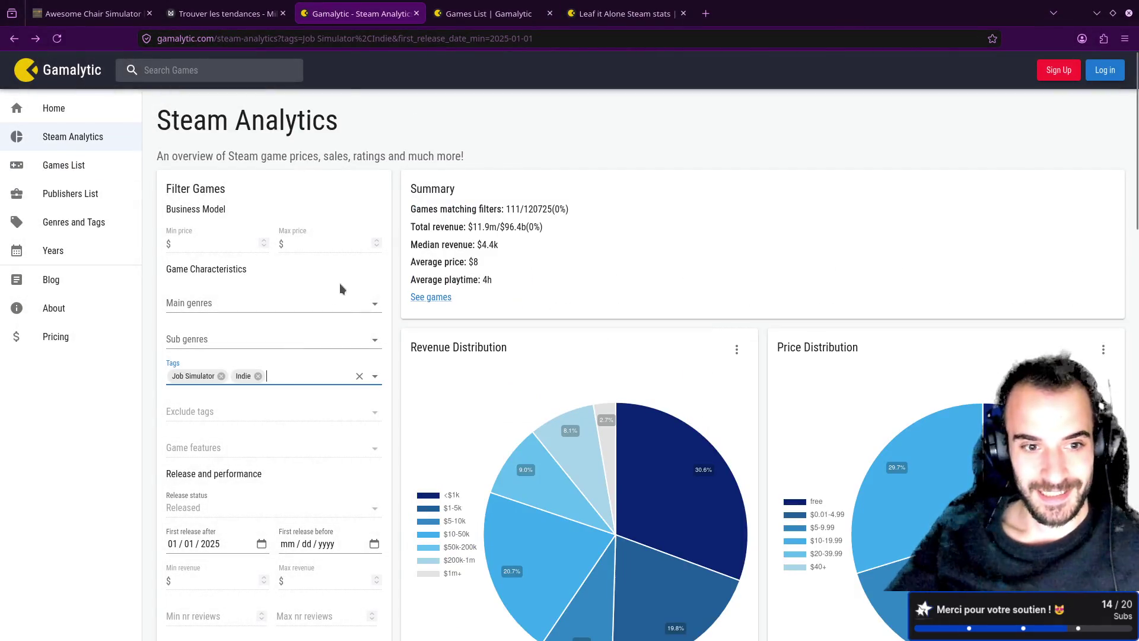
click(397, 362)
click(350, 356)
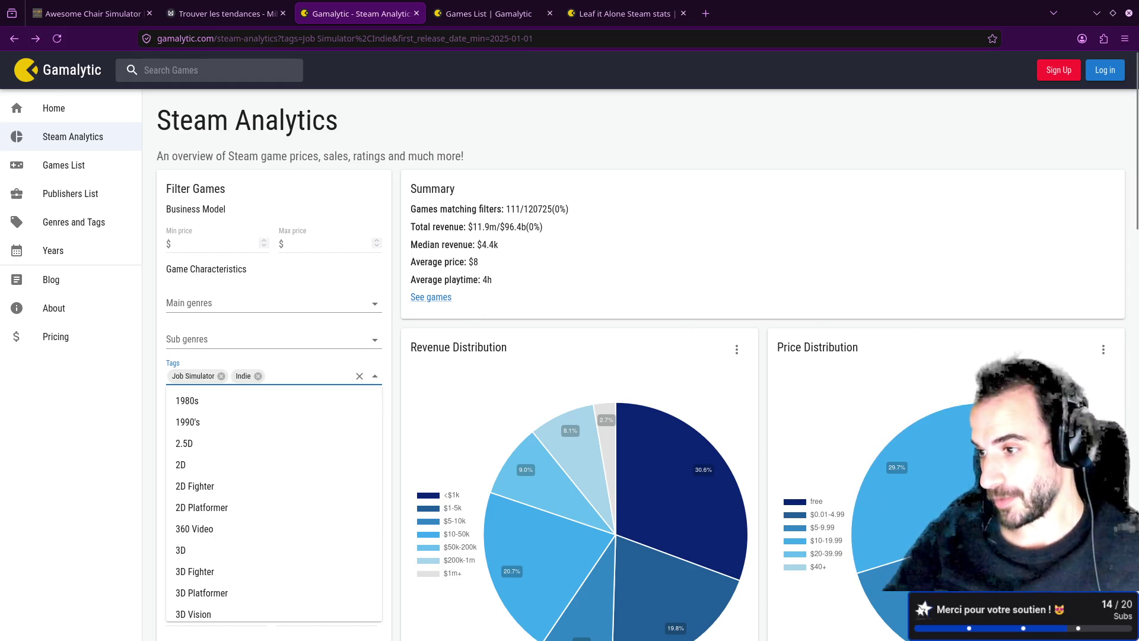
click(1009, 445)
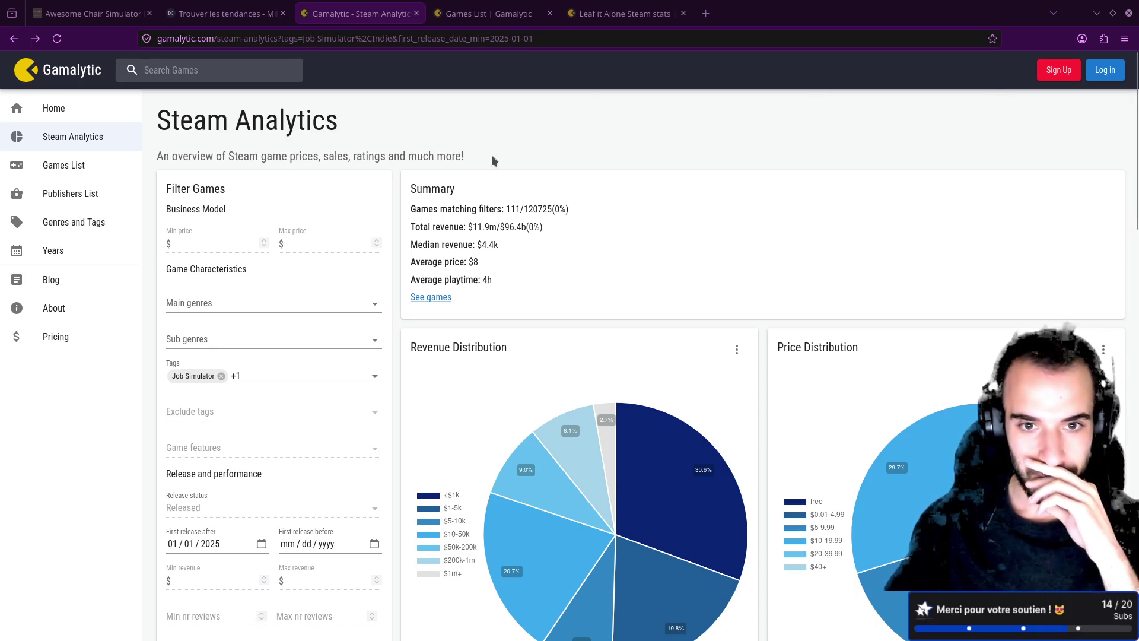
click(267, 372)
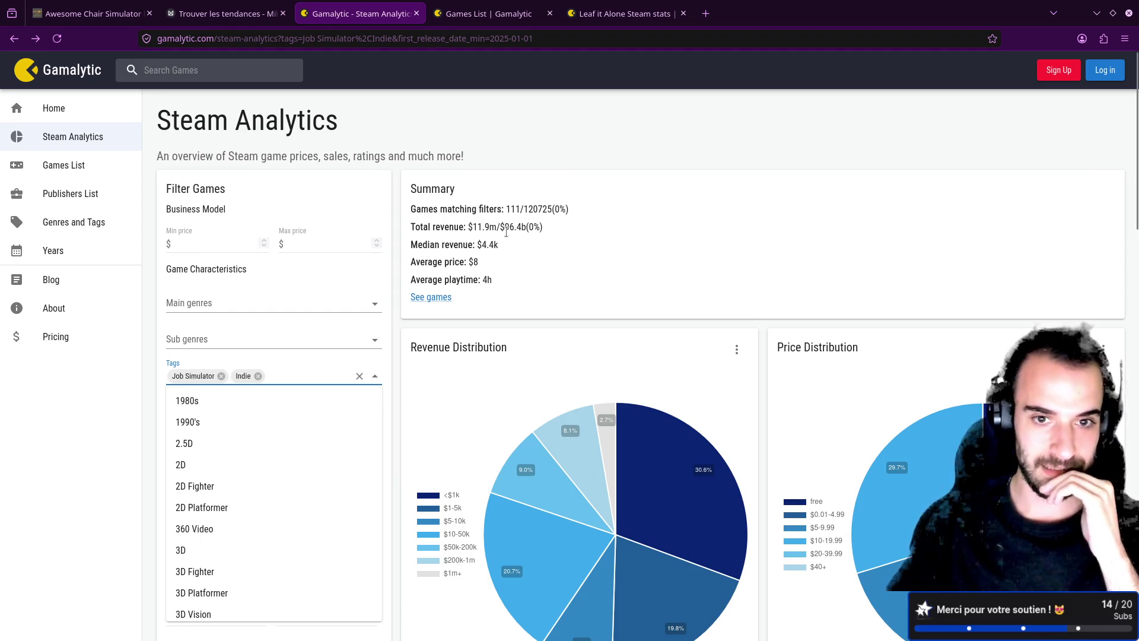
click(510, 207)
double_click(509, 208)
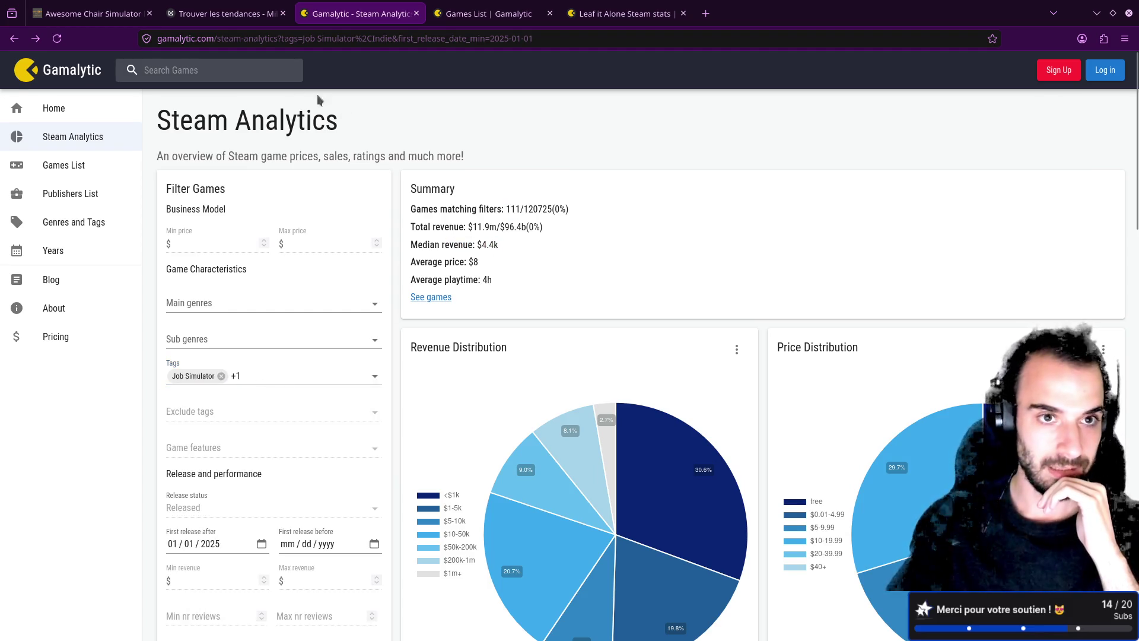
- Switch between Gamalytic and Milanote, ending on the Trouver les tendances board
click(221, 12)
click(356, 13)
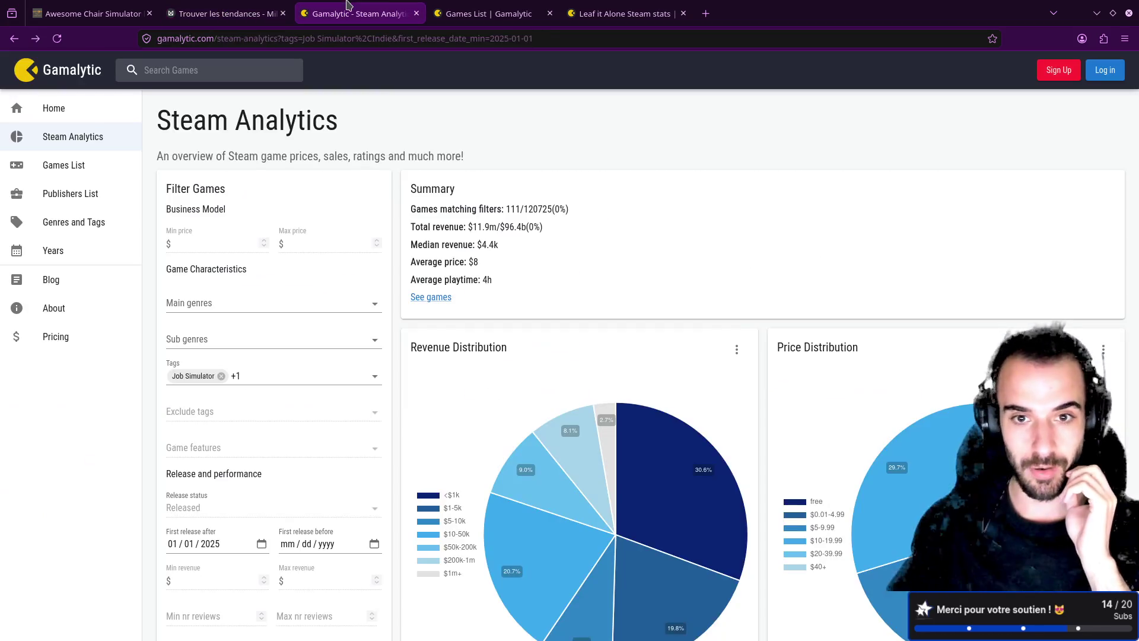
click(226, 13)
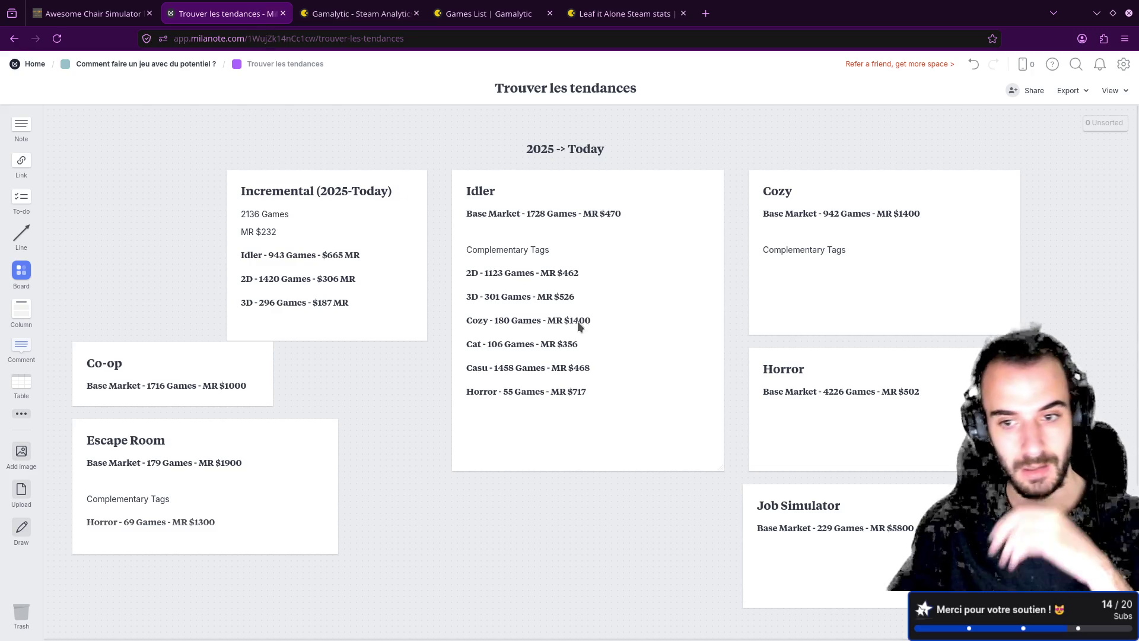
- Add a 'Complementary Tags' heading to the Job Simulator card and copy the Base Market line
double_click(821, 543)
key(Return)
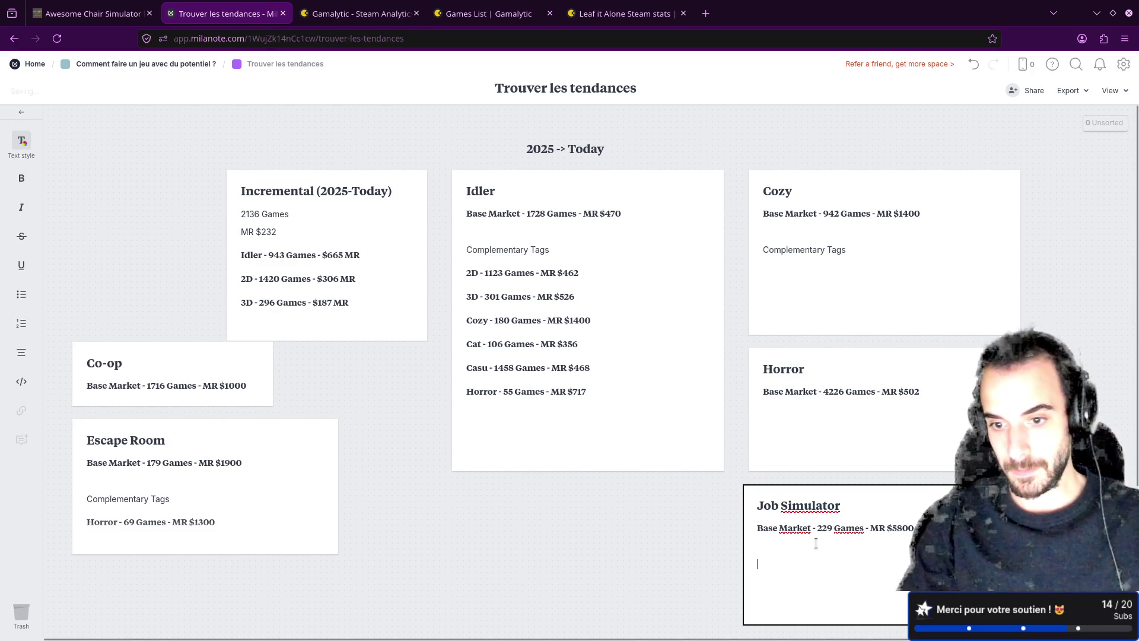
text(Compl)
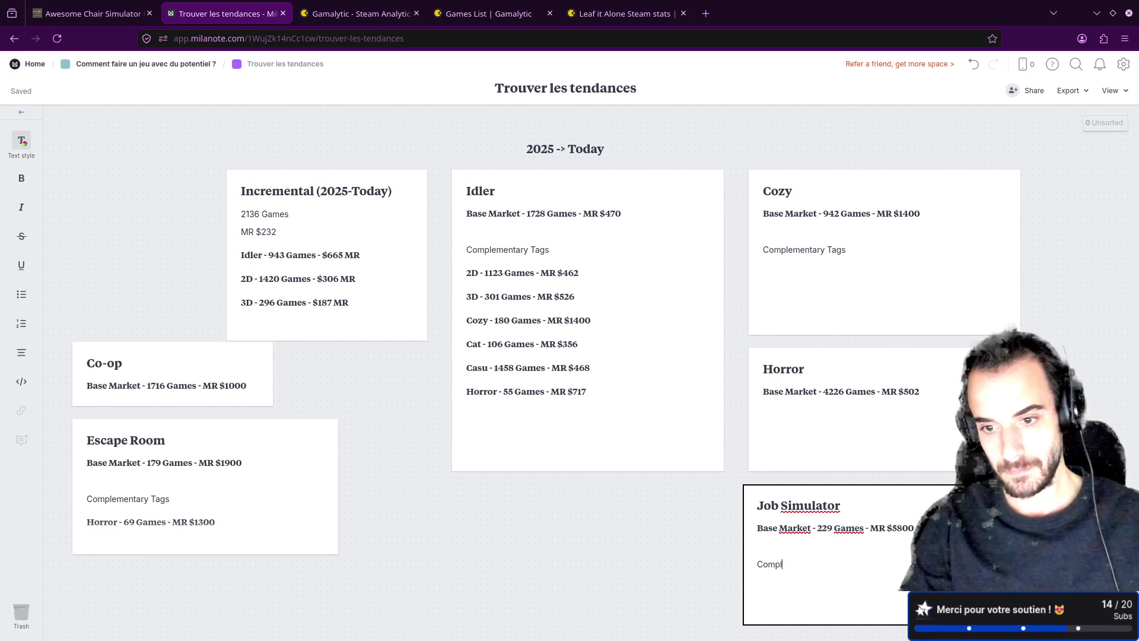
text(ementary Tags)
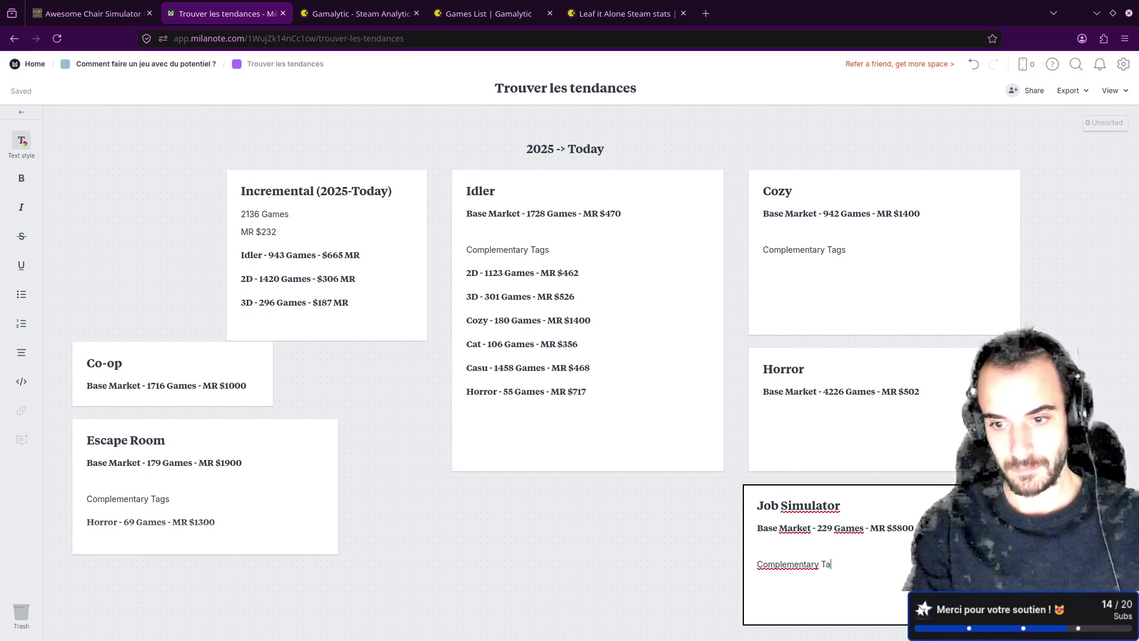
key(Return)
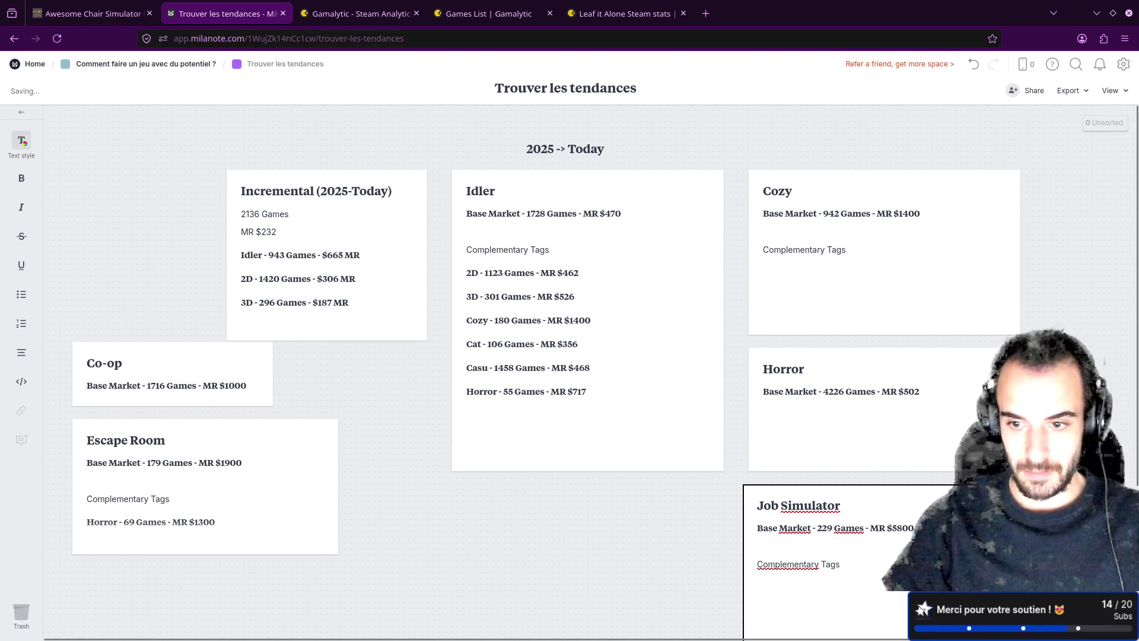
drag(914, 528, 757, 528)
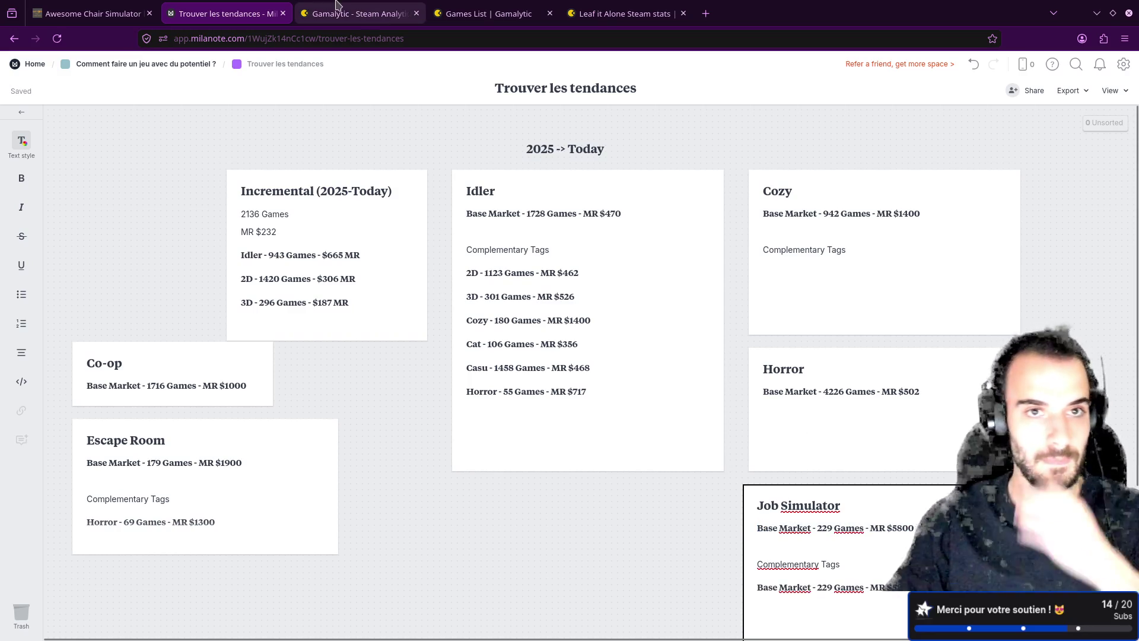
- Change the new Base Market line's 229 Games to 111, taken from Gamalytic
click(359, 13)
double_click(513, 209)
key(ctrl+c)
click(227, 13)
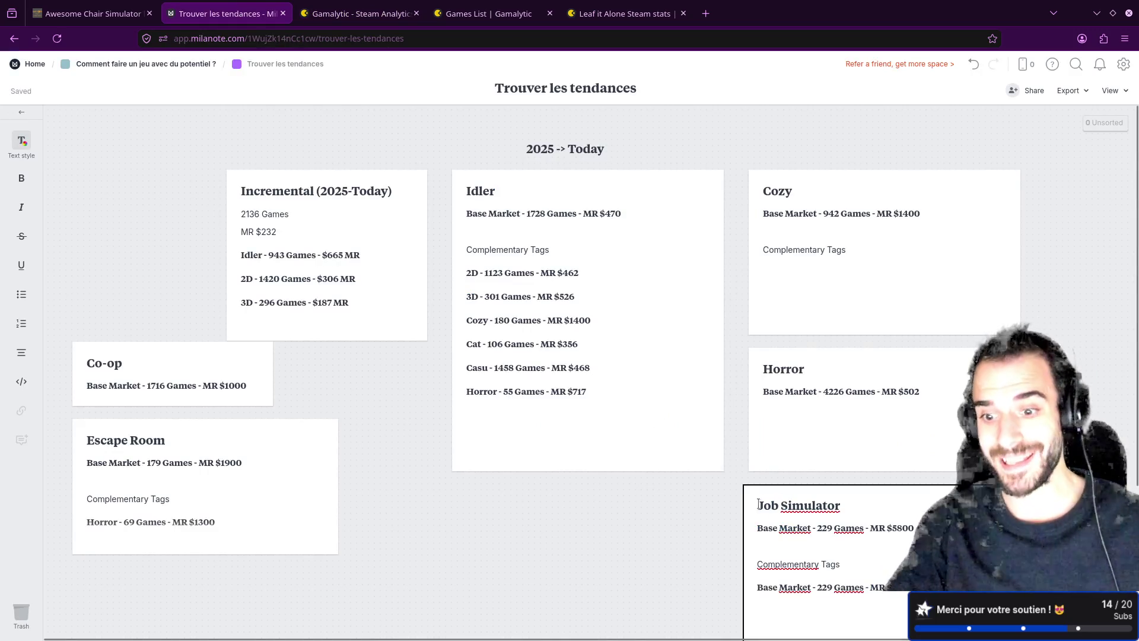
drag(817, 588, 864, 588)
key(ctrl+v)
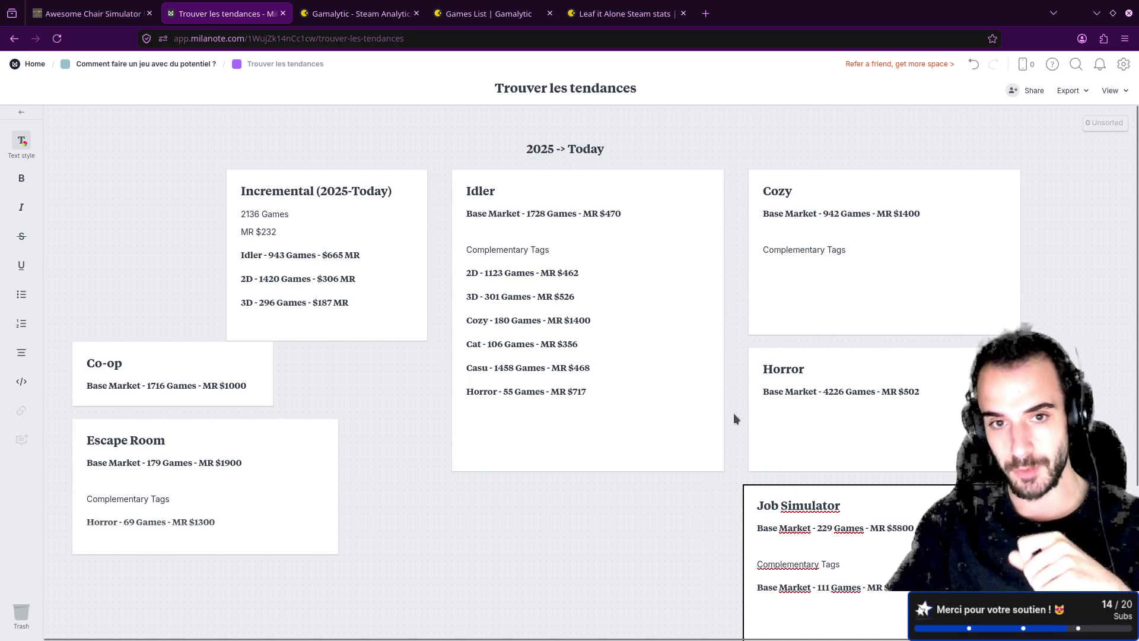
- Set the line's revenue to MR $4400, finish editing, and go up to the parent board
click(355, 9)
click(228, 13)
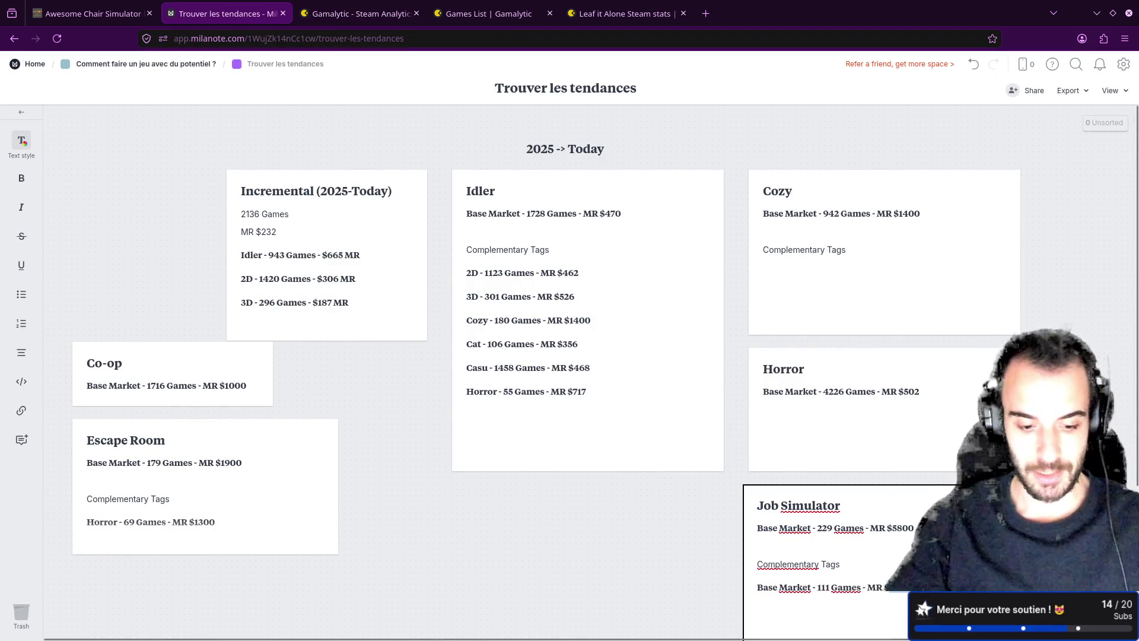
text(4400)
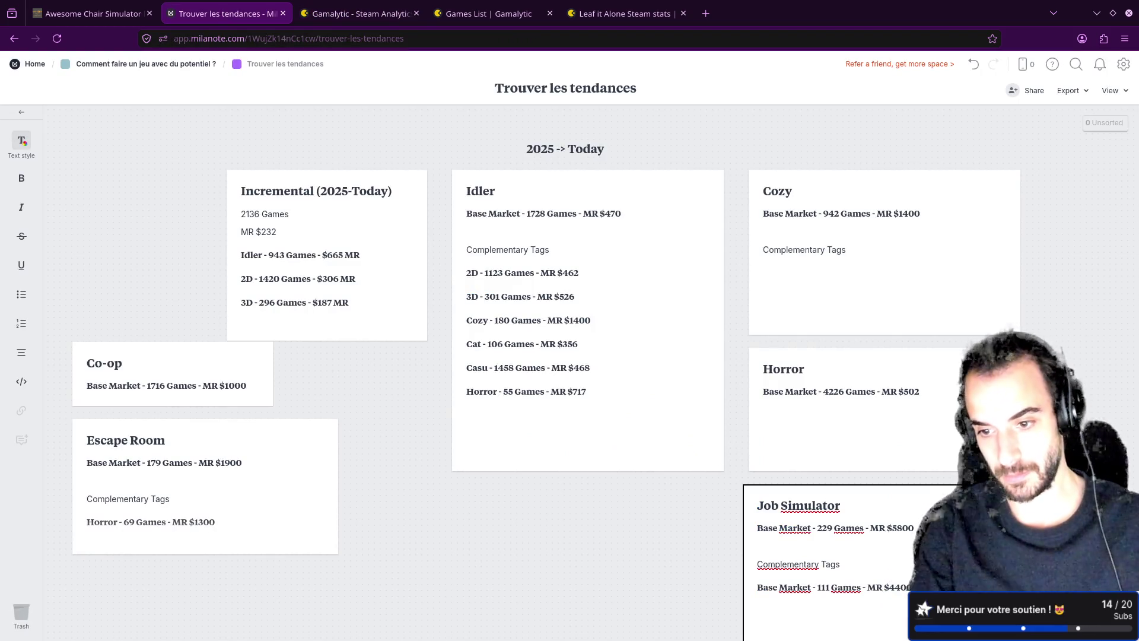
click(661, 557)
click(118, 63)
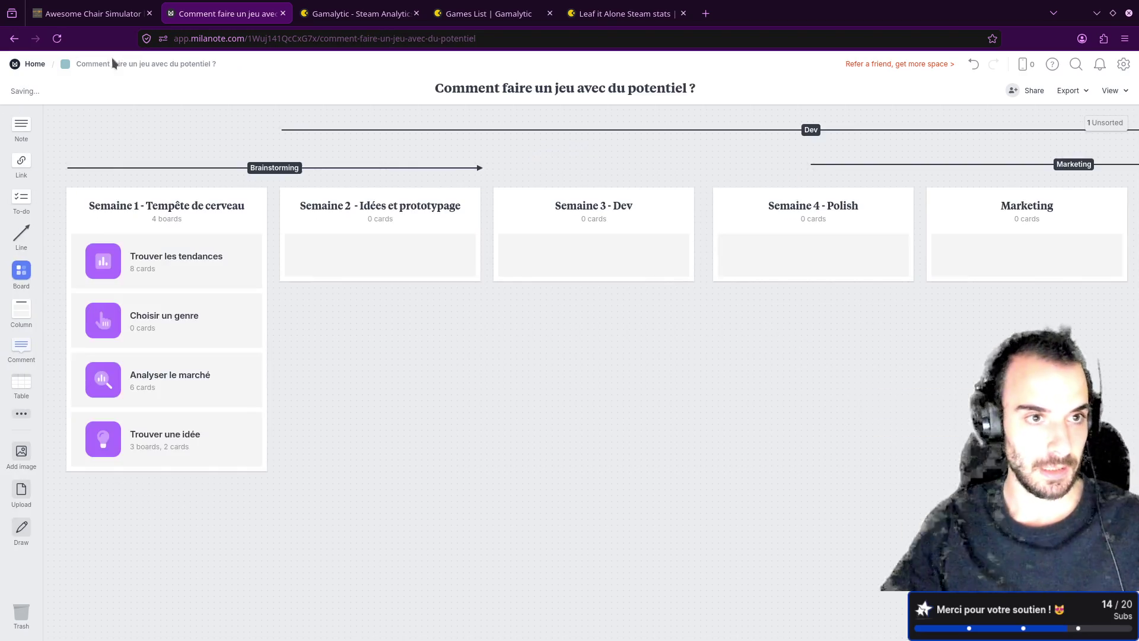
- Open the Analyser le marché board and rearrange its strategy cards
click(152, 373)
mouse_move(445, 308)
mouse_down()
mouse_move(384, 270)
mouse_move(354, 285)
mouse_move(442, 317)
mouse_move(472, 306)
mouse_up()
mouse_move(664, 327)
mouse_down()
mouse_move(759, 344)
mouse_move(789, 318)
mouse_move(646, 315)
mouse_move(656, 325)
mouse_up()
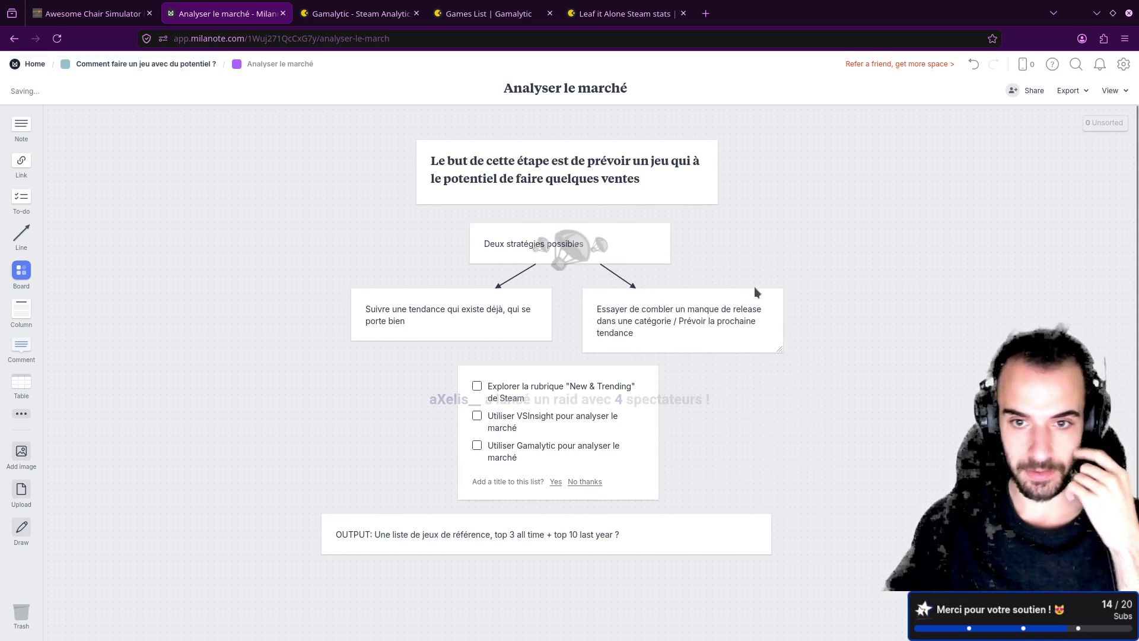
mouse_move(439, 320)
mouse_down()
mouse_move(374, 323)
mouse_move(399, 311)
mouse_move(496, 316)
mouse_move(475, 317)
mouse_up()
- Go back up, reopen Trouver les tendances, and move the Job Simulator card toward the middle
click(86, 65)
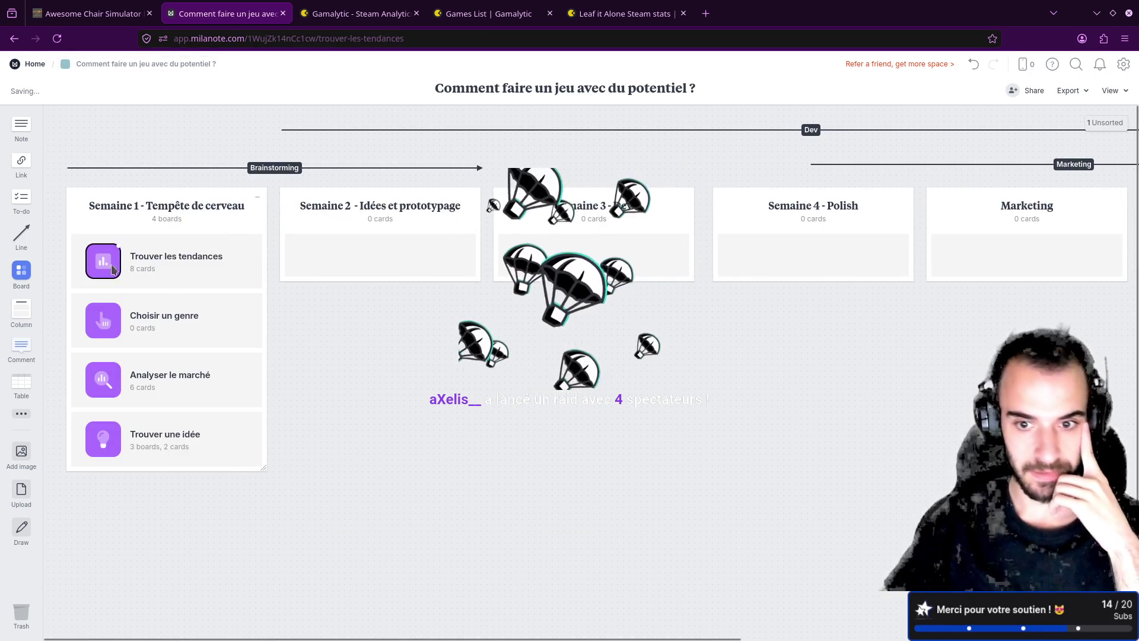
click(168, 262)
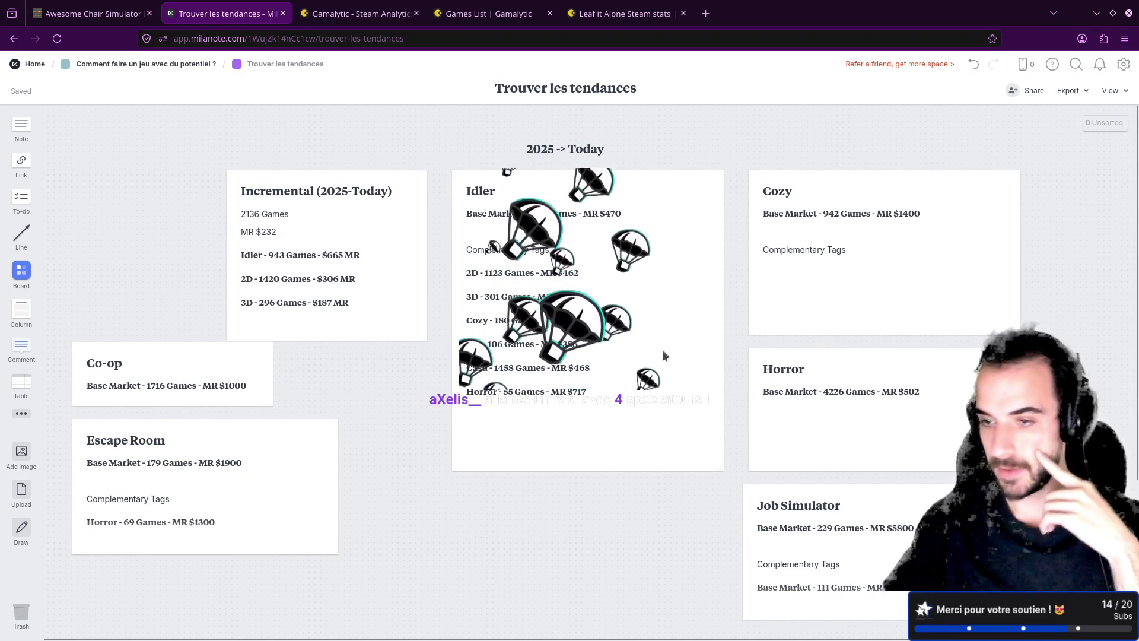
mouse_move(546, 518)
mouse_down()
mouse_move(364, 371)
mouse_move(370, 432)
mouse_up()
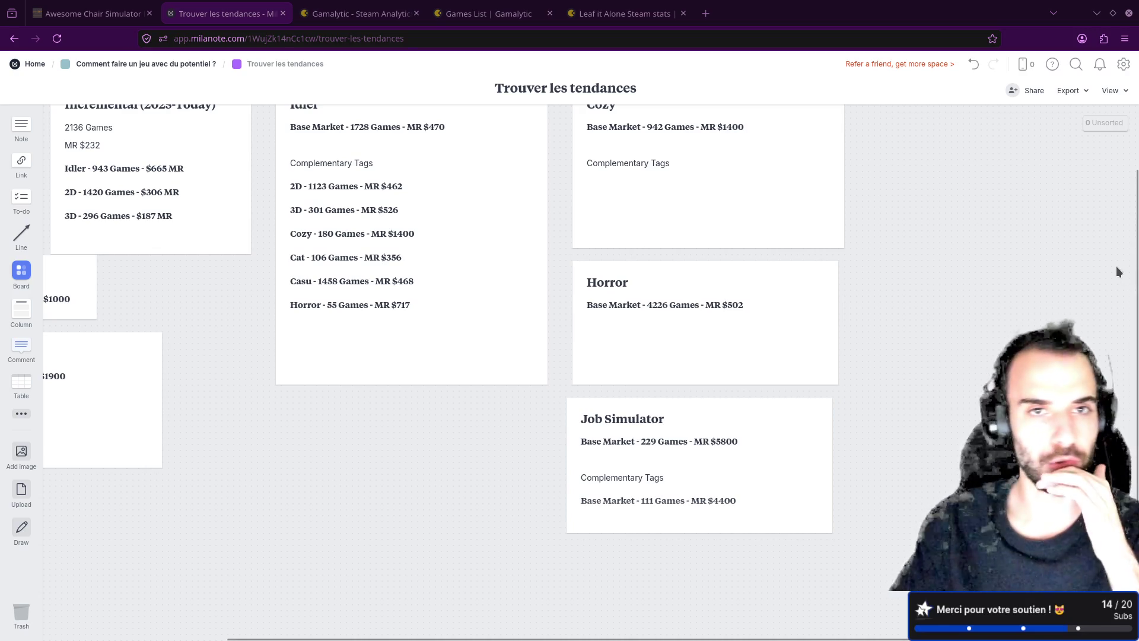
- Replace Indie with Cozy in the analytics Tags filter and open the matching games in a new tab
click(354, 7)
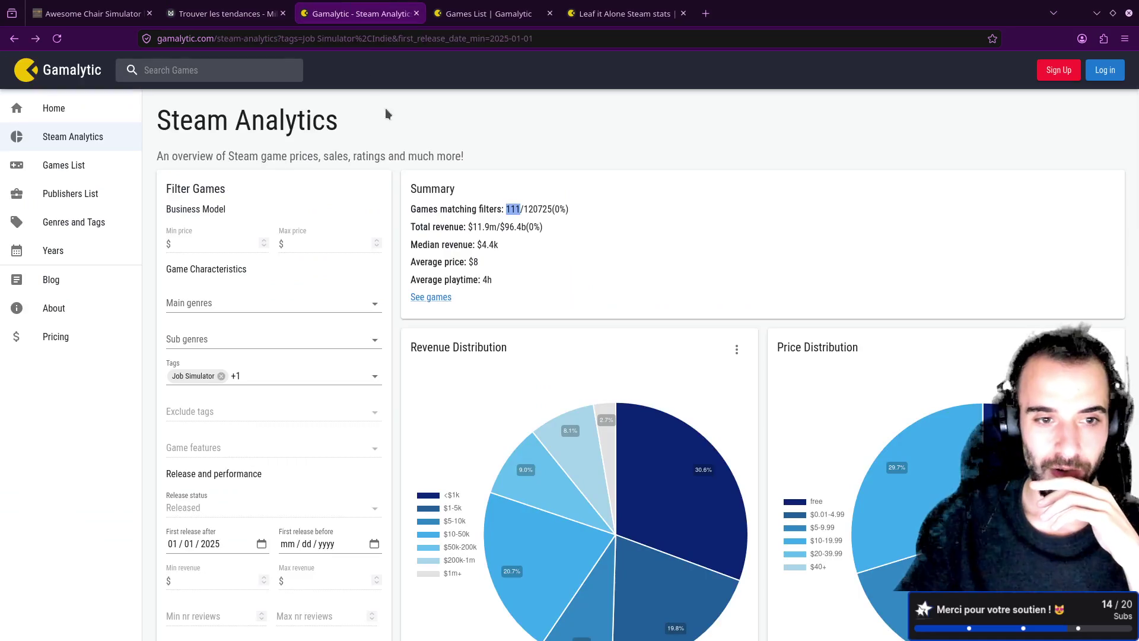
click(304, 375)
click(259, 375)
text(Cozy)
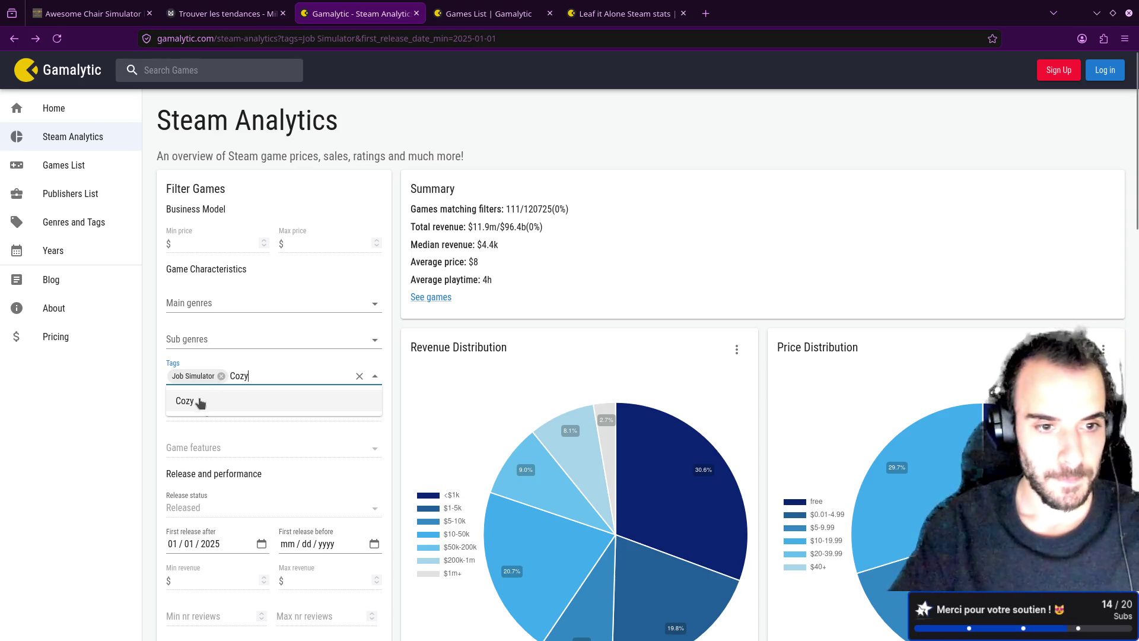
key(Return)
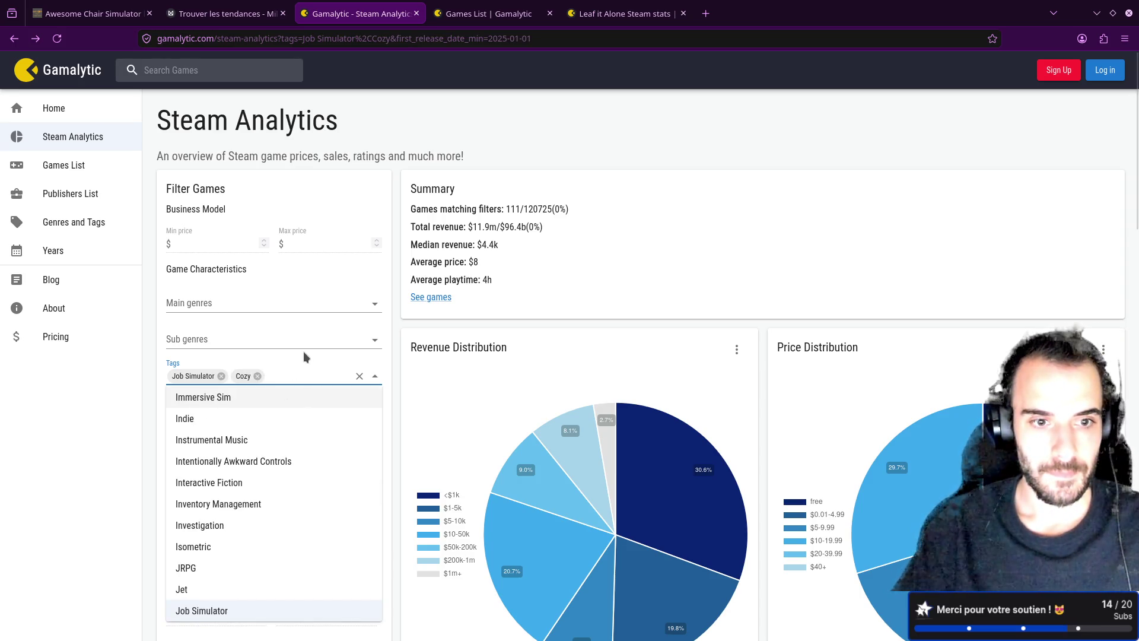
click(408, 322)
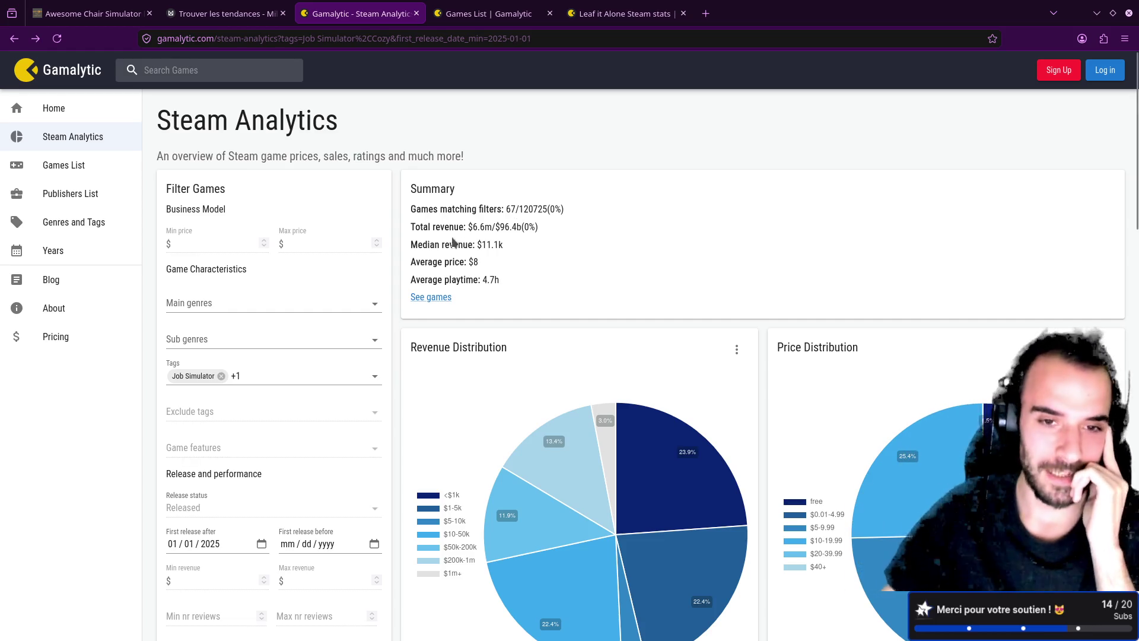
middle_click(427, 298)
- Open Ship, Inc.'s Gamalytic stats and Steam store page in new tabs, then return to Milanote
click(508, 9)
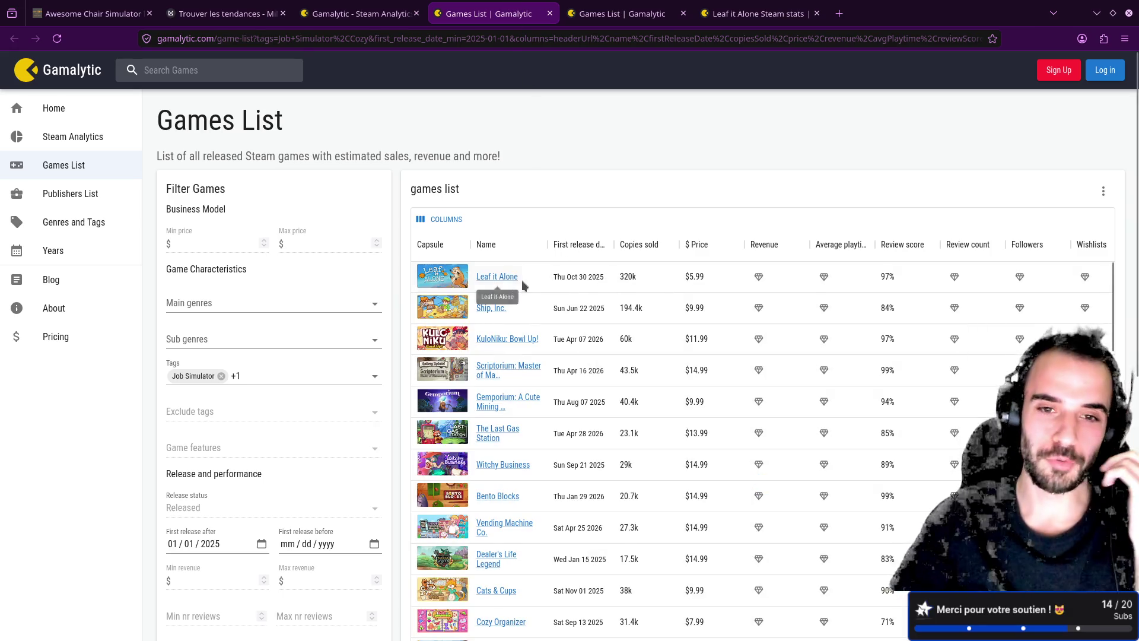
middle_click(462, 316)
click(623, 13)
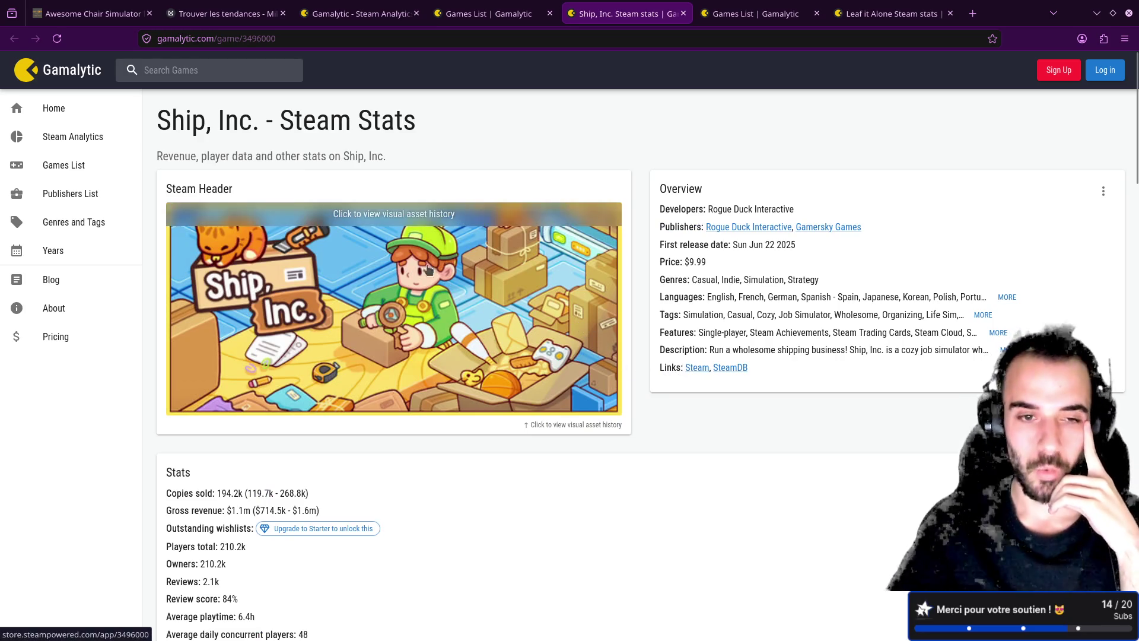
middle_click(697, 368)
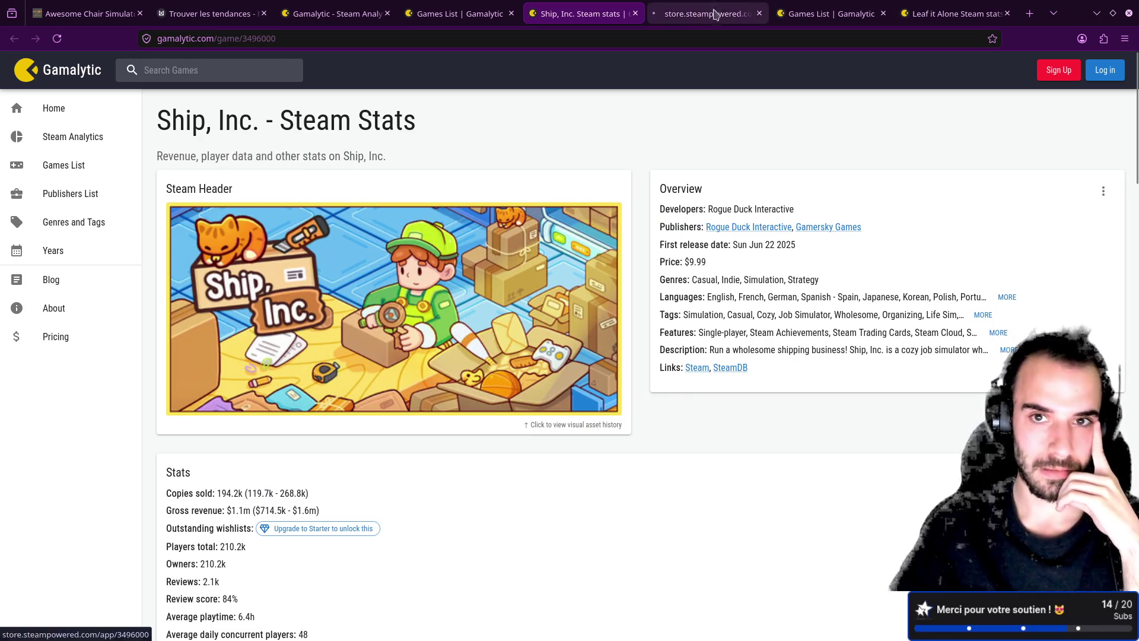
click(703, 13)
scroll(547, 337, down, 5)
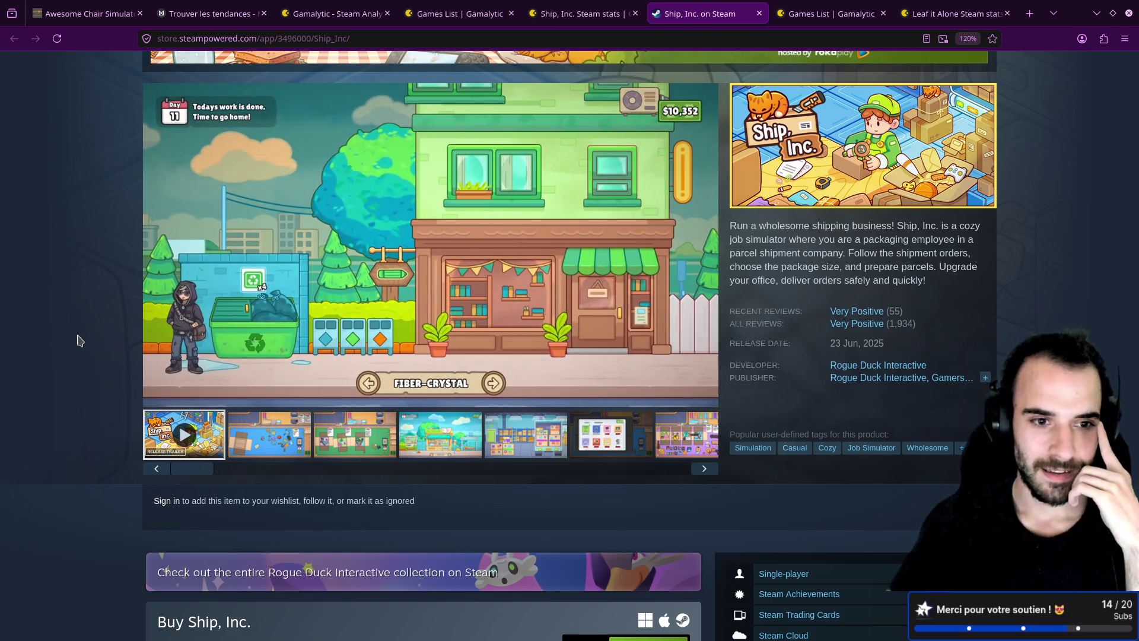
click(207, 14)
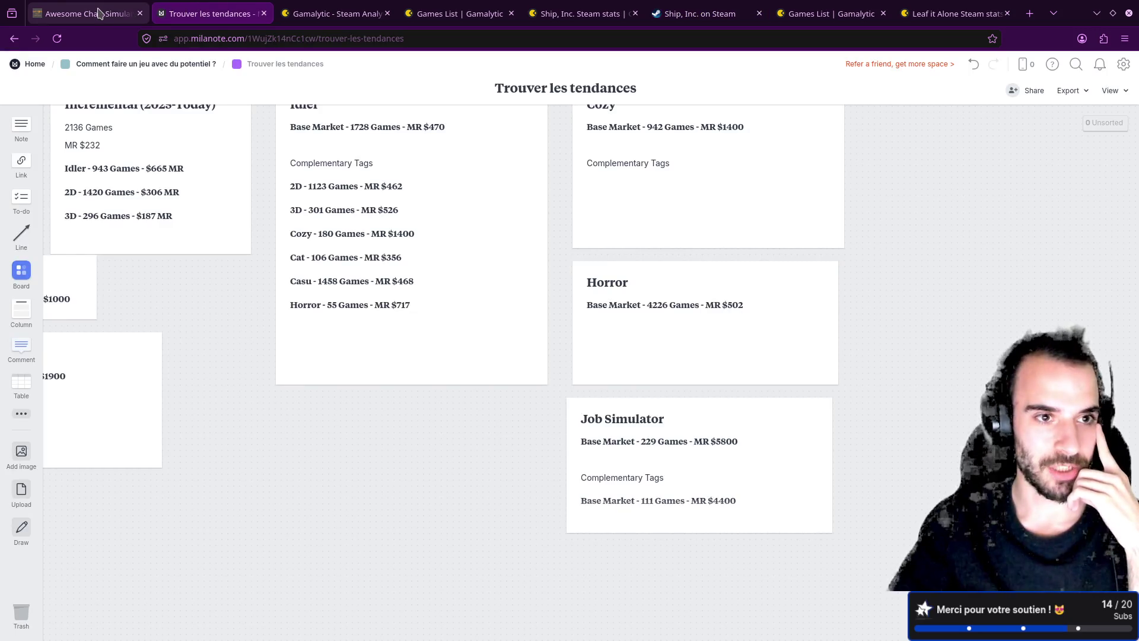
- Navigate via the parent board into Trouver une idée and its 5 Secondes pour impressionner sub-board
click(116, 64)
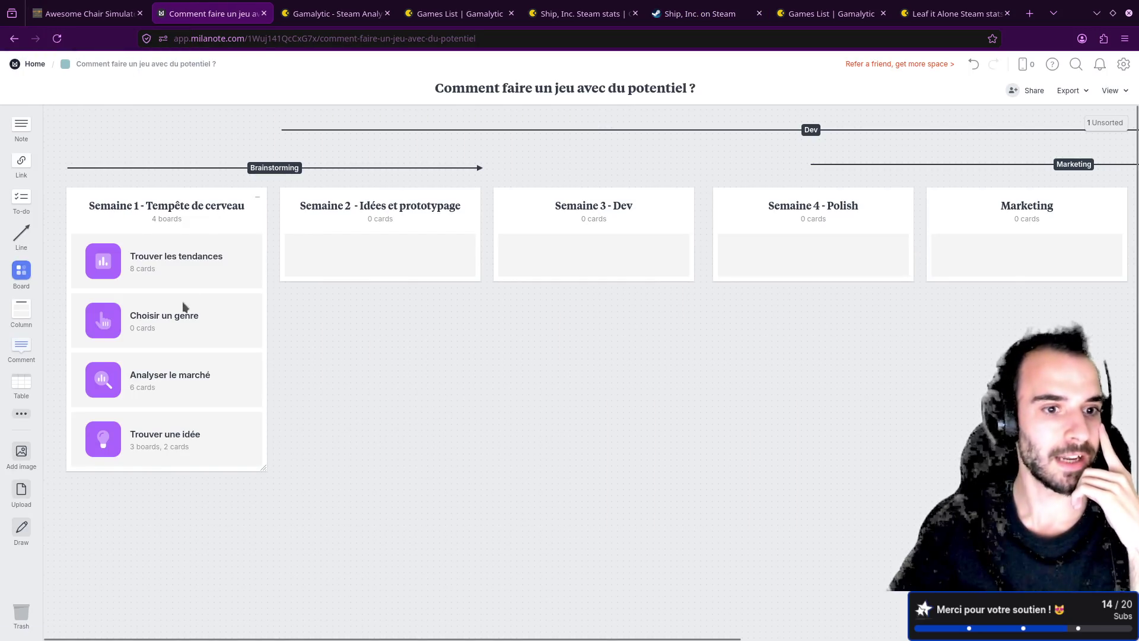
click(135, 418)
click(439, 240)
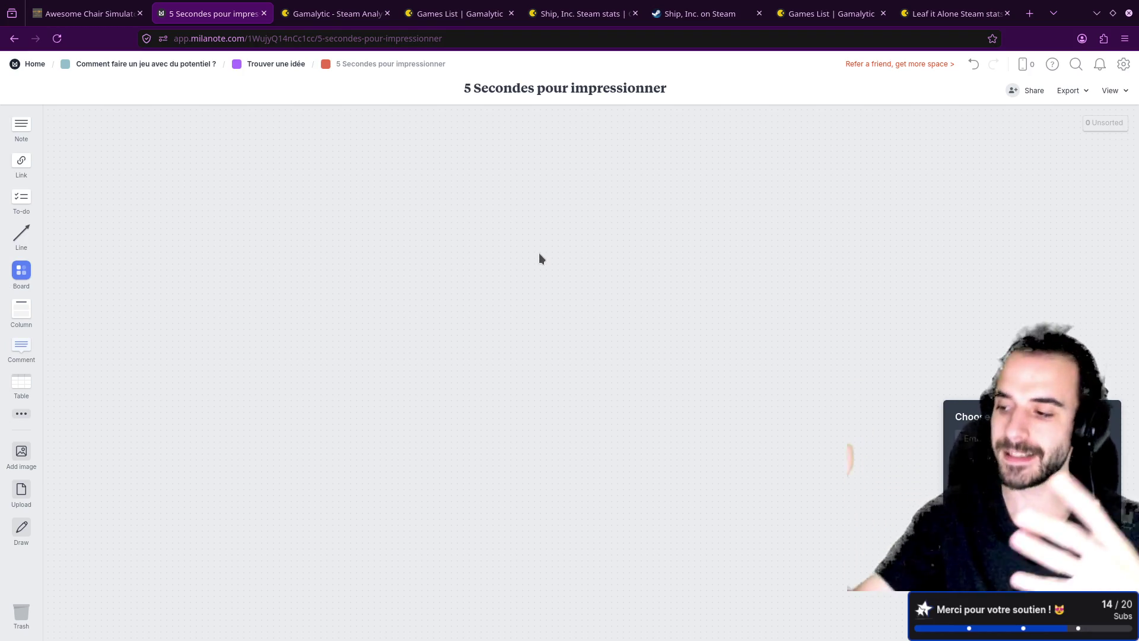
- Cycle through the browser tabs to bring up Ship, Inc.'s Steam store page
click(847, 7)
click(953, 13)
click(831, 13)
click(700, 13)
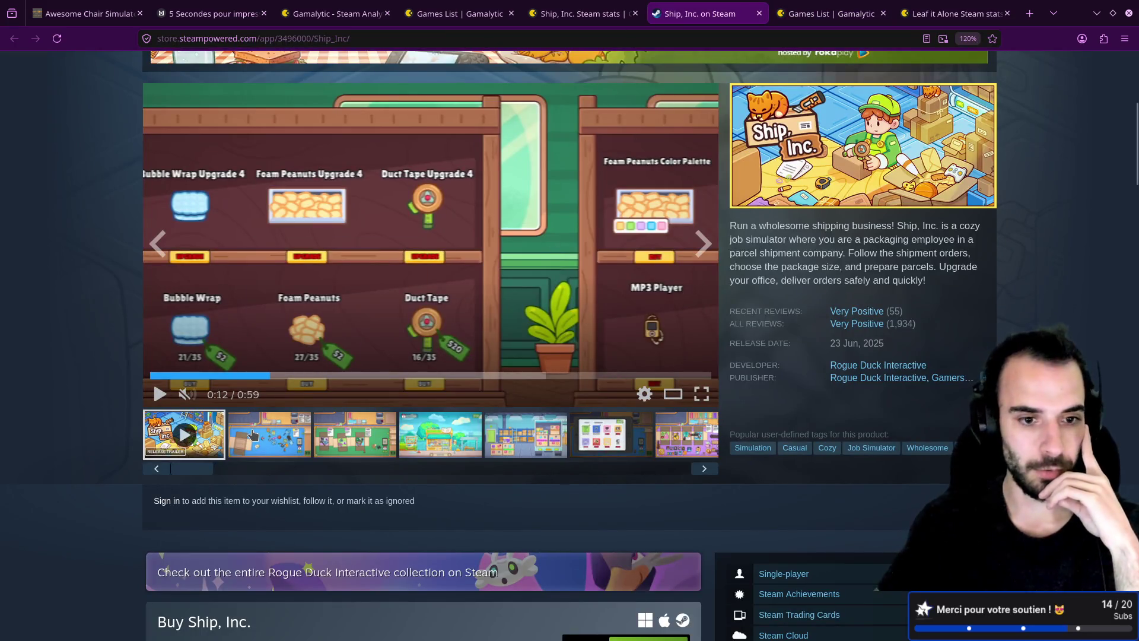
- View the second Ship, Inc. screenshot on Steam, then return to its Gamalytic stats page
click(268, 423)
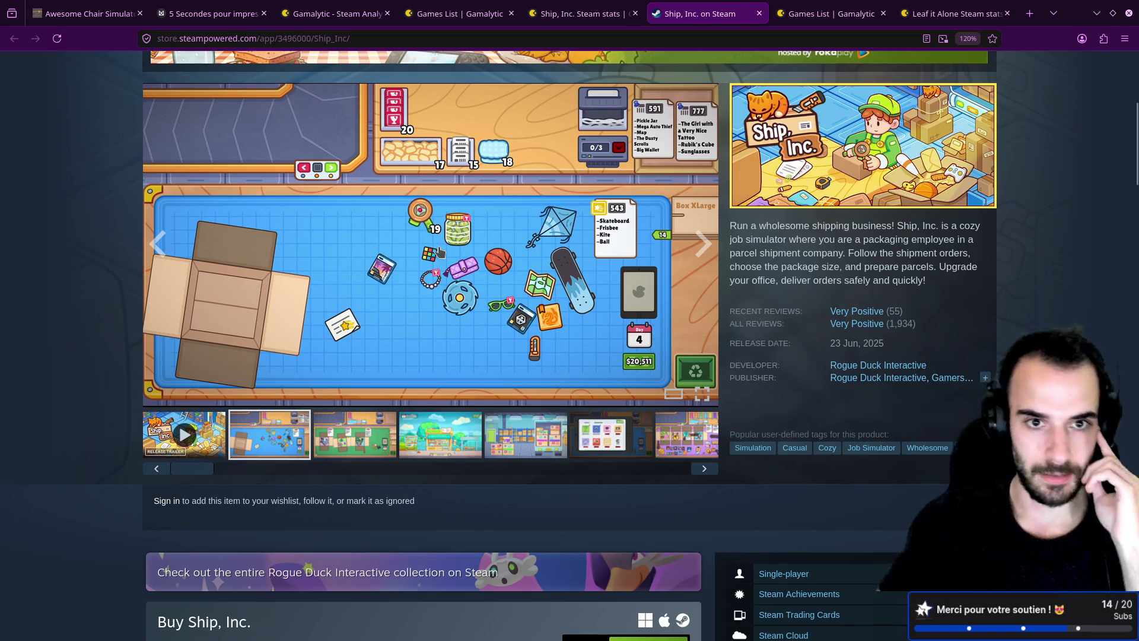
click(593, 13)
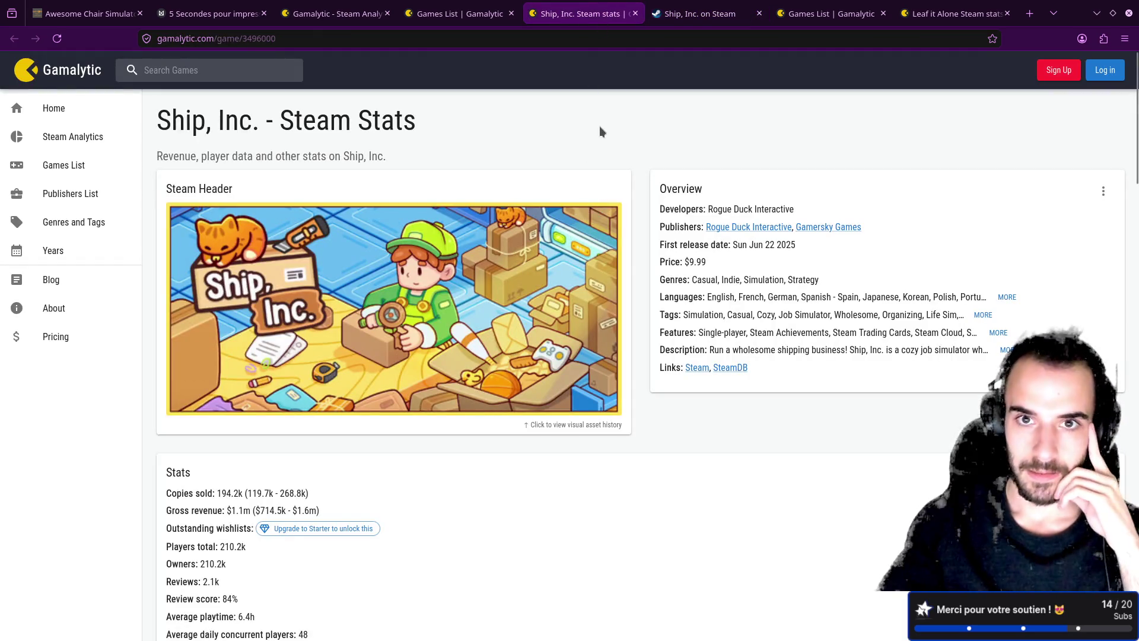
- Close the Ship, Inc. stats and open KuloNiku: Bowl Up! stats from the Gamalytic games list
middle_click(597, 13)
click(486, 13)
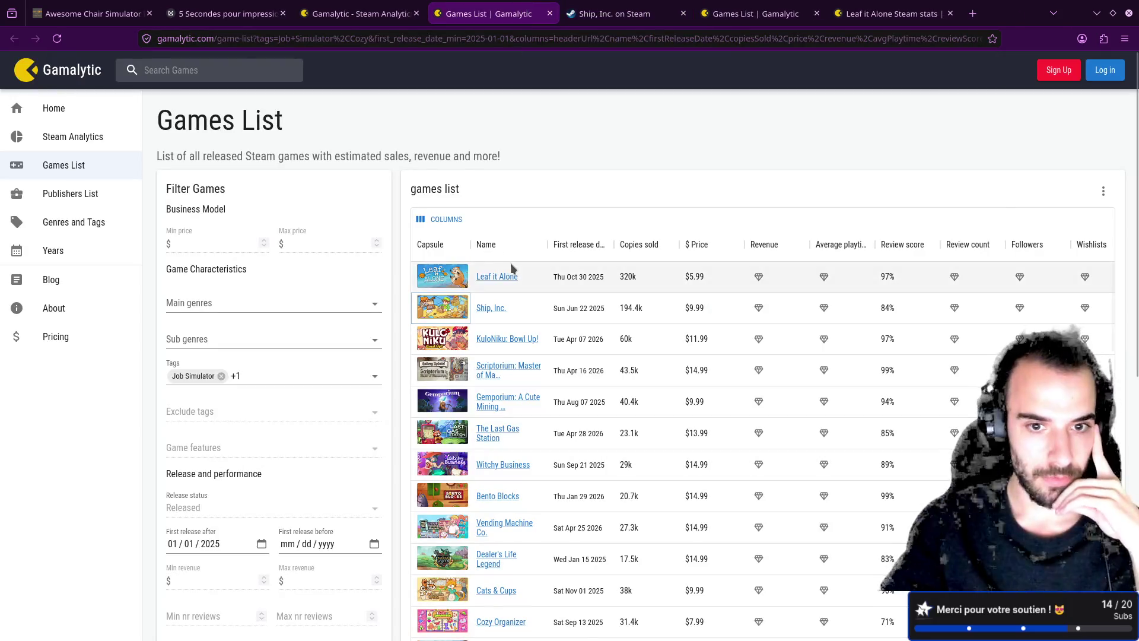
middle_click(495, 339)
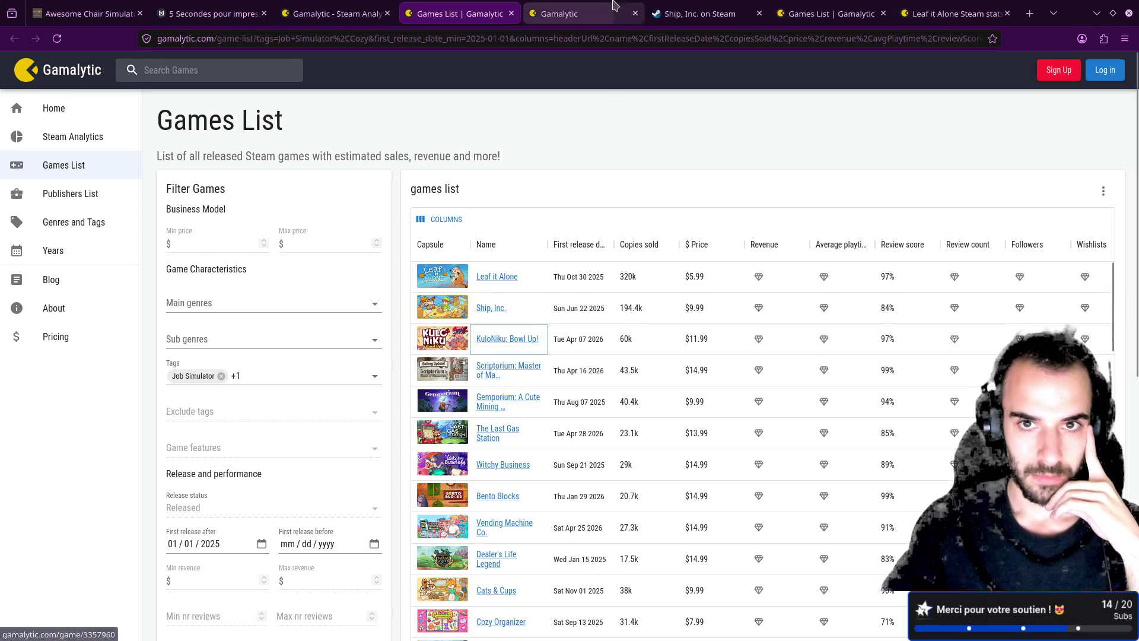
key(ctrl+Tab)
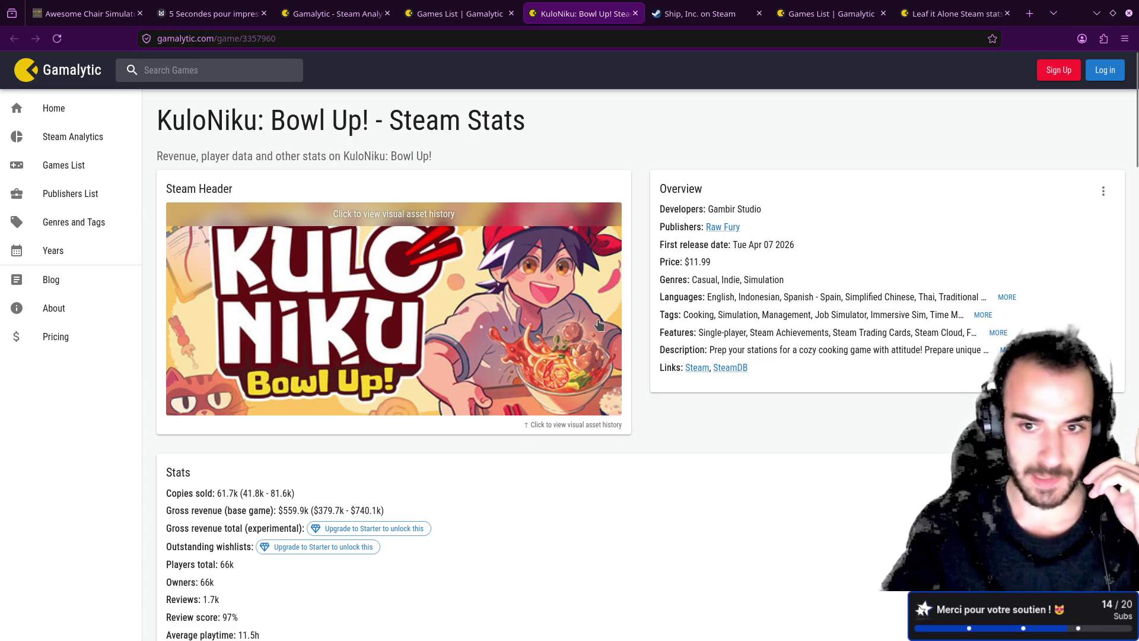
- Browse KuloNiku: Bowl Up!'s Steam store page, then return to the Milanote board
middle_click(698, 368)
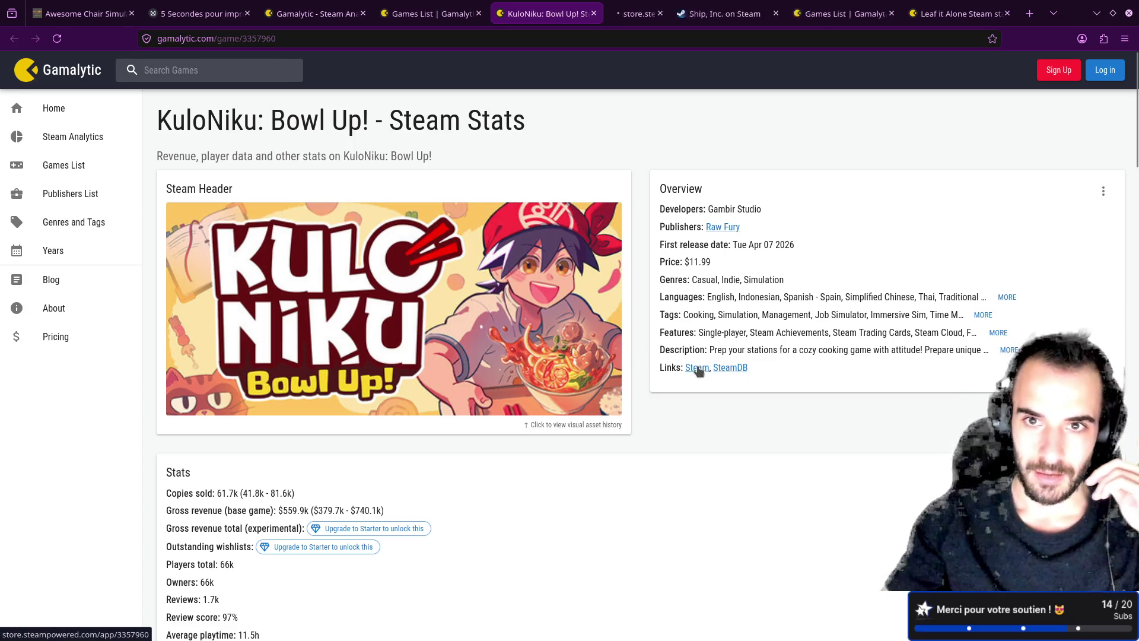
click(635, 13)
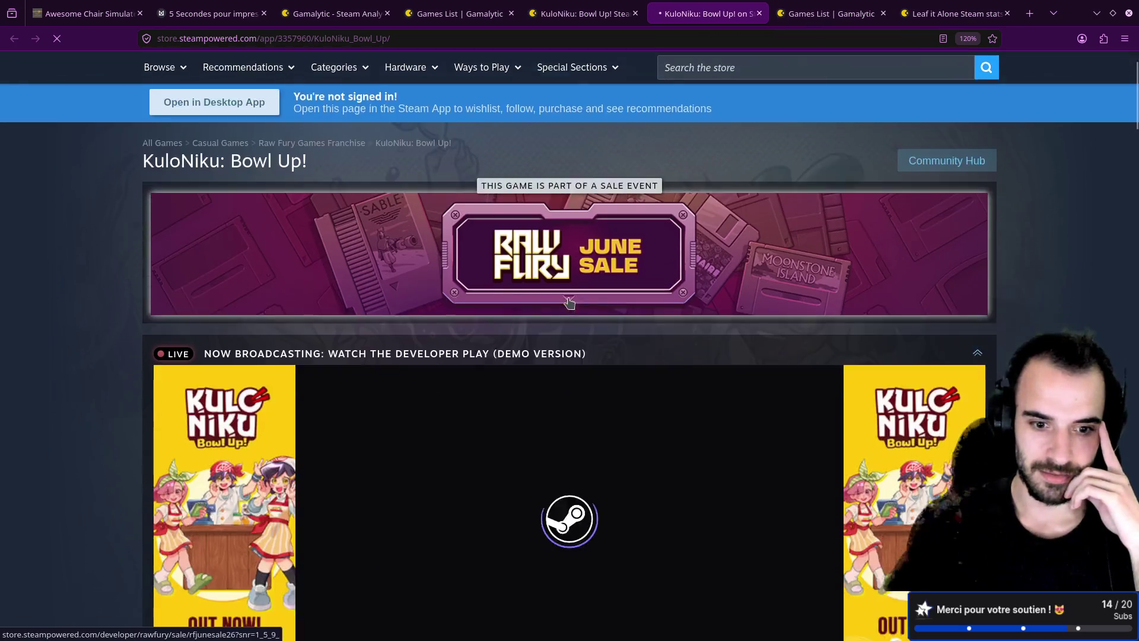
scroll(570, 304, down, 8)
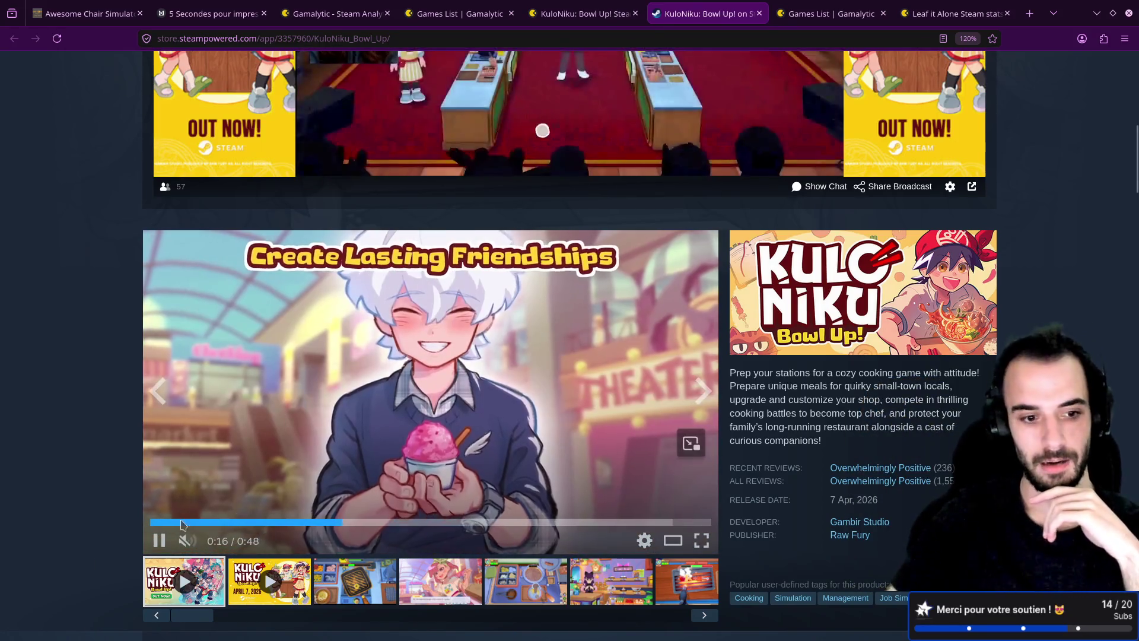
click(179, 12)
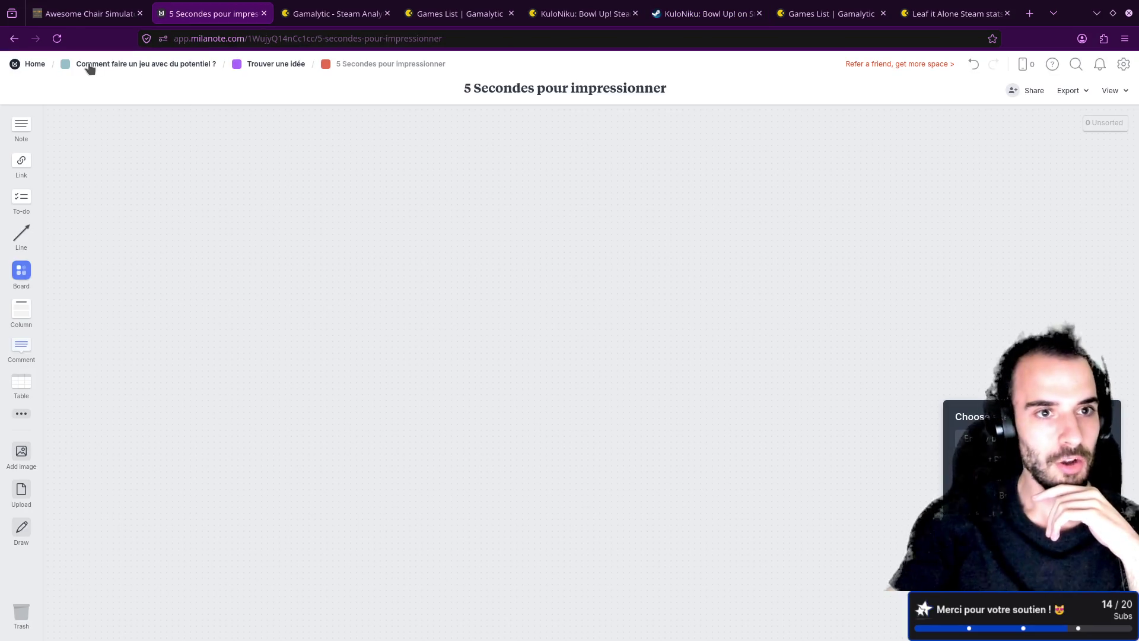
- Go up through the 'Comment faire un jeu avec du potentiel ?' breadcrumb to Home
click(138, 70)
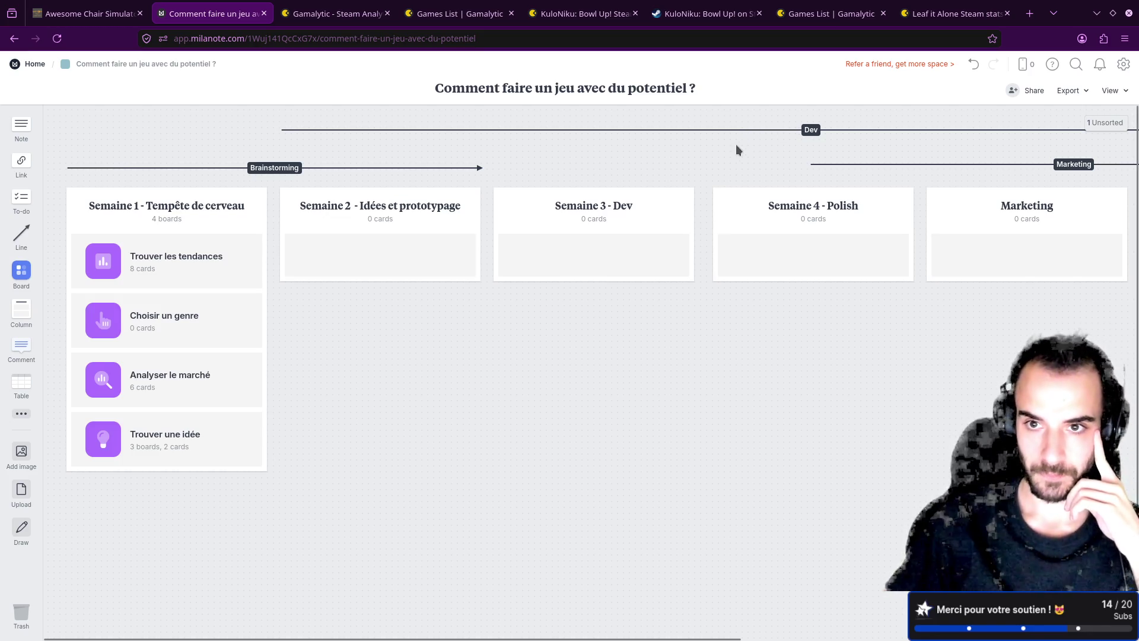
click(305, 7)
click(270, 11)
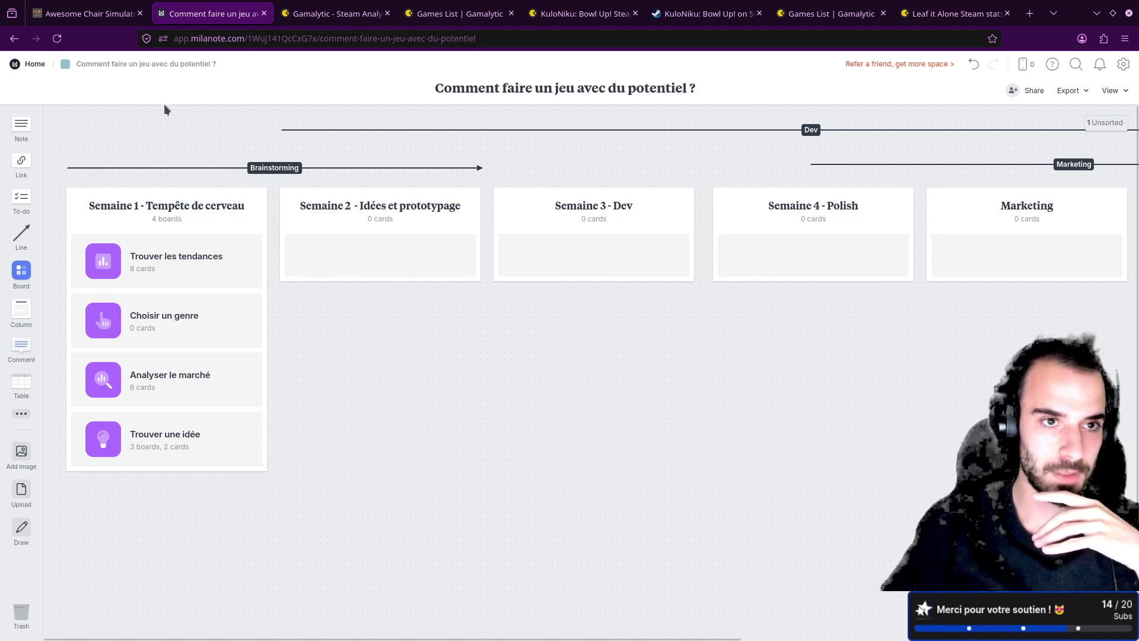
click(31, 63)
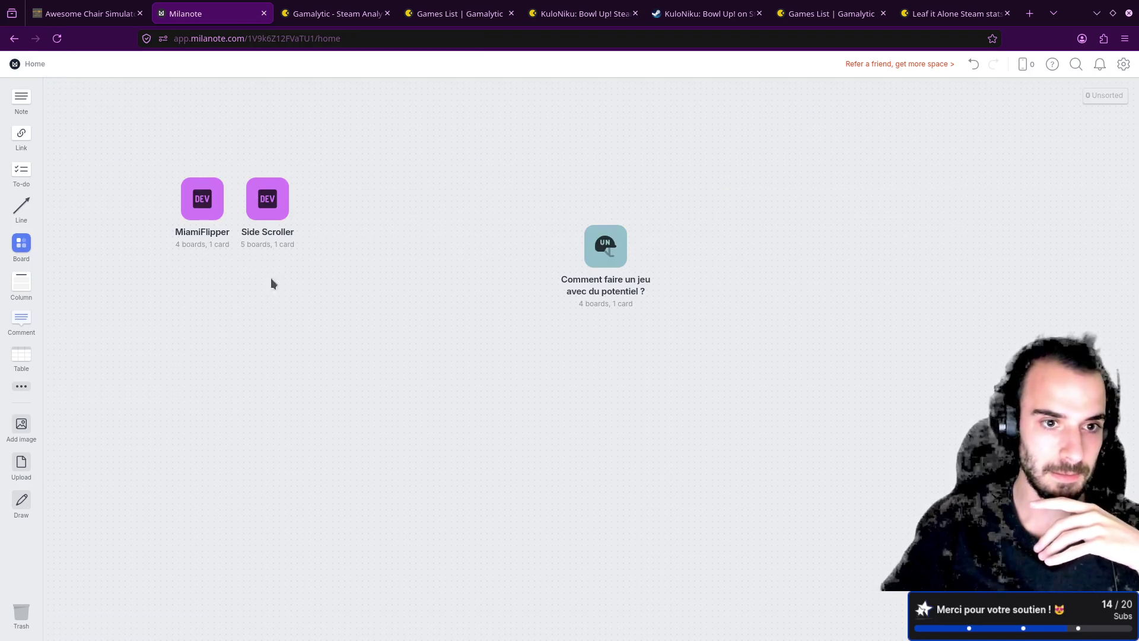
- Open the 'Comment faire un jeu avec du potentiel ?' board from Home, then its 'Choisir un genre' board
click(596, 262)
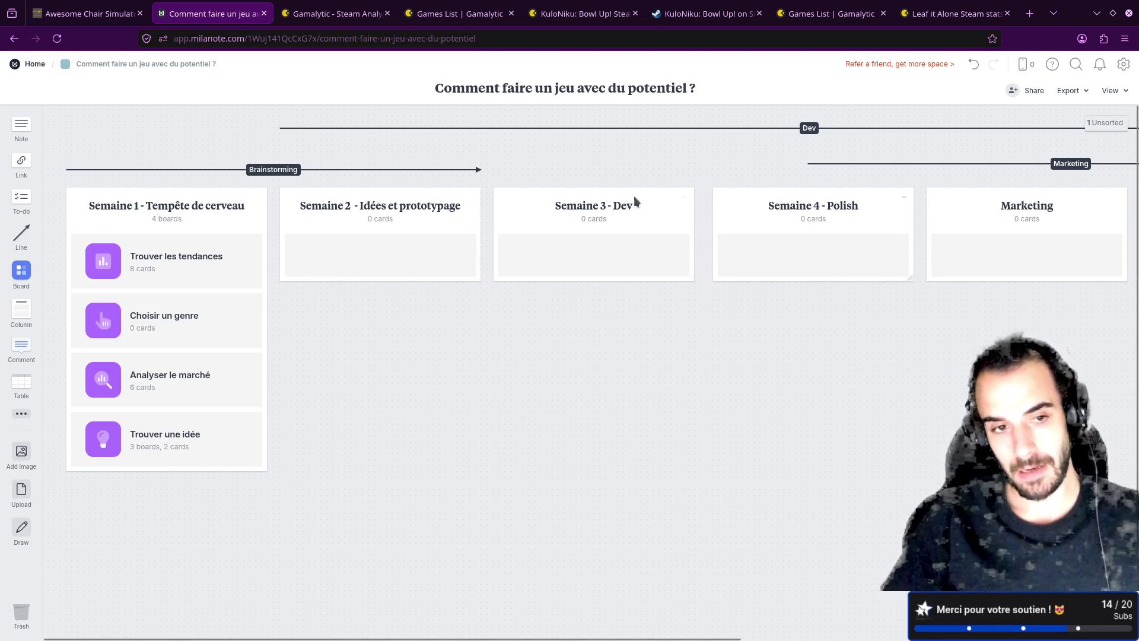
click(130, 336)
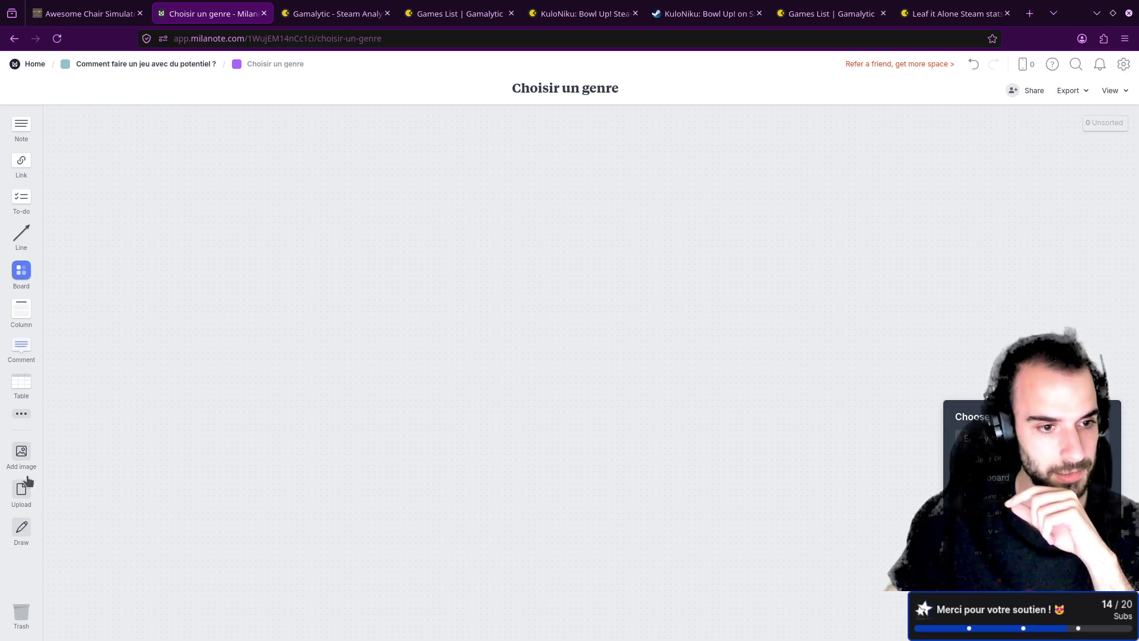
- Place a Line from the extra card types on the Choisir un genre board, then delete it
click(25, 415)
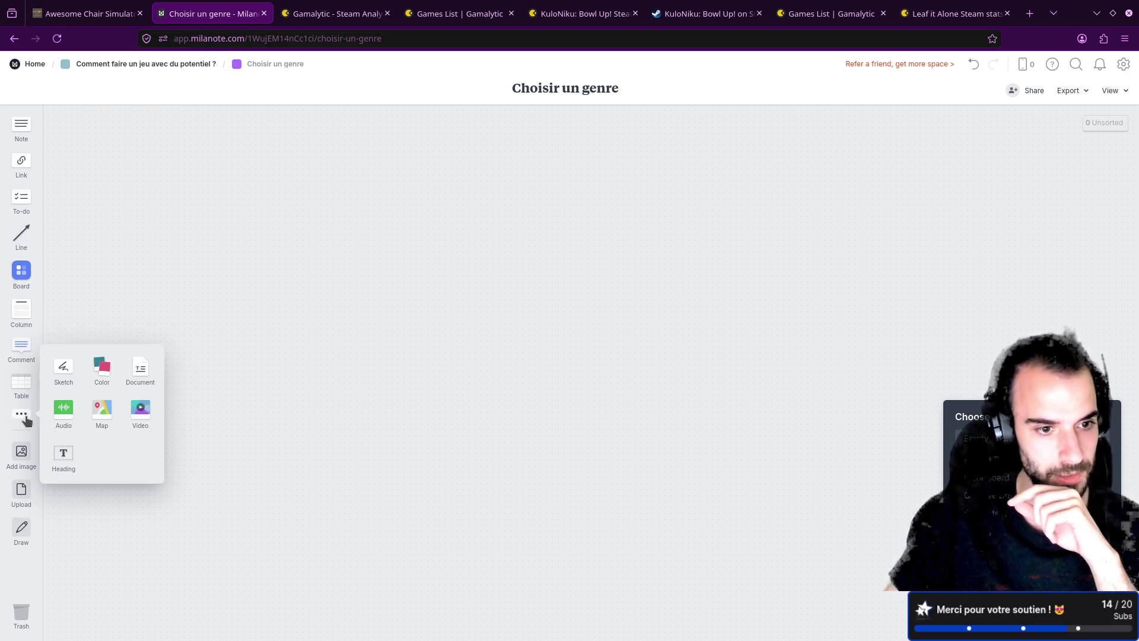
right_click(25, 235)
click(104, 172)
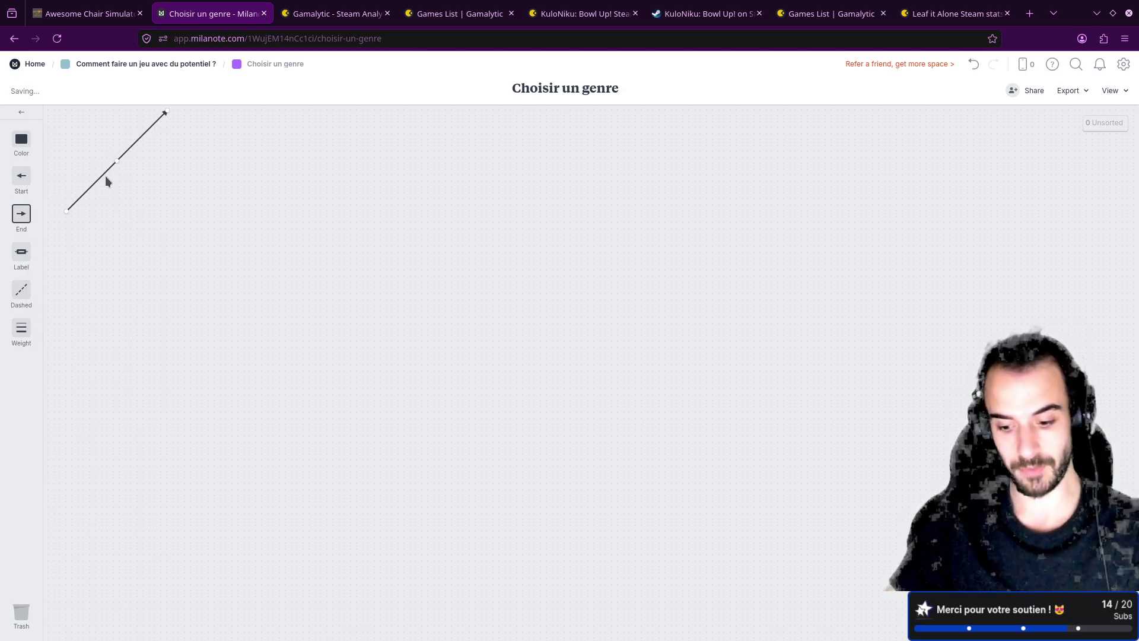
key(Delete)
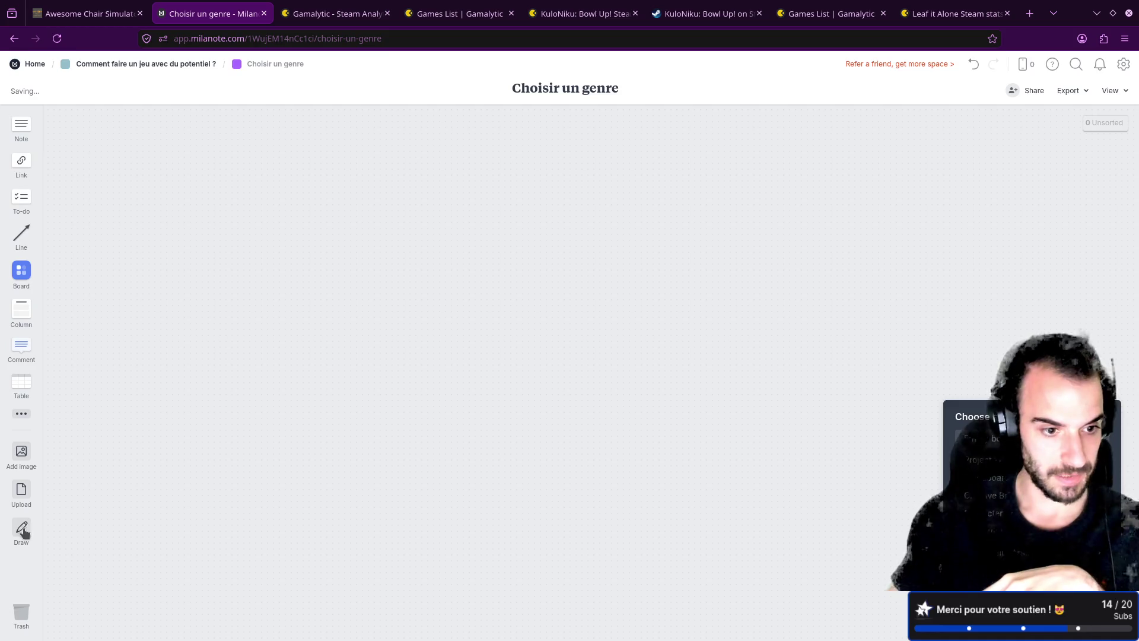
- Start a sketch with three overlapping circles and an X in their shared overlap
click(23, 533)
mouse_move(487, 230)
mouse_down()
mouse_move(574, 327)
mouse_move(503, 197)
mouse_up()
mouse_move(613, 375)
mouse_down()
mouse_move(804, 299)
mouse_move(604, 316)
mouse_up()
mouse_move(506, 361)
mouse_down()
mouse_move(575, 288)
mouse_move(589, 289)
mouse_up()
mouse_move(626, 324)
mouse_down()
mouse_move(656, 284)
mouse_move(657, 314)
mouse_up()
drag(648, 204, 730, 167)
- Add arrows, a # mark and a dollar sign around the circles, then save the sketch
drag(642, 189, 658, 209)
mouse_move(740, 146)
mouse_down()
mouse_move(743, 180)
mouse_move(758, 176)
mouse_move(759, 160)
mouse_move(785, 171)
mouse_move(812, 149)
mouse_move(791, 169)
mouse_up()
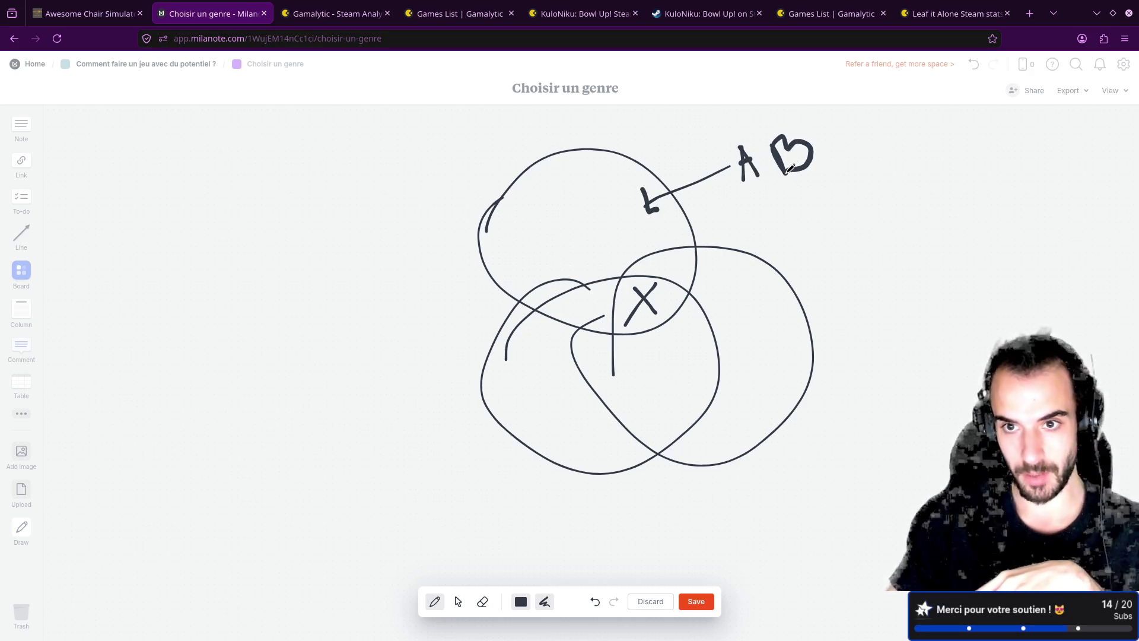
mouse_move(860, 325)
mouse_down()
mouse_move(862, 358)
mouse_move(886, 356)
mouse_move(861, 342)
mouse_move(911, 336)
mouse_move(855, 355)
mouse_up()
mouse_move(517, 400)
mouse_down()
mouse_move(447, 410)
mouse_move(463, 424)
mouse_up()
drag(363, 387, 346, 429)
drag(343, 363, 388, 479)
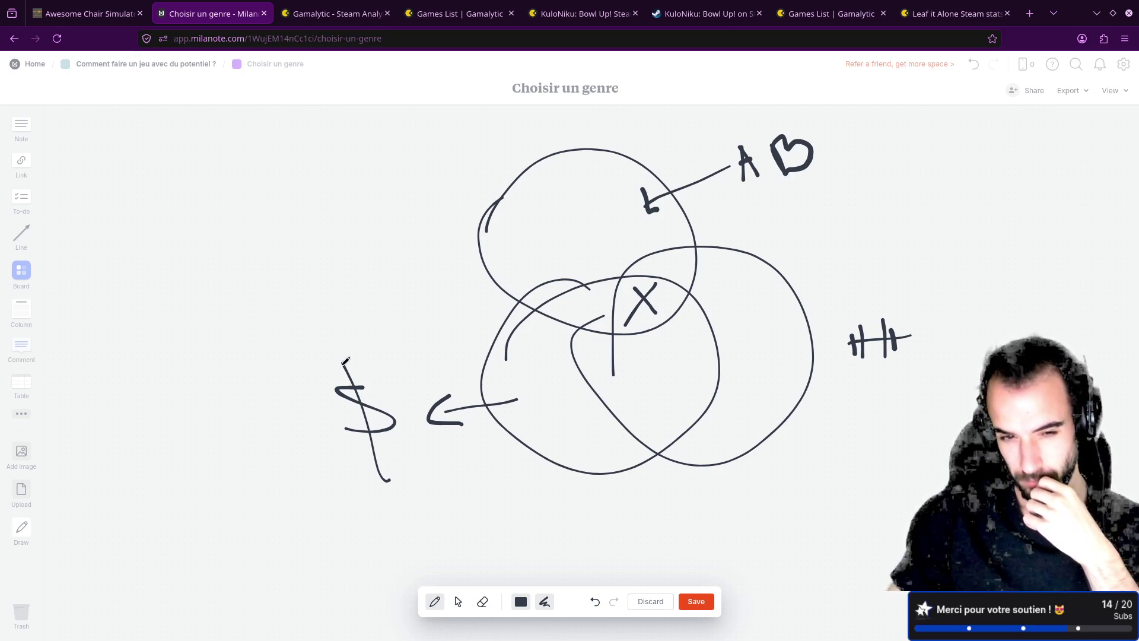
drag(337, 364, 370, 461)
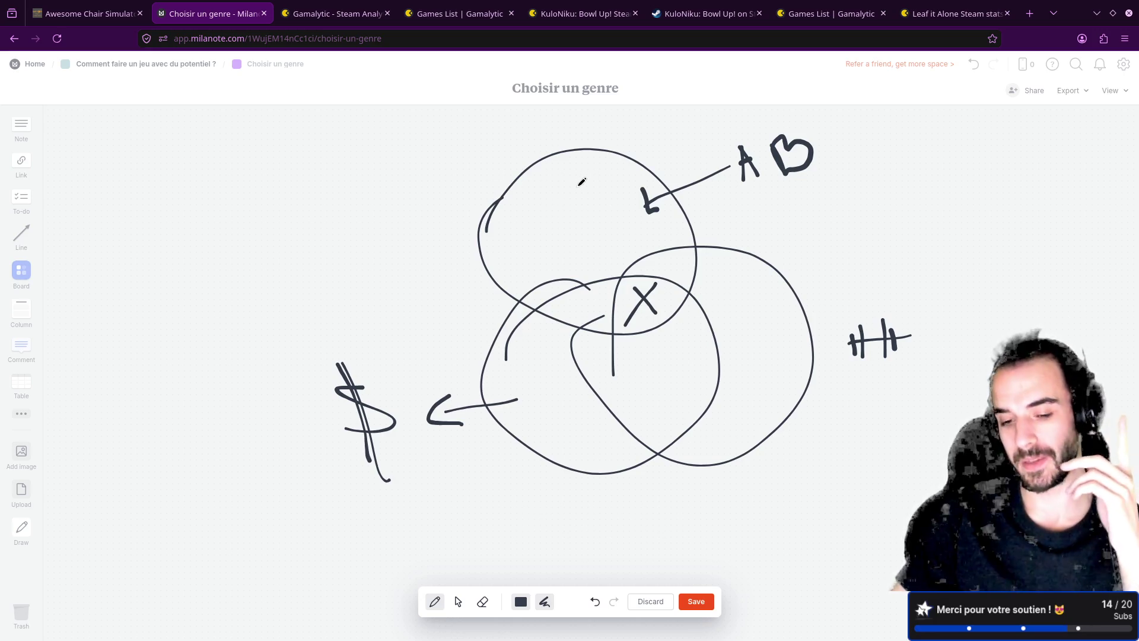
click(700, 604)
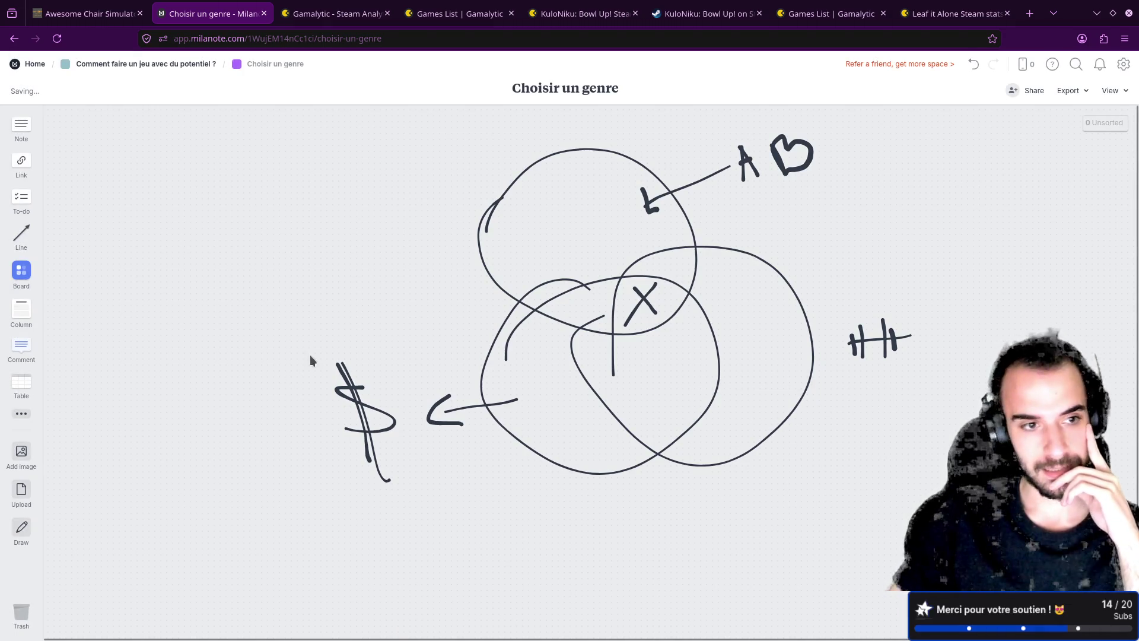
- Place a table left of the sketch with headings Genre, Dev skills and Art Skills
mouse_move(22, 386)
mouse_down()
mouse_move(53, 368)
mouse_move(114, 214)
mouse_move(135, 220)
mouse_up()
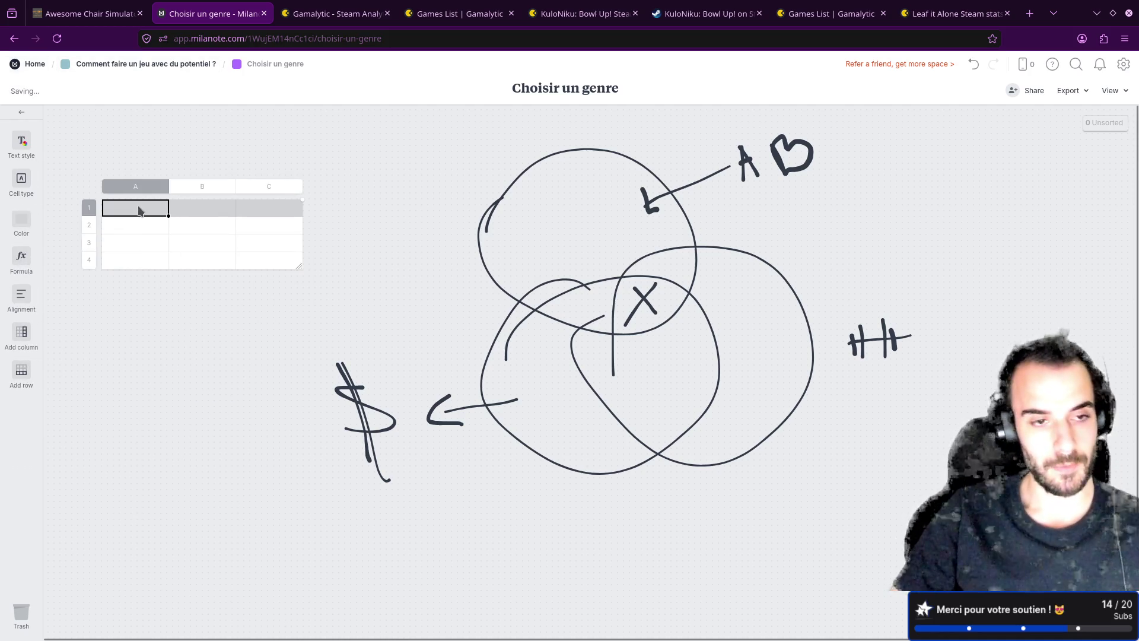
text(Genre)
key(Tab)
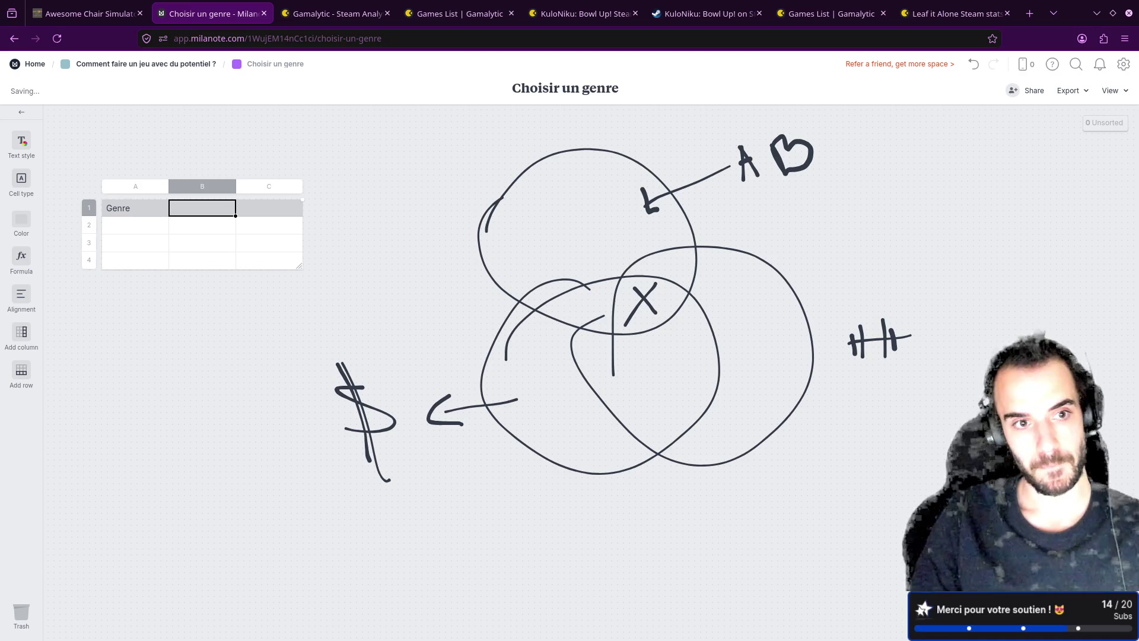
text(Hard)
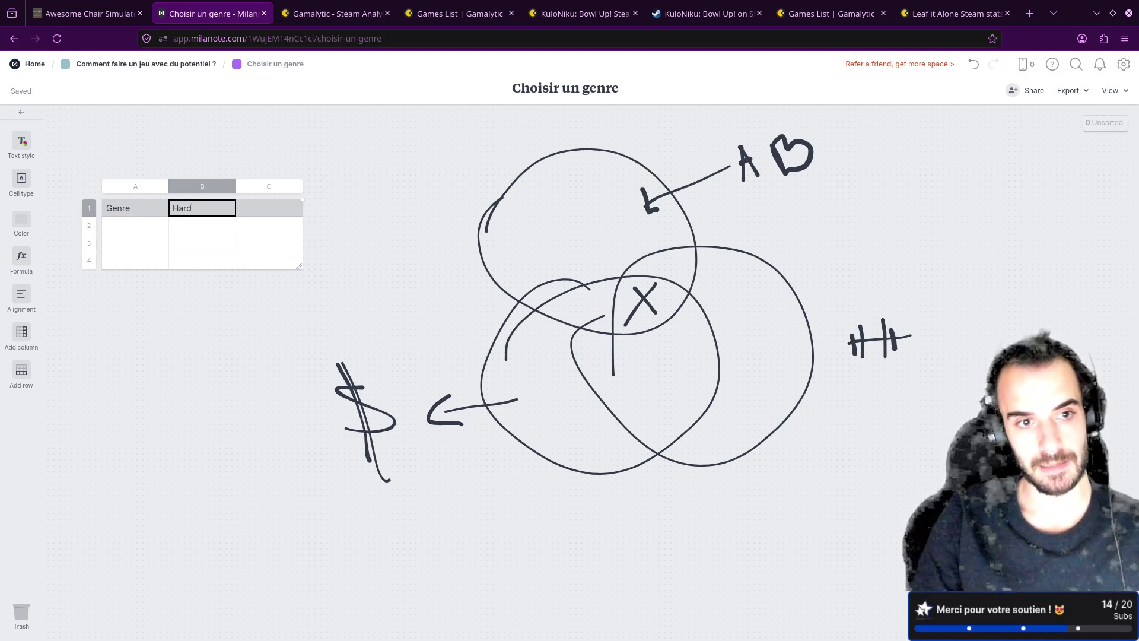
key(BackSpace)
key(BackSpace)
key(BackSpace)
text(De)
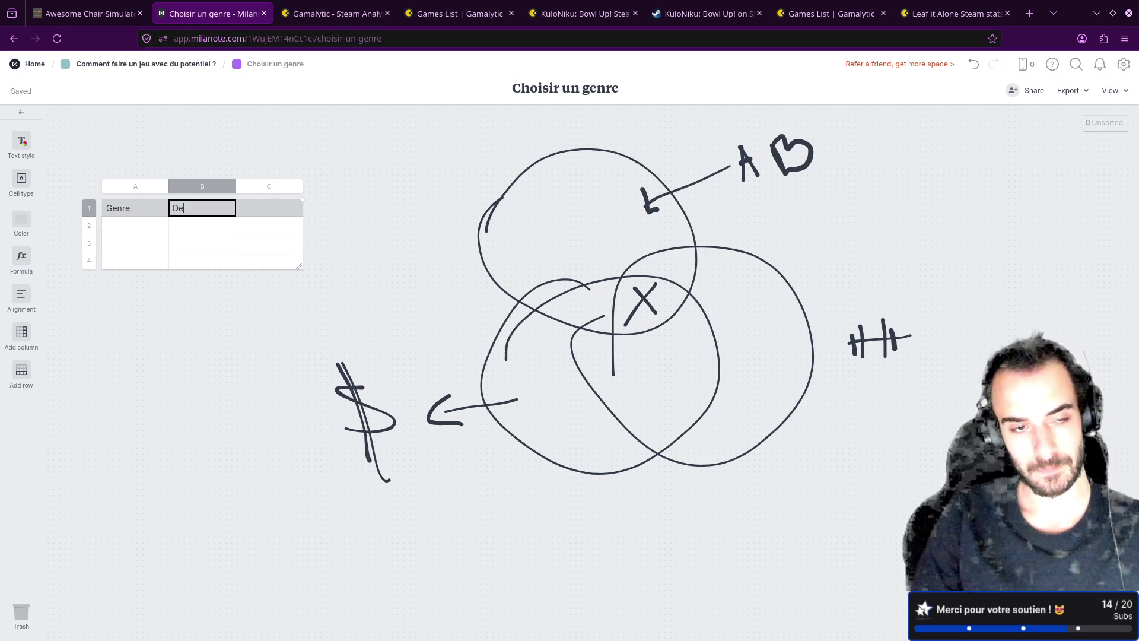
text(v skl)
key(BackSpace)
key(BackSpace)
text(kills)
key(Tab)
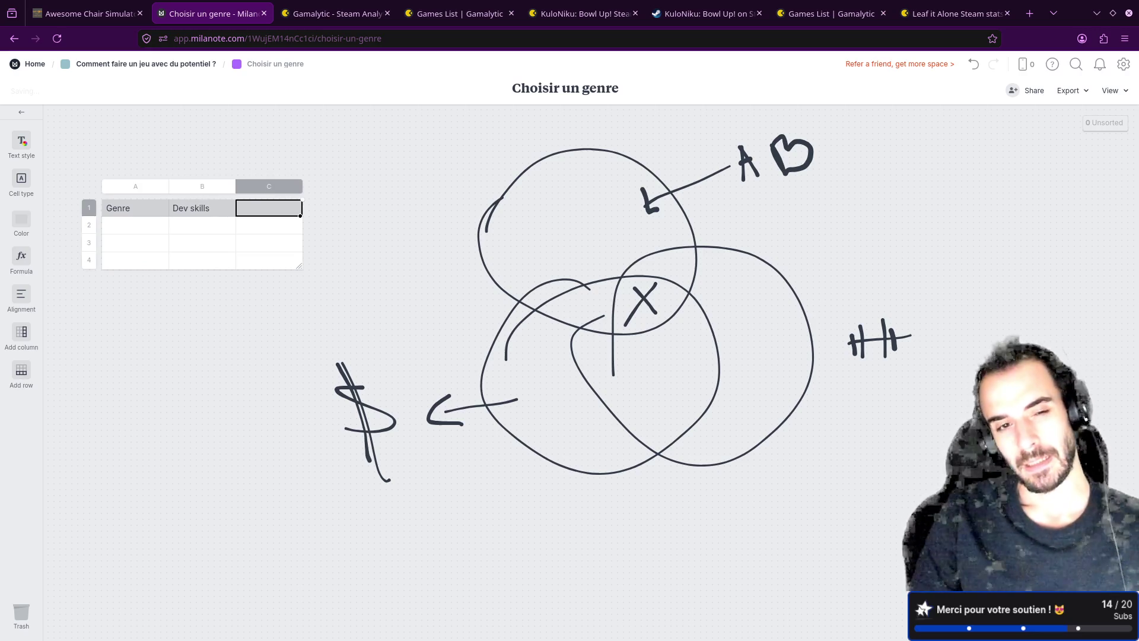
text(Art )
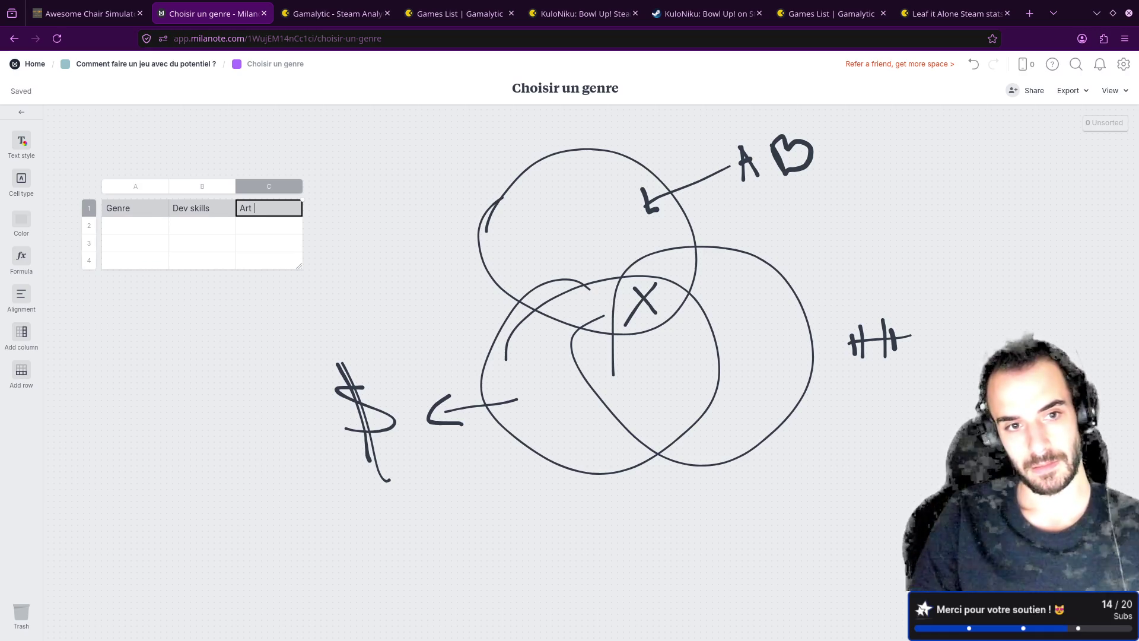
text(Skills)
key(Return)
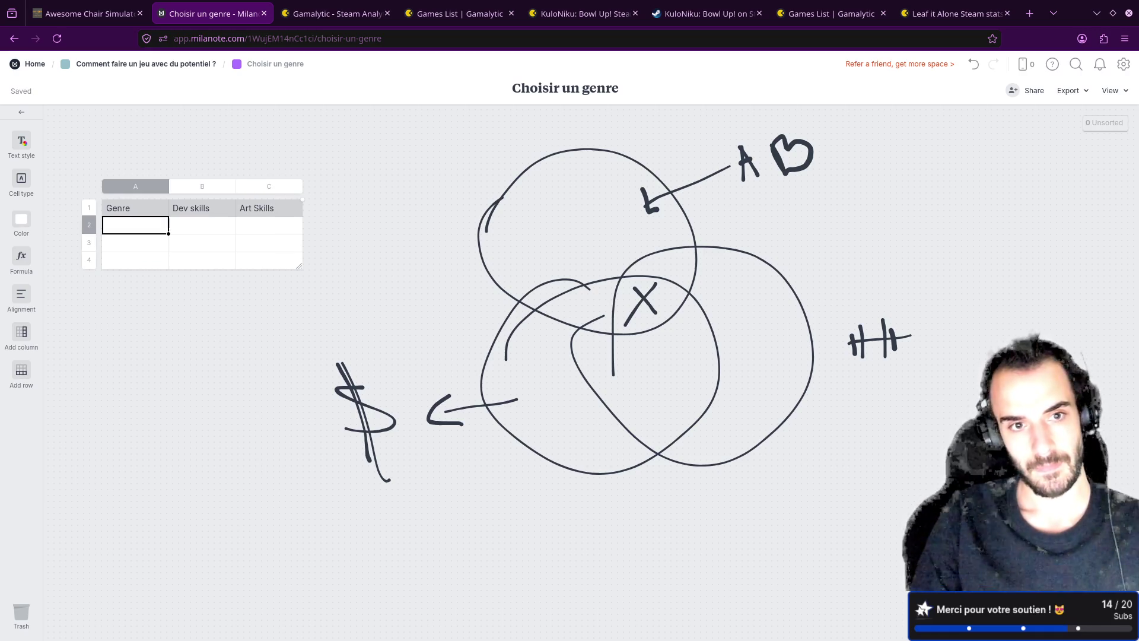
double_click(302, 211)
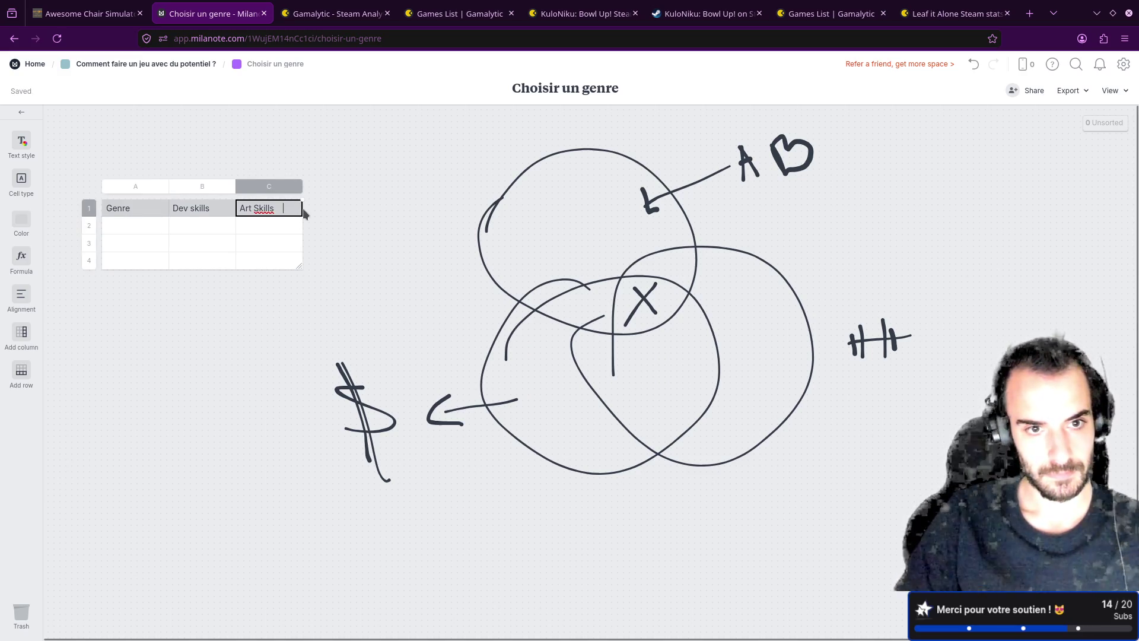
click(301, 231)
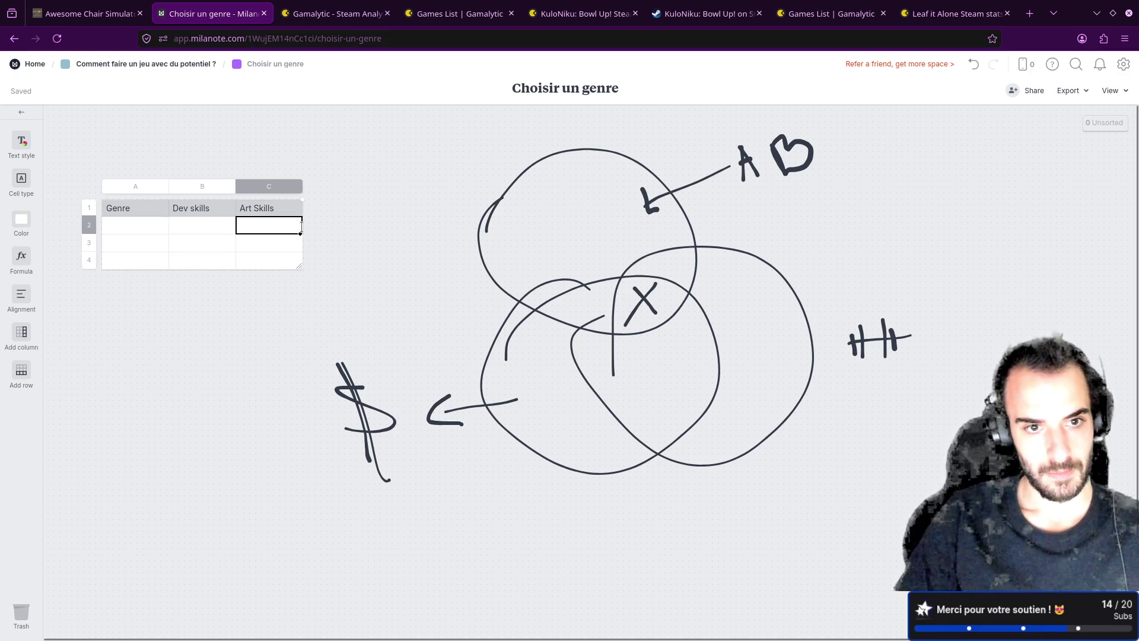
- Widen the table by three columns and add headings Time in D1 and Total in F1
drag(324, 272, 514, 268)
click(330, 211)
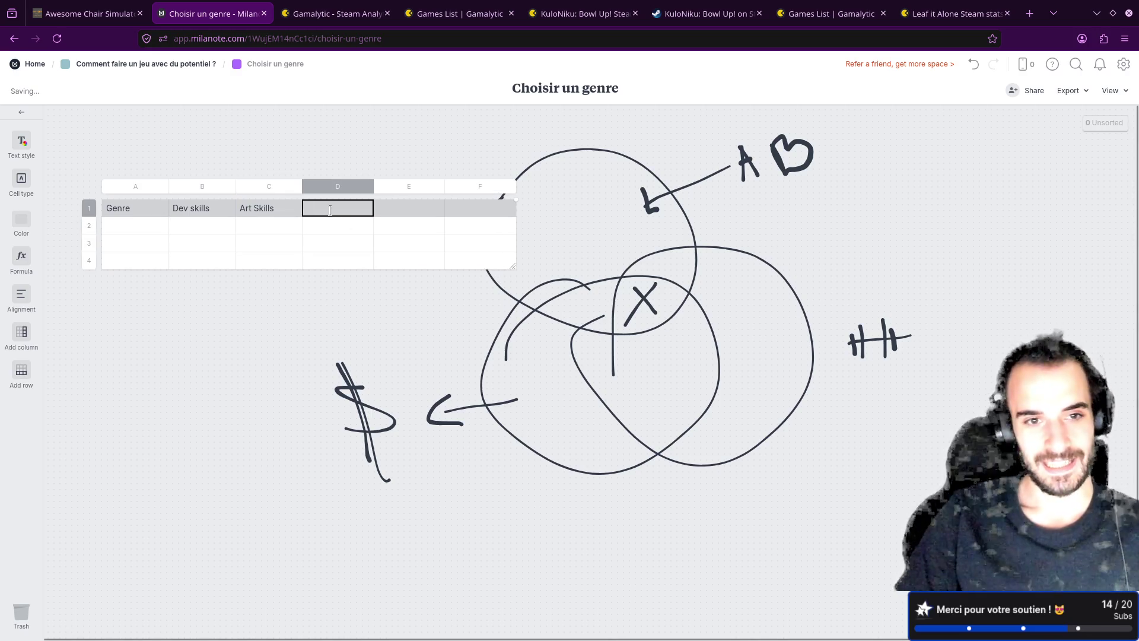
text(Time)
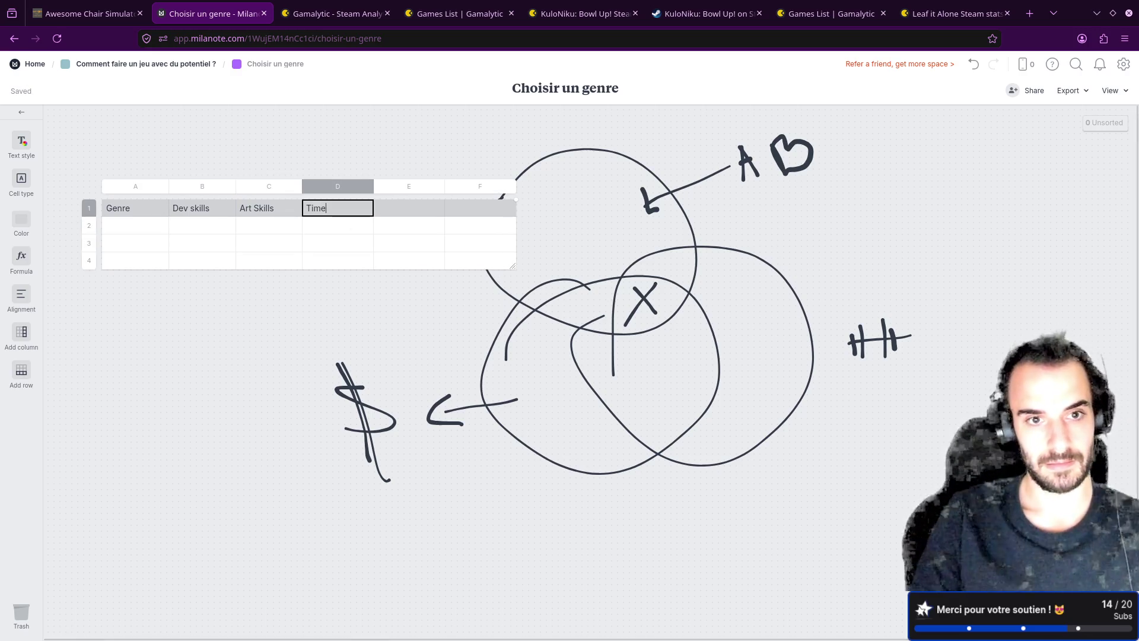
click(398, 210)
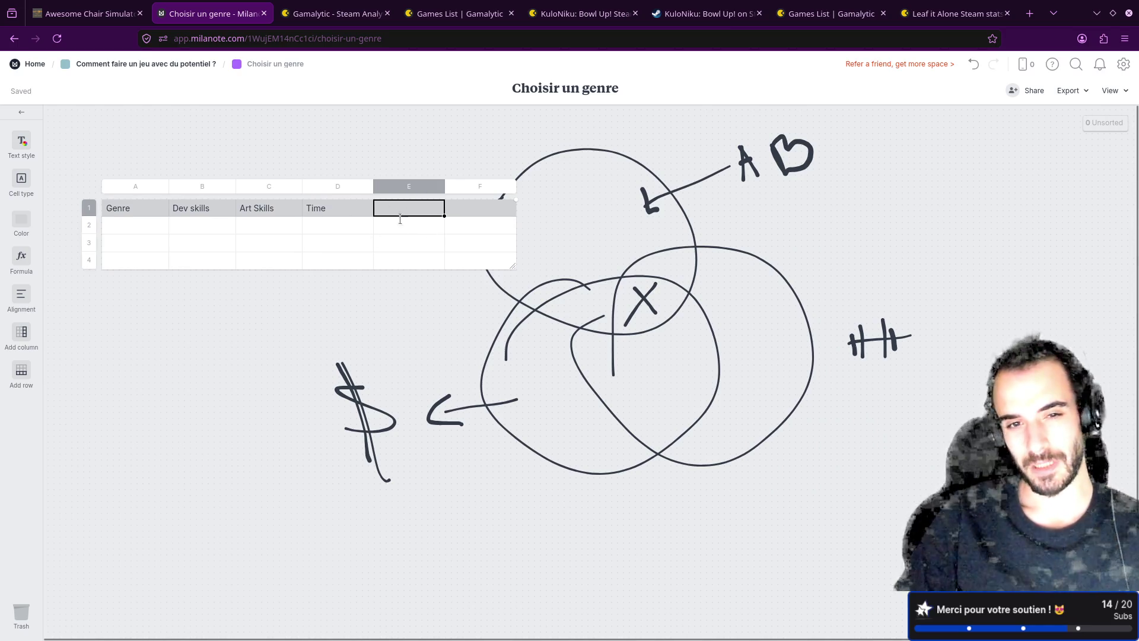
click(474, 208)
text(Total)
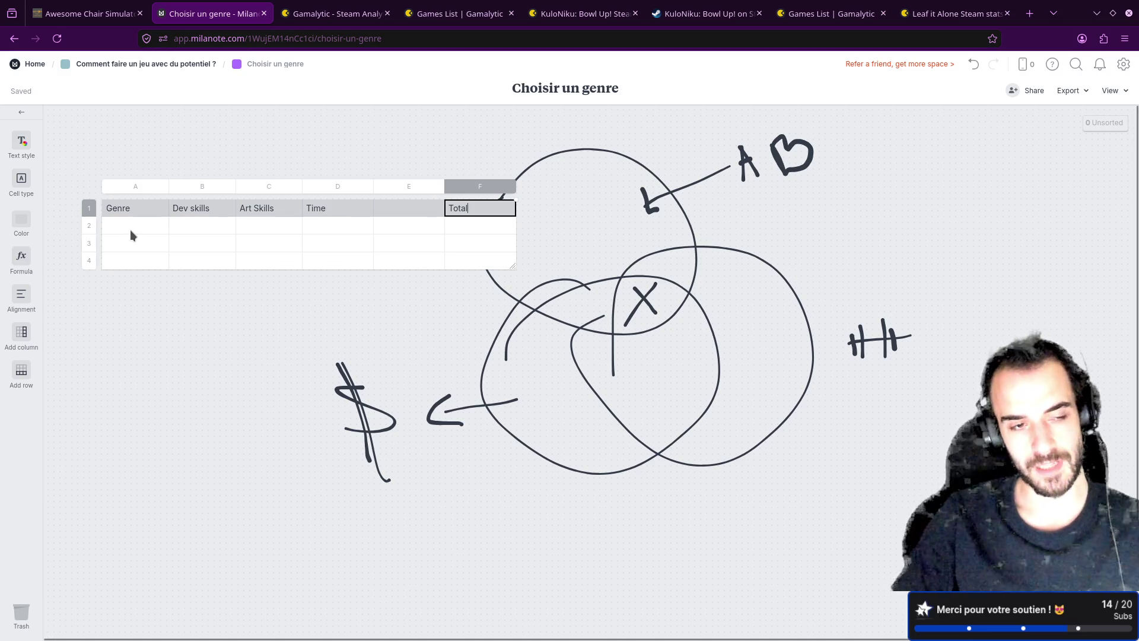
click(132, 230)
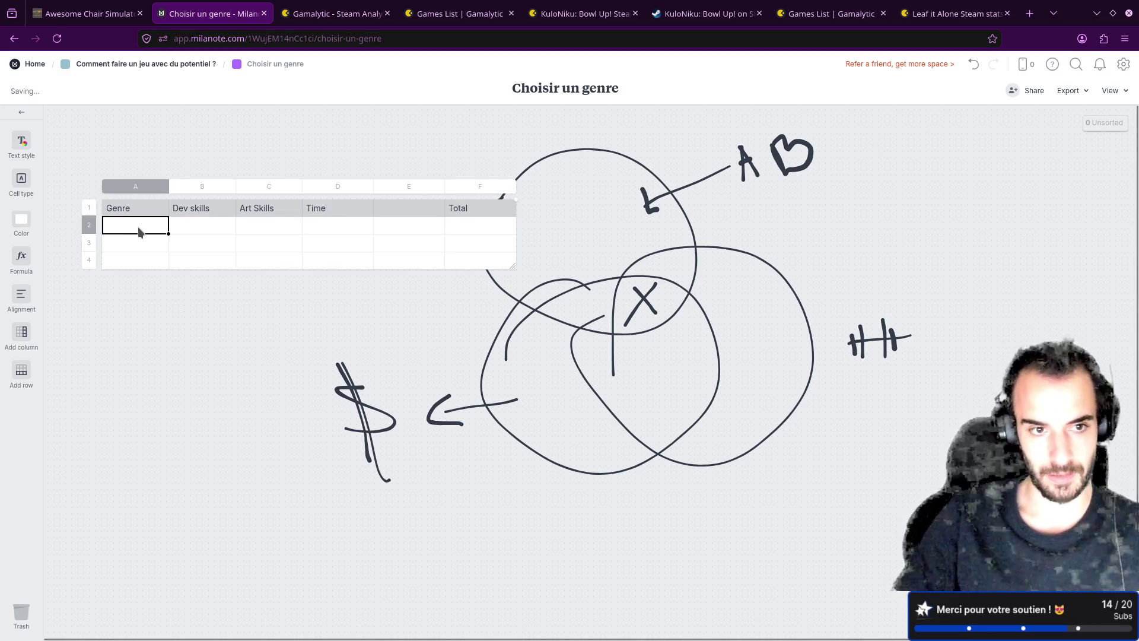
double_click(138, 227)
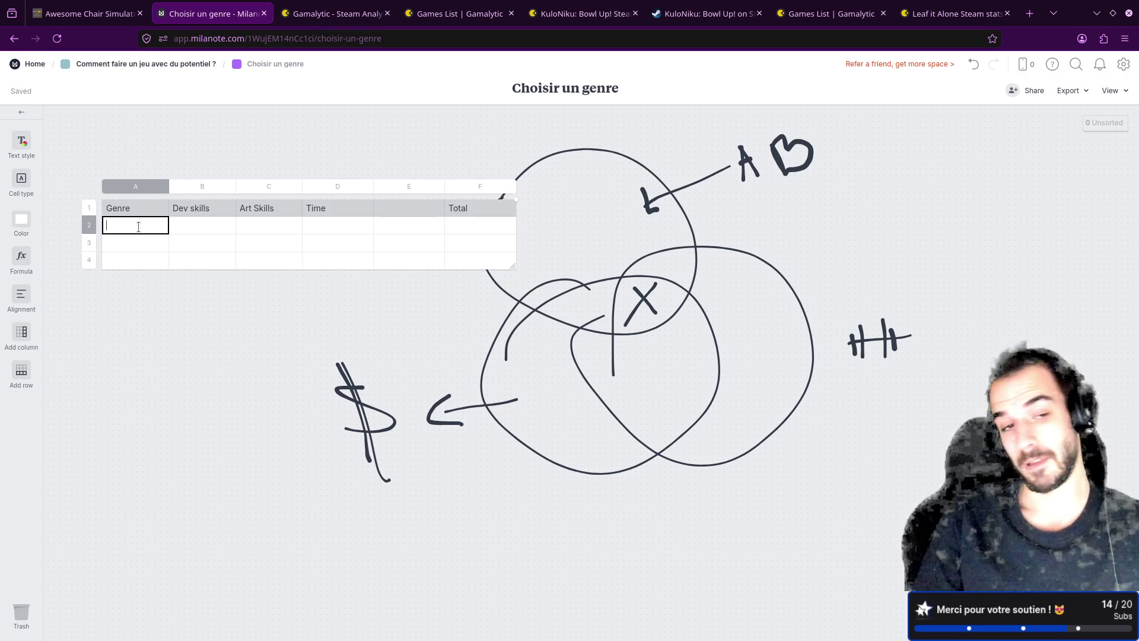
- Enter Survivor Like in A2 with Dev skills 3 and Art Skills 4
text(Survivor Like)
click(211, 230)
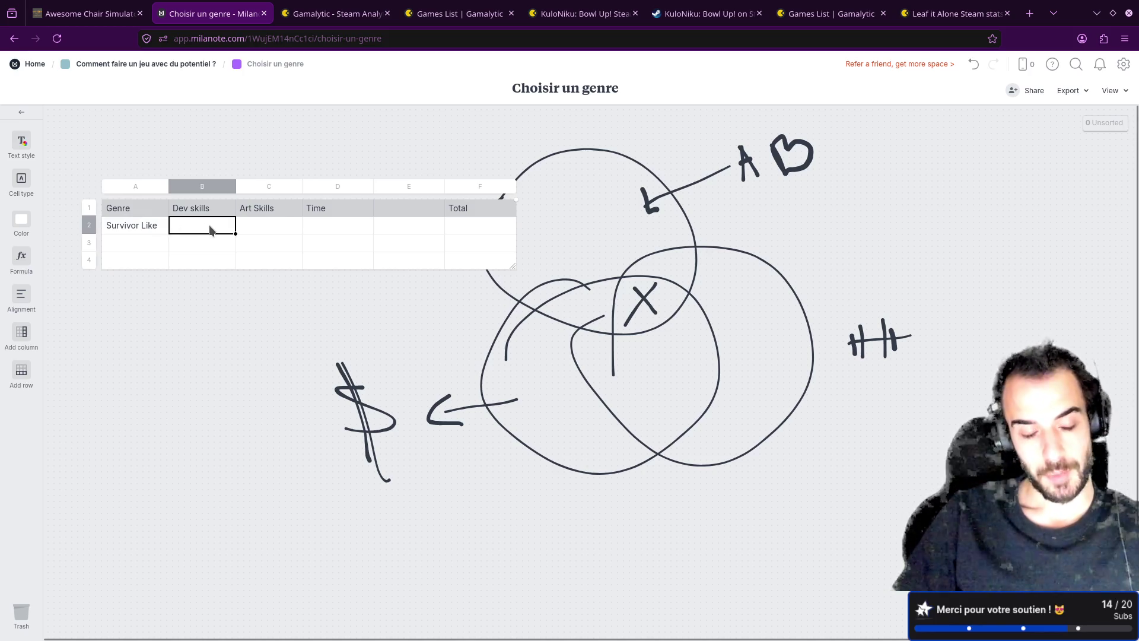
text(3)
click(247, 219)
click(215, 225)
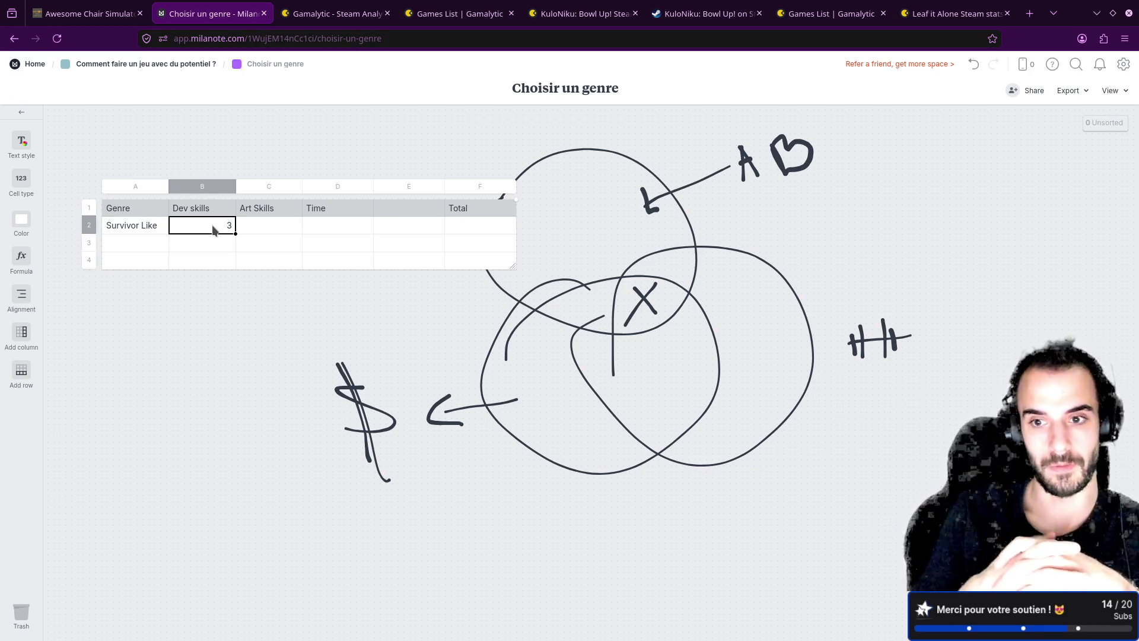
click(263, 231)
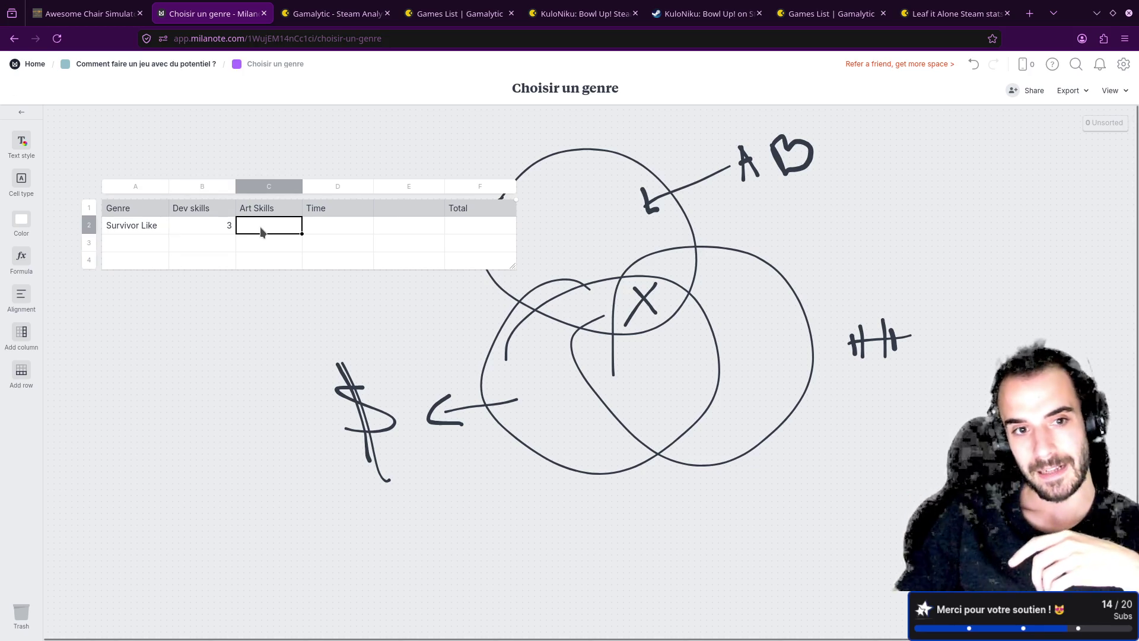
text(4)
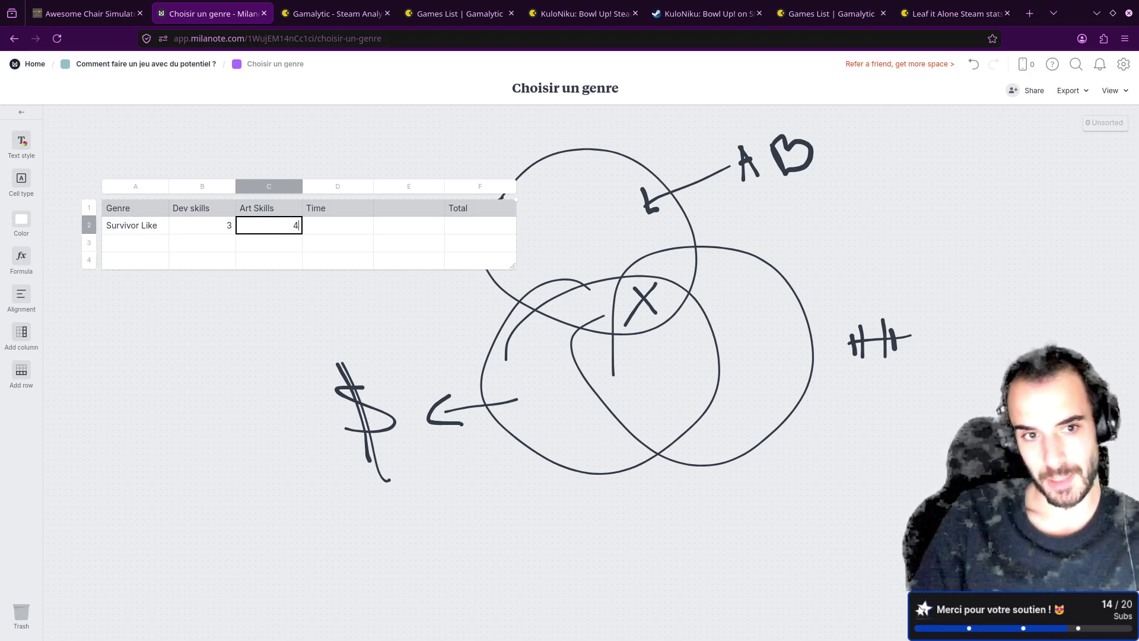
click(310, 231)
click(276, 226)
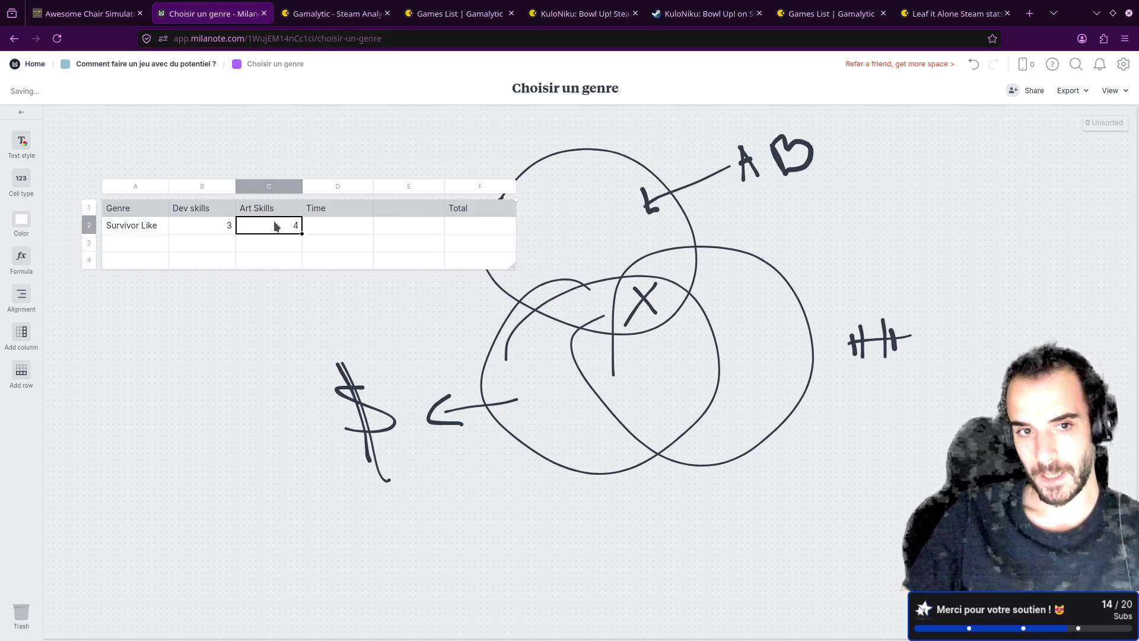
- Set Survivor Like's Time score to 2 and its Total to 9
click(347, 232)
text(4)
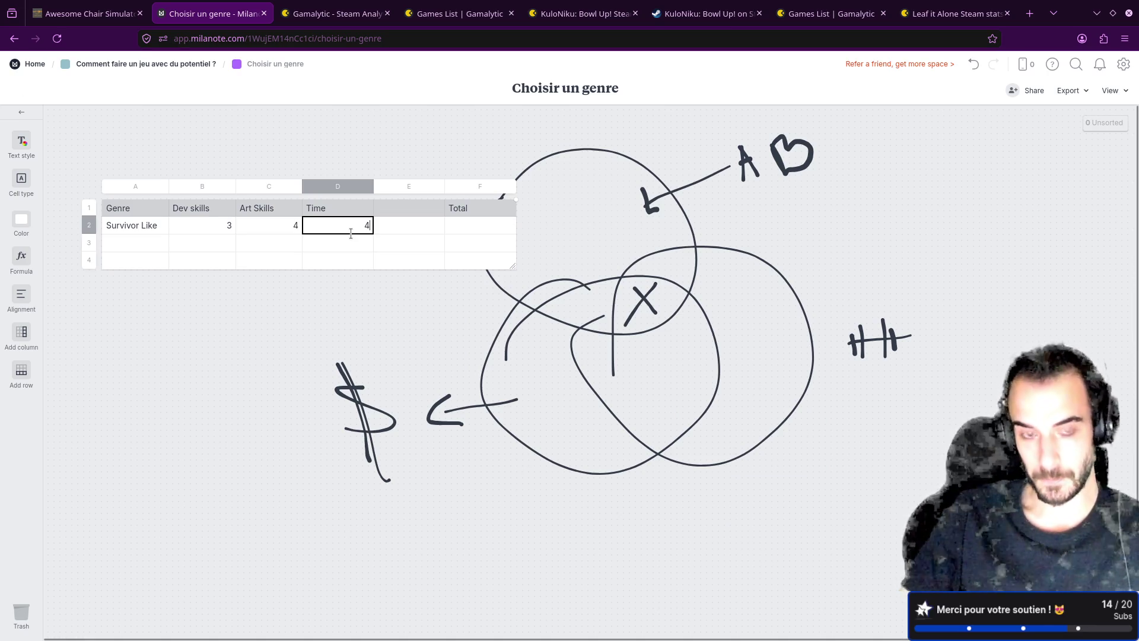
key(BackSpace)
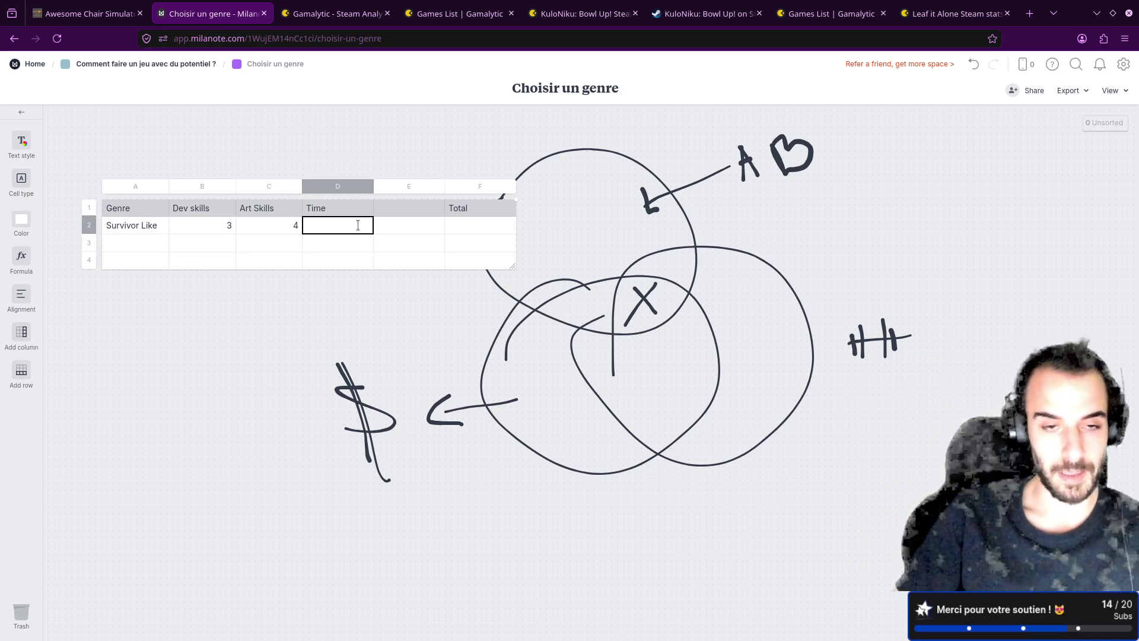
text(2)
key(Tab)
click(481, 232)
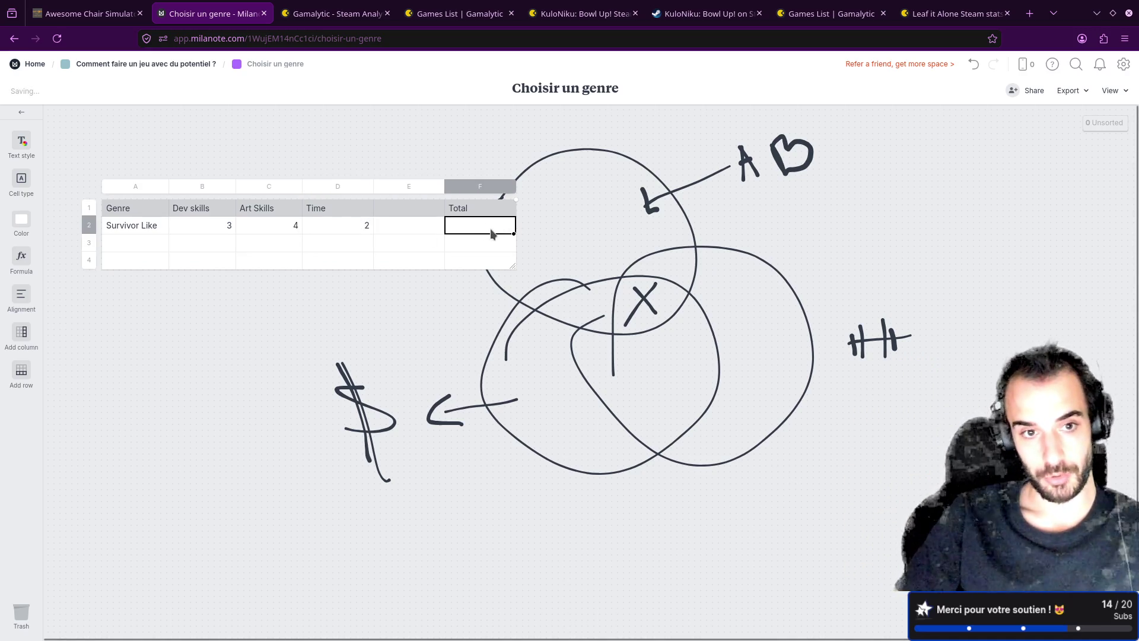
text(9)
click(127, 245)
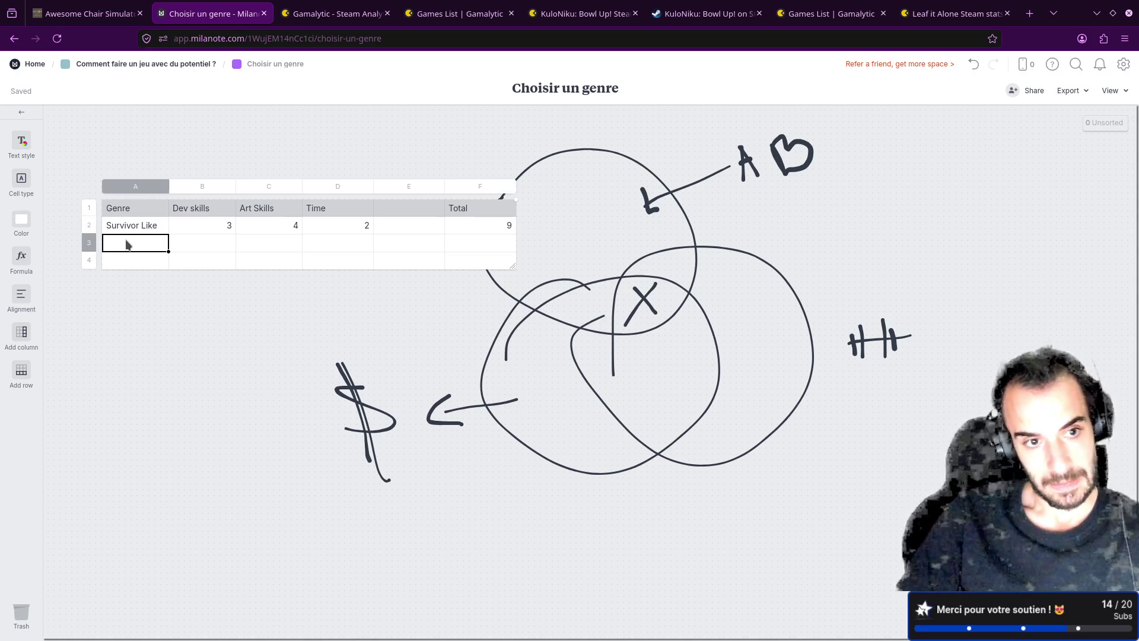
key(Return)
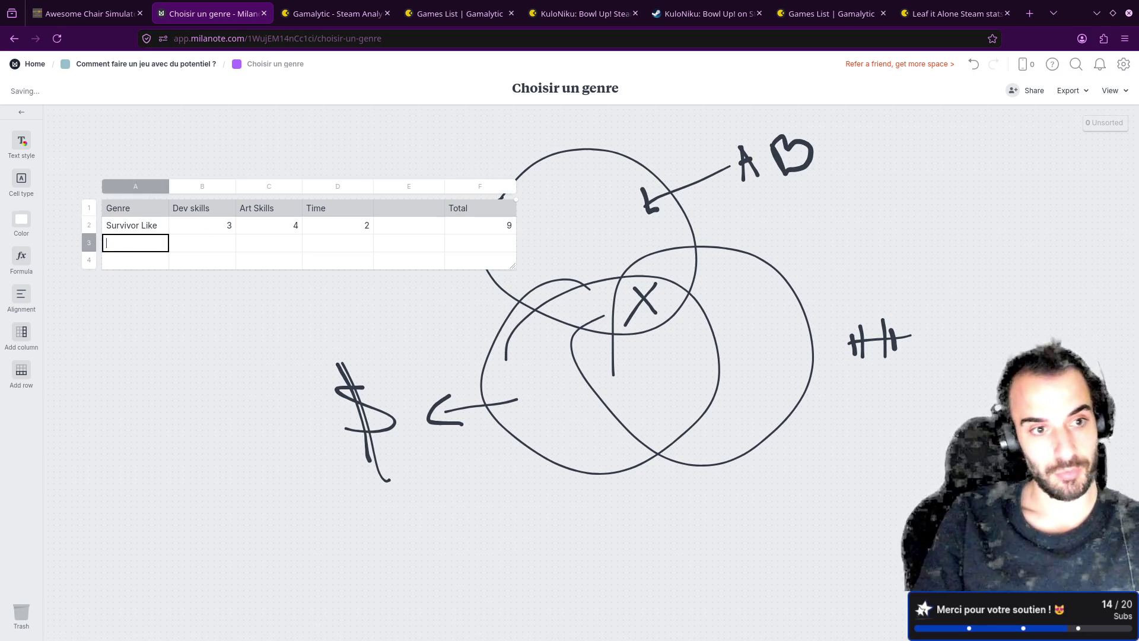
- Enter Idle in A3 with a Dev skills score of 4
text(Idle)
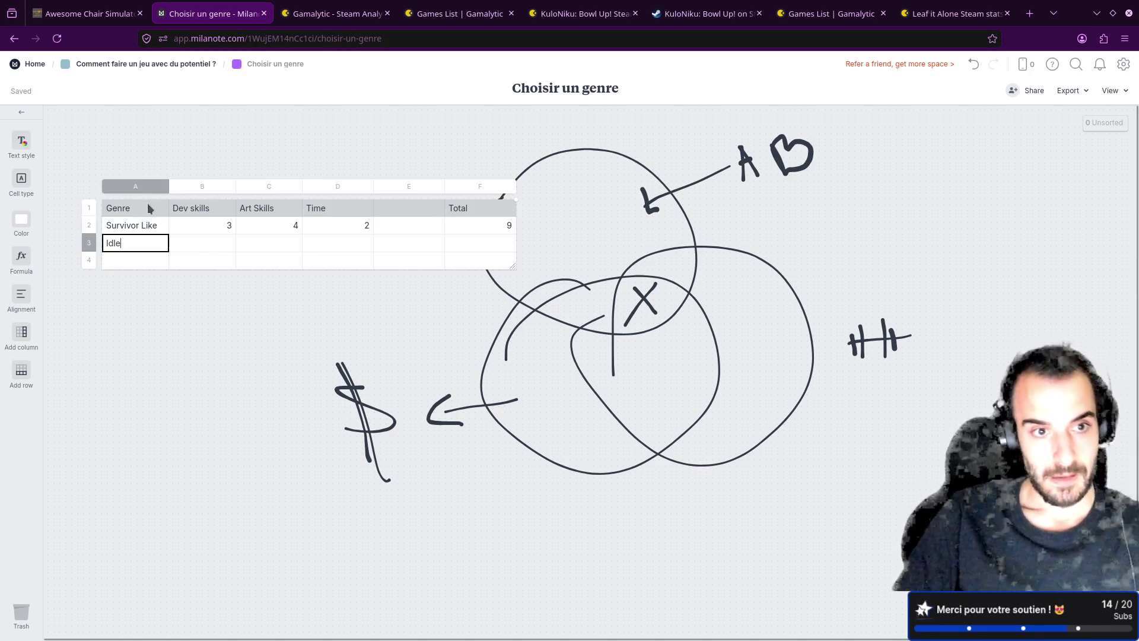
click(230, 250)
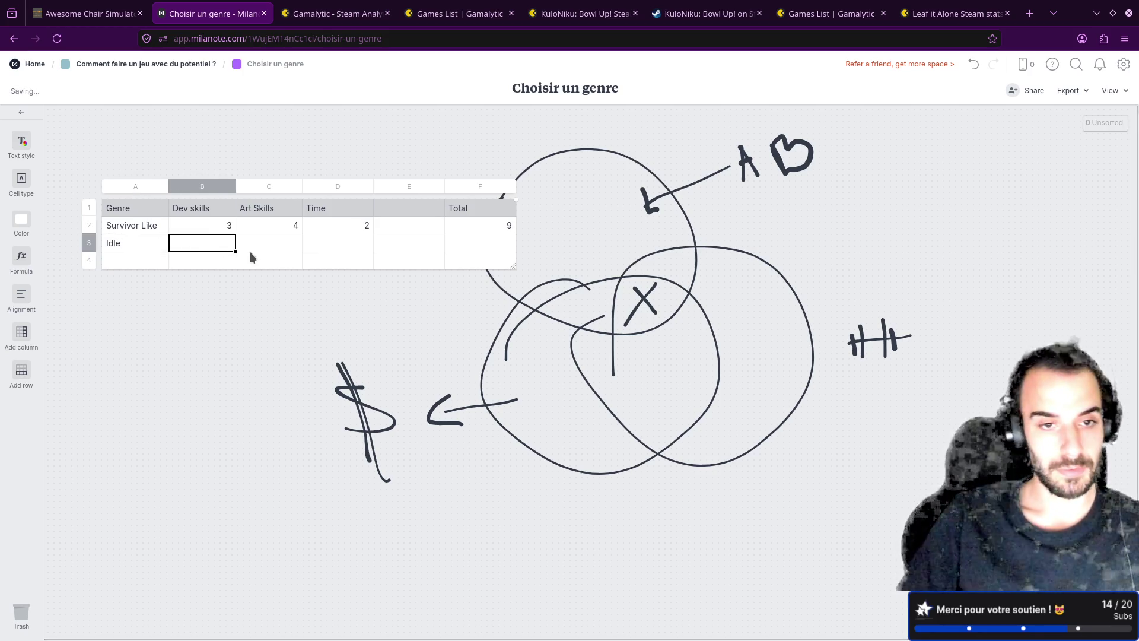
text(4)
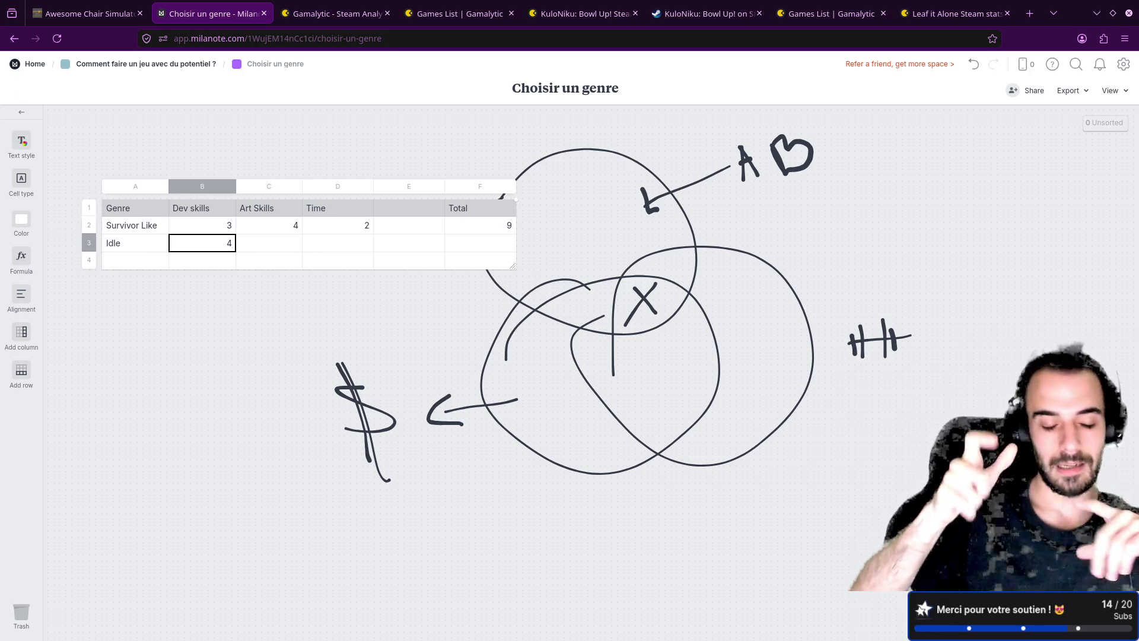
click(242, 243)
click(226, 247)
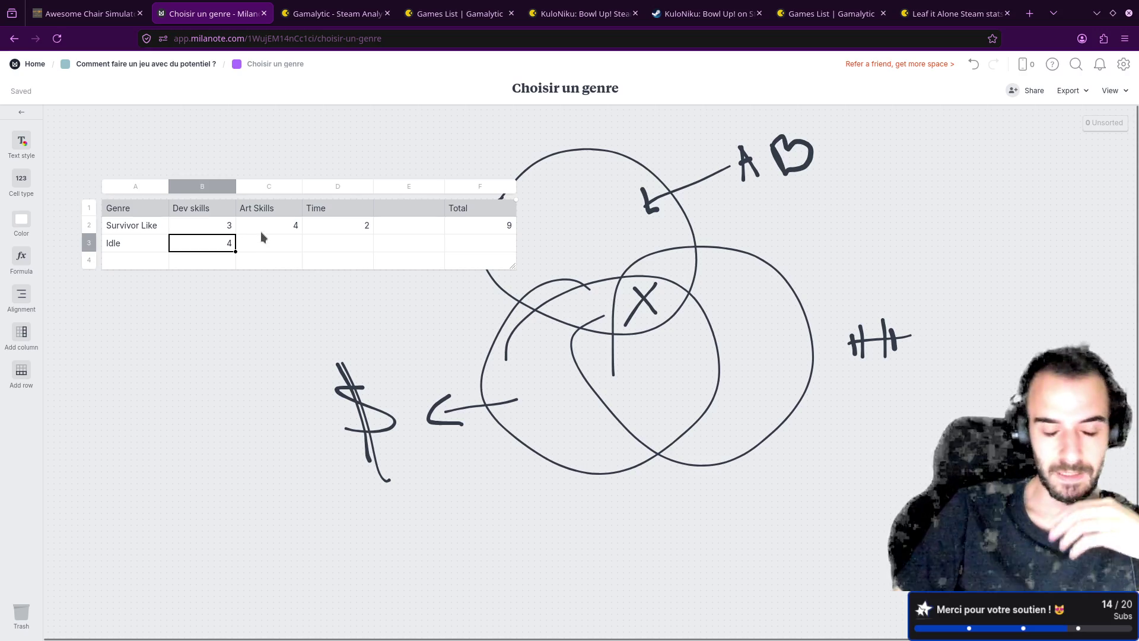
- Give Idle an Art Skills score of 4, Time 4 and a Total of 12
click(269, 248)
text(4)
click(336, 248)
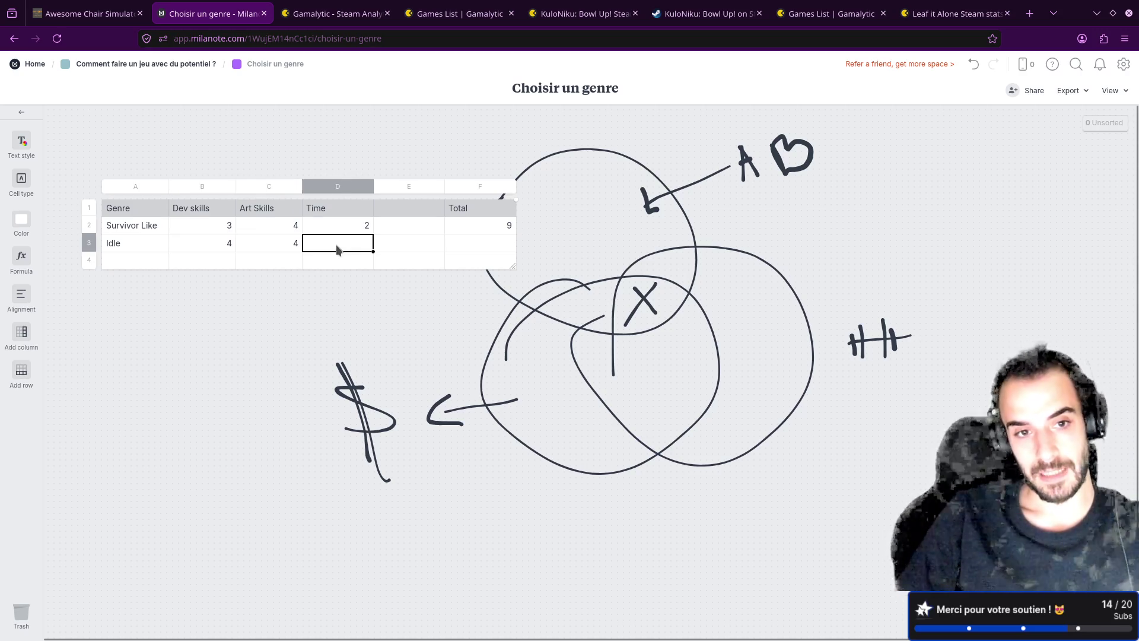
text(4)
click(380, 245)
click(369, 248)
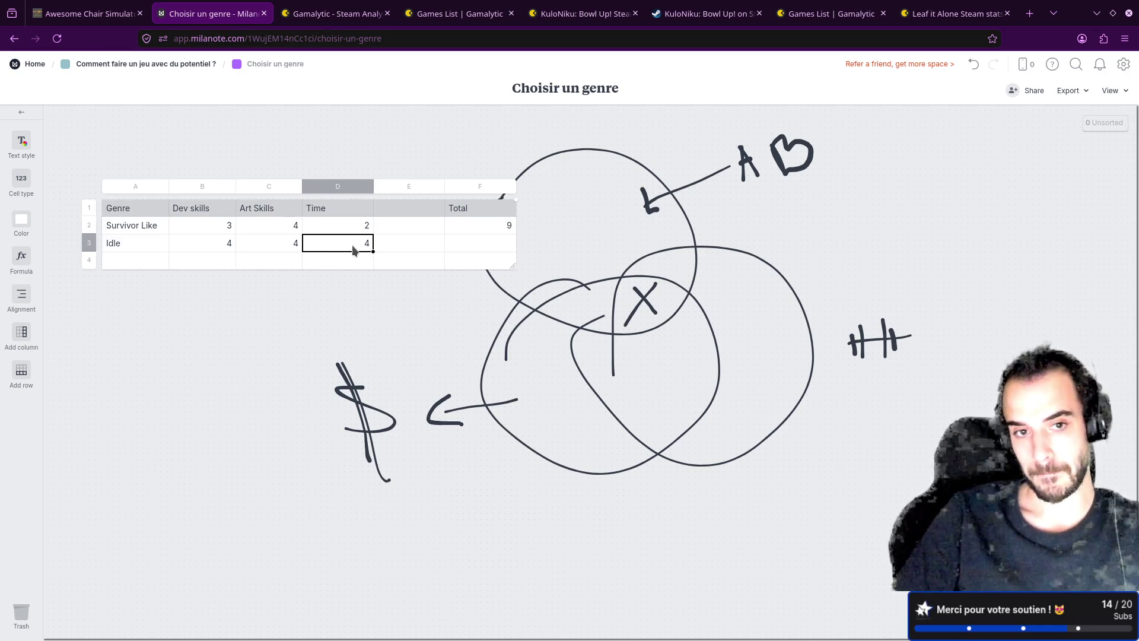
click(474, 249)
text(12)
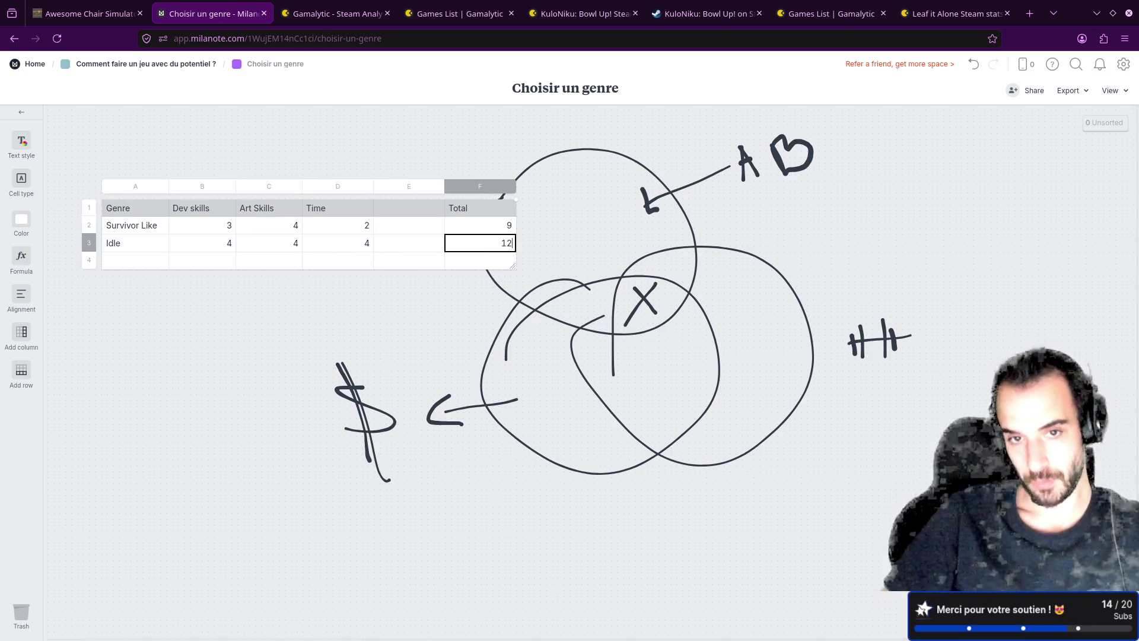
key(Escape)
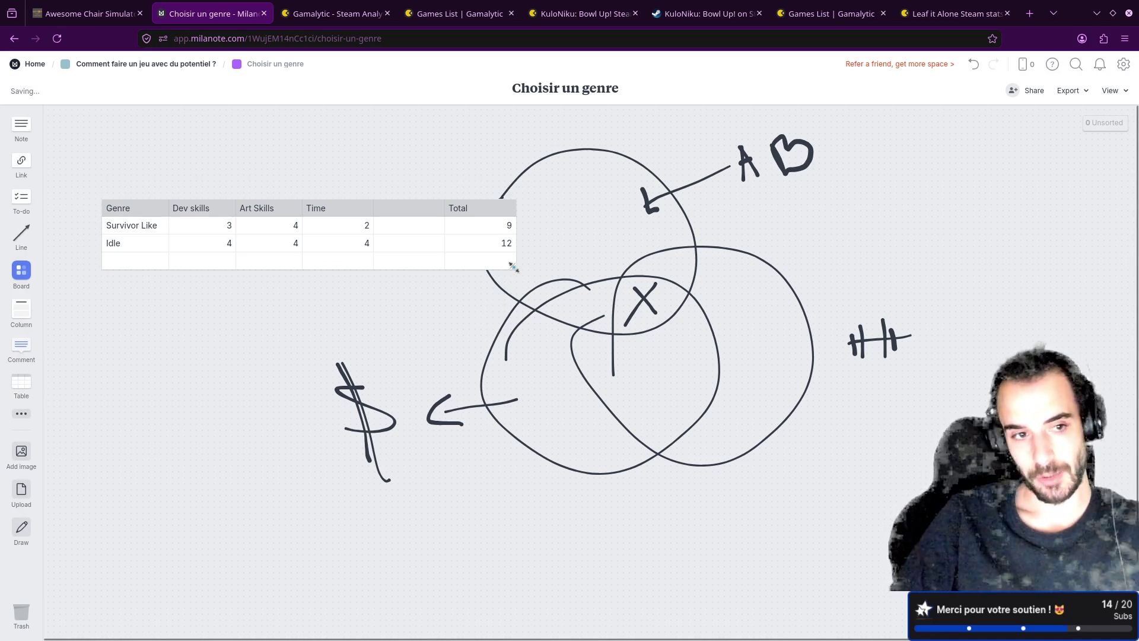
- Extend the genre table down to 15 rows and select it
drag(513, 265, 510, 459)
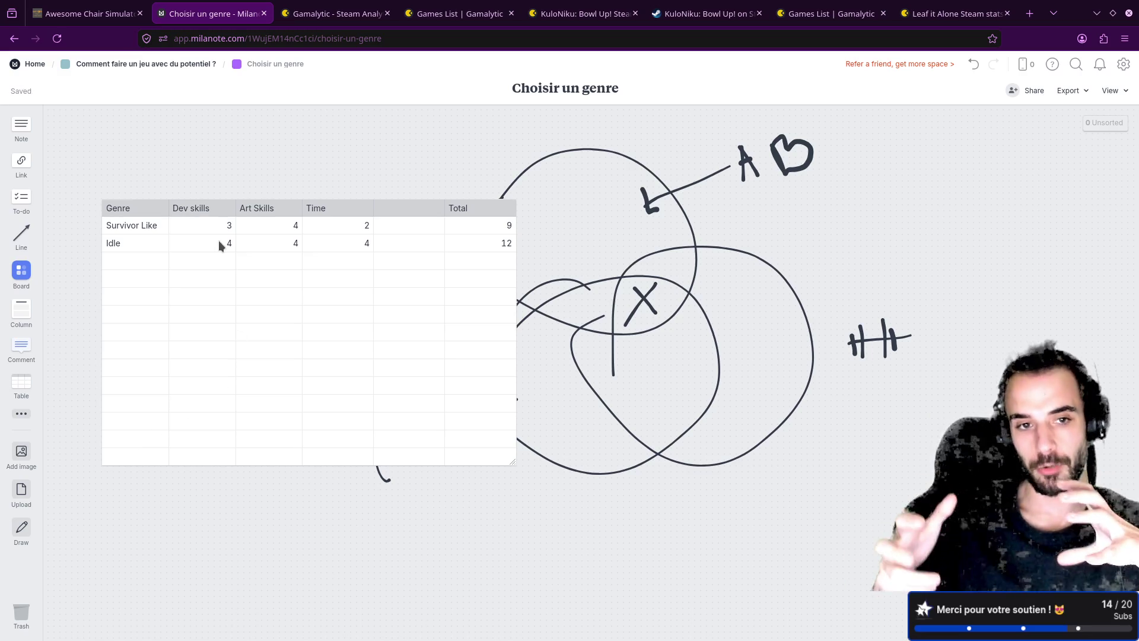
click(402, 216)
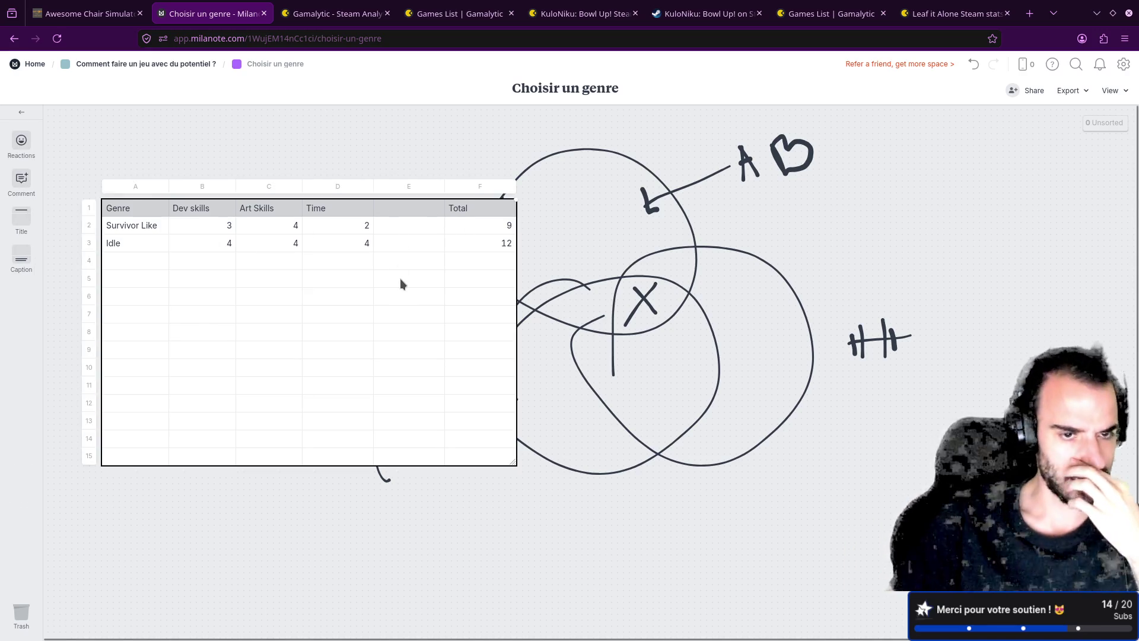